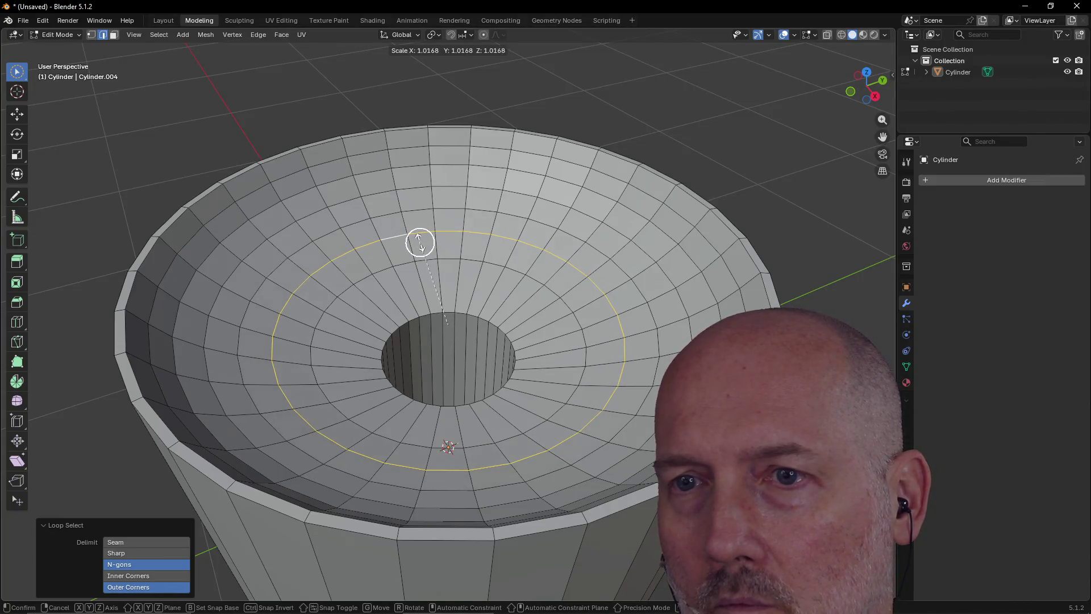
Confirm the inner loop's slight enlargement (about 1.019) and bring up the save window.
left_click(419, 237)
middle_click_drag(419, 237, 540, 220)
scroll(539, 220, "down", 5)
mouse_move(455, 258)
middle_mouse_down()
mouse_move(365, 302)
mouse_move(358, 348)
mouse_move(450, 268)
mouse_move(516, 280)
mouse_move(500, 299)
mouse_move(481, 292)
middle_mouse_up()
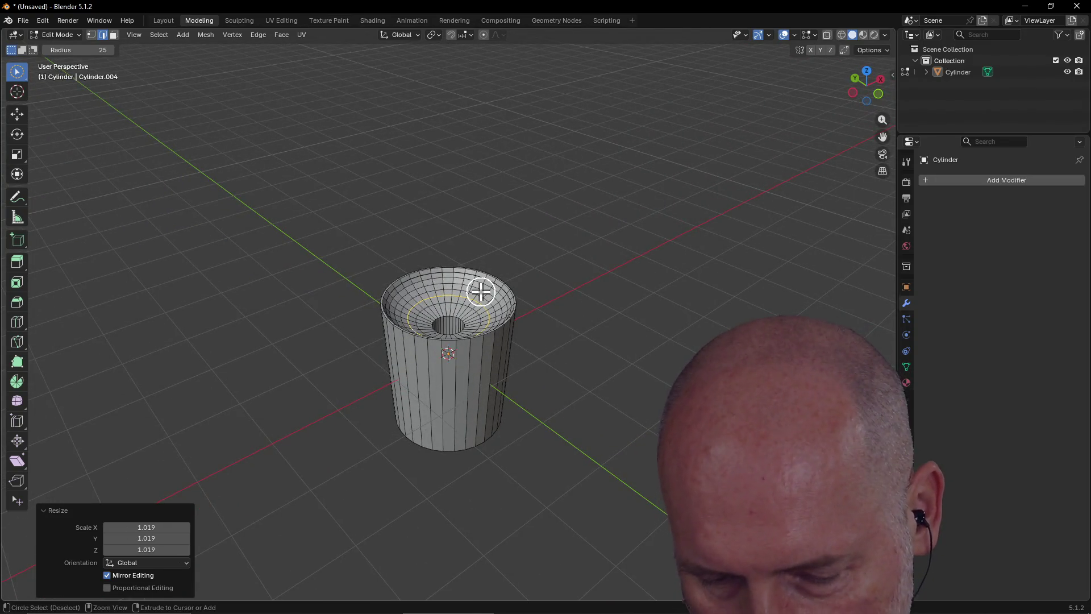
key("ctrl+s")
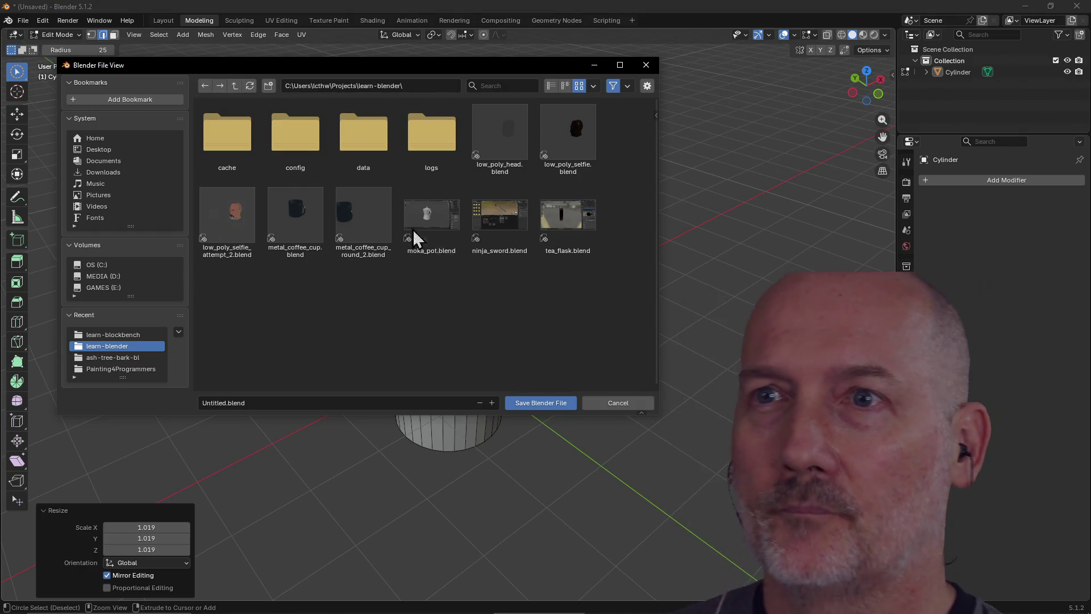
Name the file wacom_pen_holder.blend and save it.
left_click(278, 400)
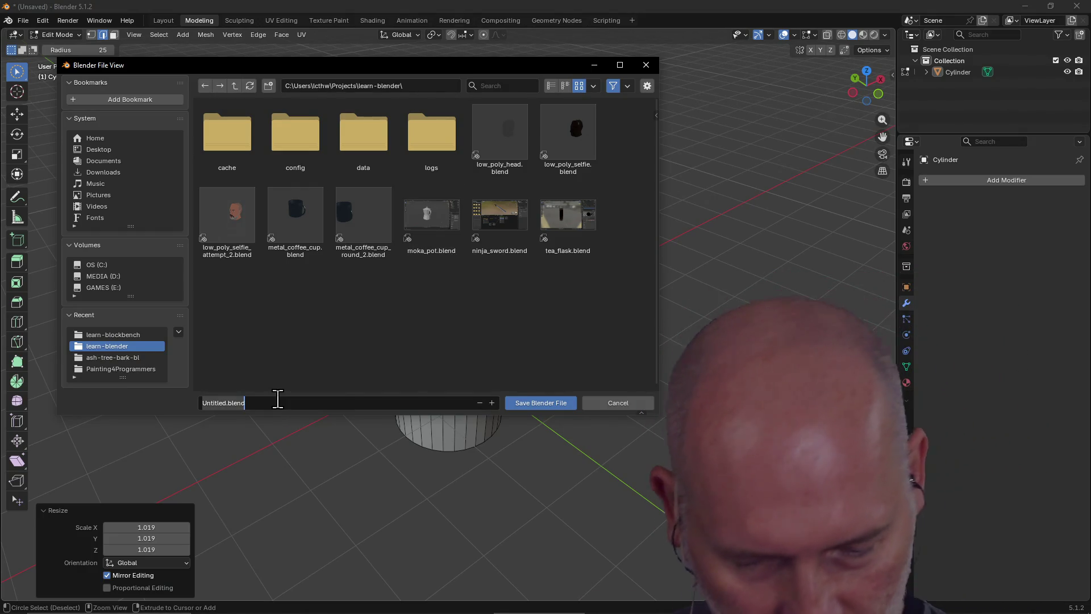
type("wacom_pen_holder")
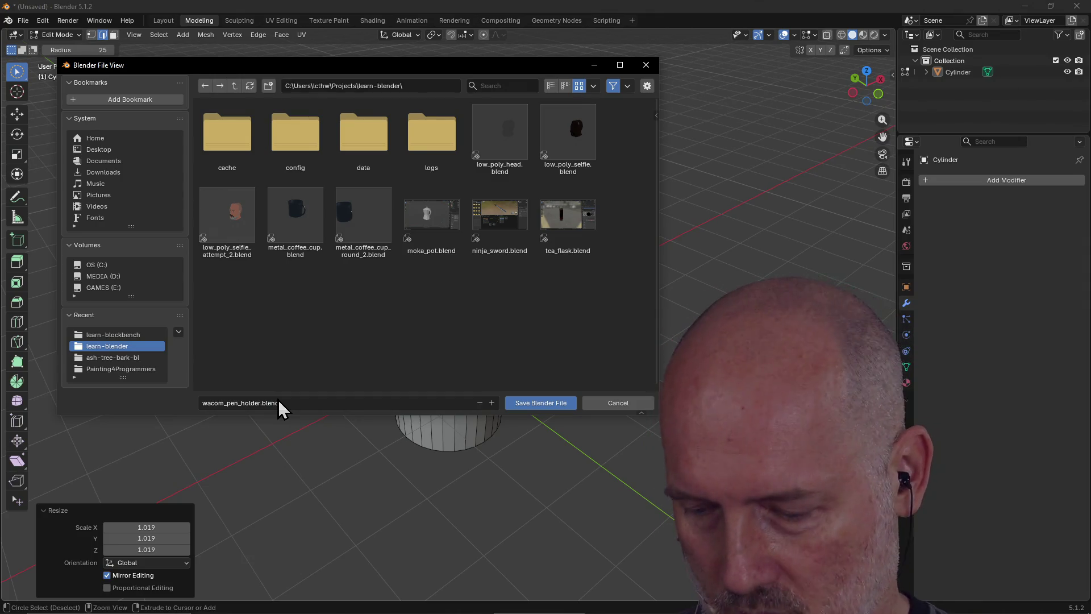
key("Return")
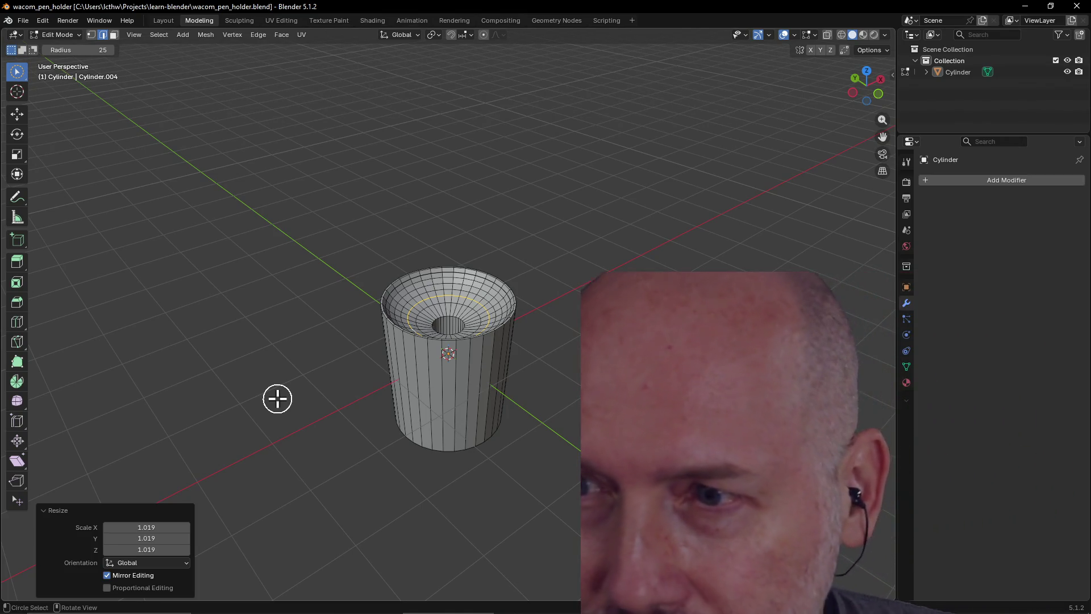
middle_click_drag(277, 398, 522, 351)
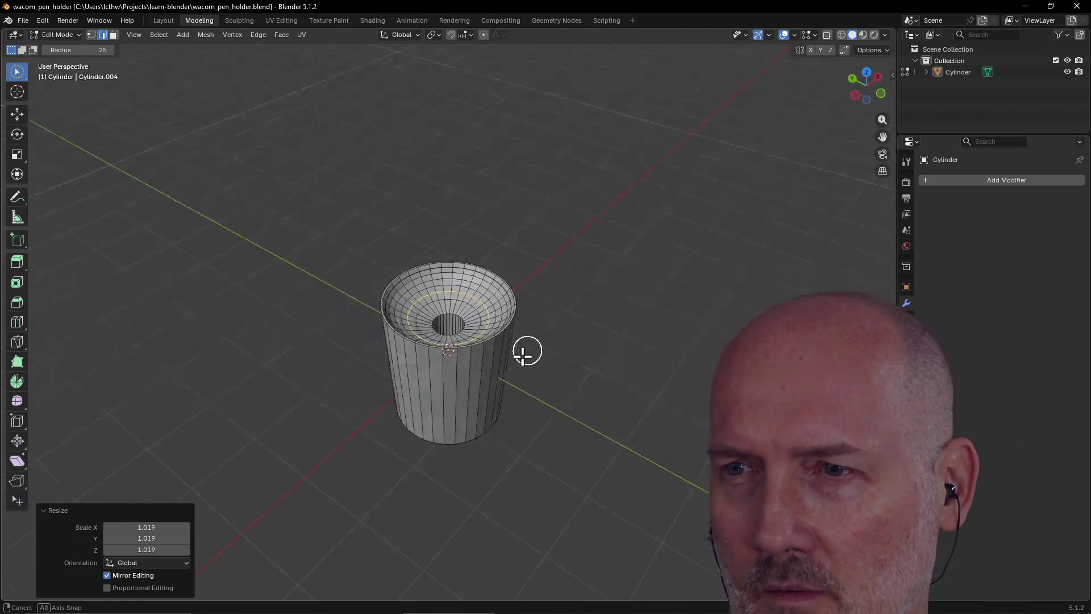
mouse_move(526, 312)
middle_mouse_down()
mouse_move(551, 268)
mouse_move(531, 321)
middle_mouse_up()
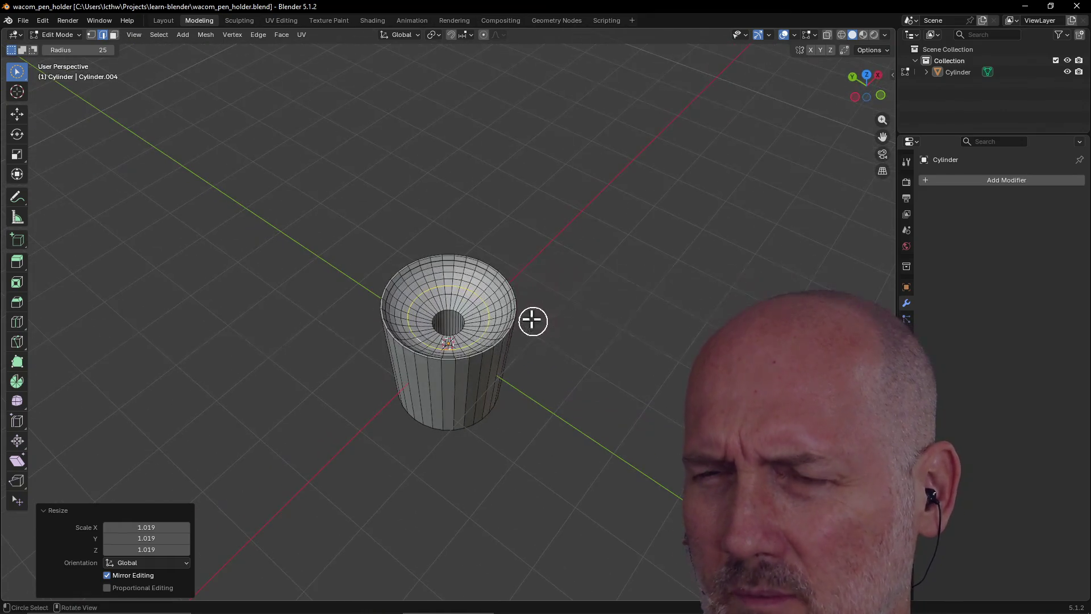
scroll(512, 286, "down", 2)
scroll(517, 295, "up", 3)
scroll(515, 292, "up", 2)
mouse_move(516, 285)
middle_mouse_down()
mouse_move(538, 244)
mouse_move(519, 288)
mouse_move(520, 253)
mouse_move(542, 229)
mouse_move(546, 248)
middle_mouse_up()
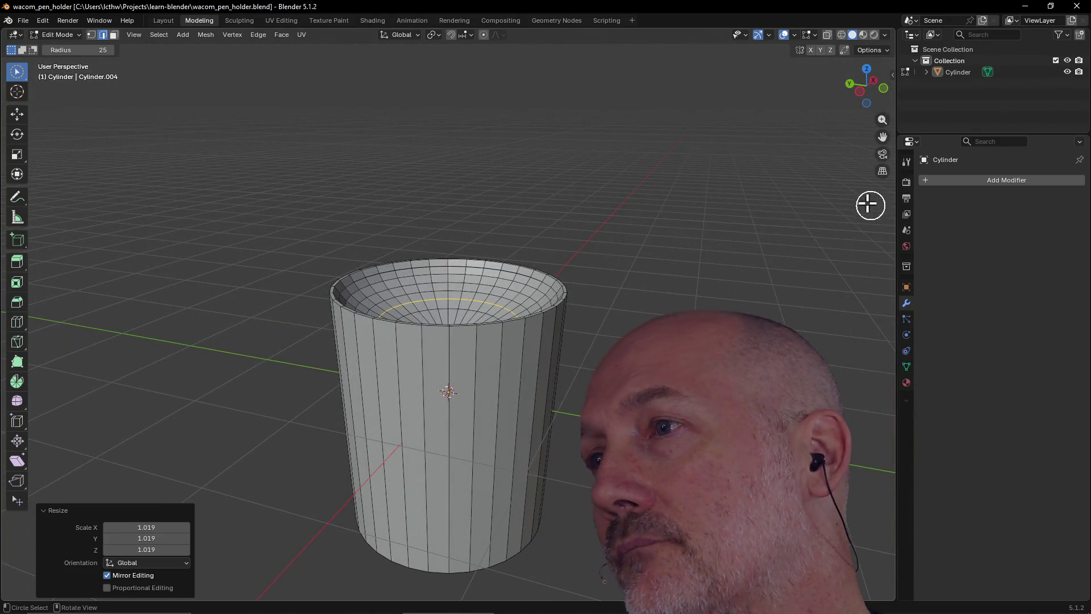
Return to Layout, show the Bool Tool operations in the sidebar, and bring up the Add list.
left_click(163, 20)
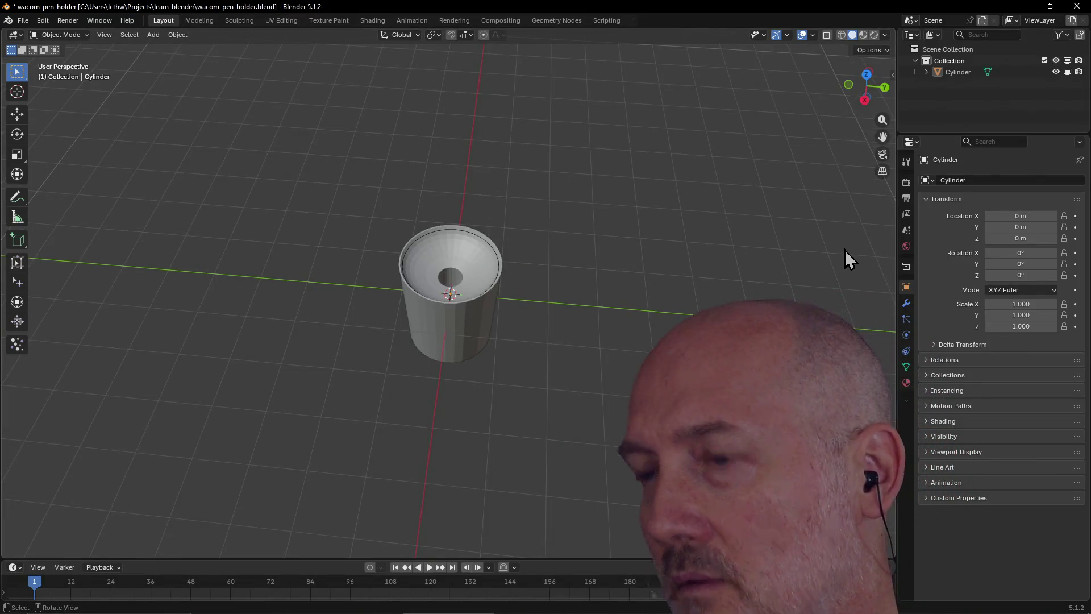
key("n")
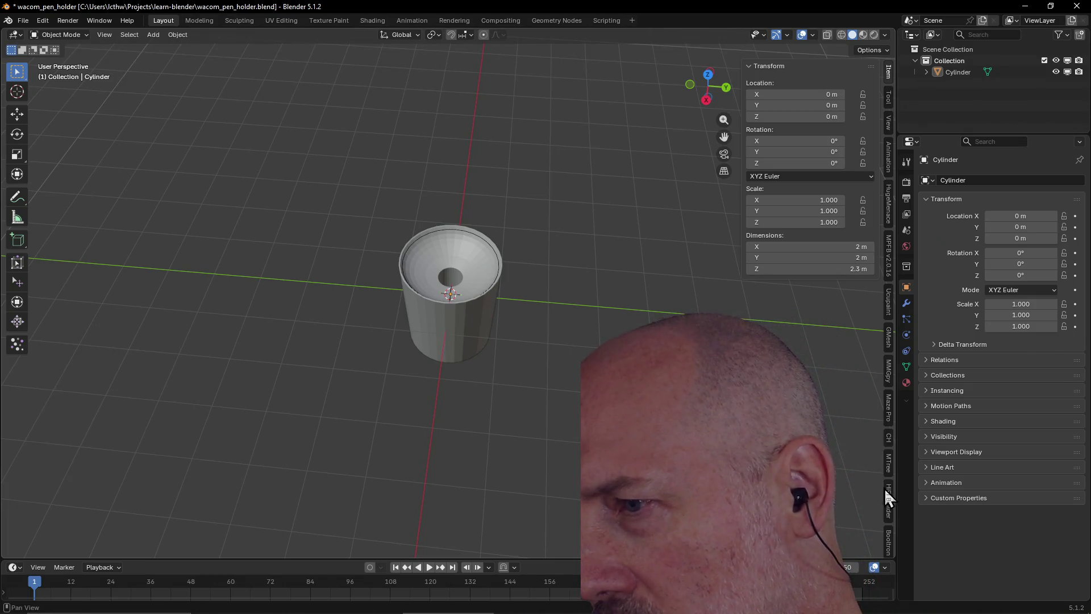
left_click(888, 546)
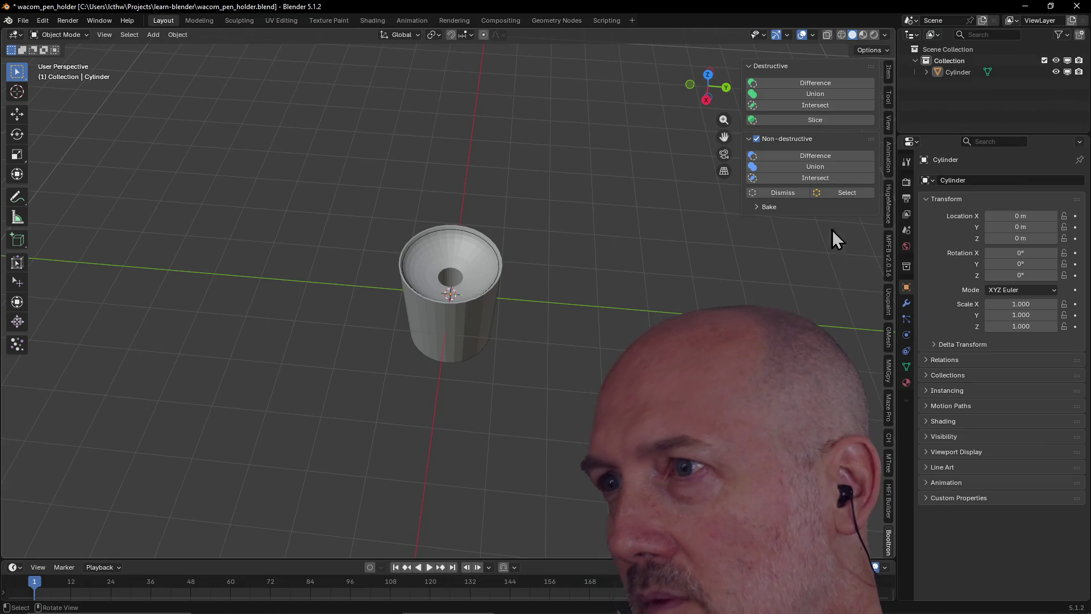
mouse_move(507, 228)
middle_mouse_down()
mouse_move(552, 257)
mouse_move(504, 250)
middle_mouse_up()
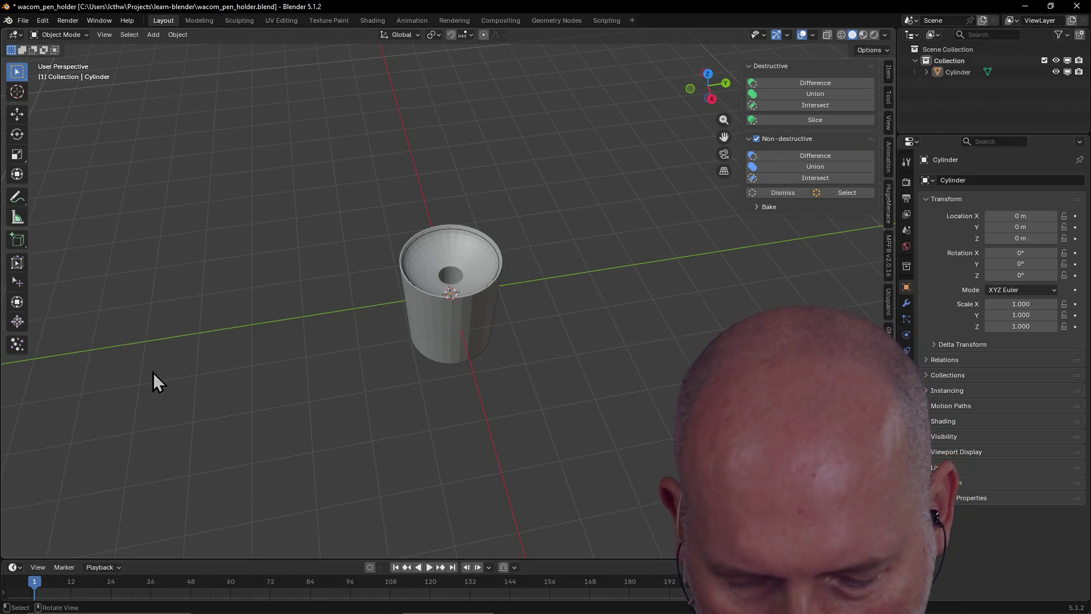
key("shift+a")
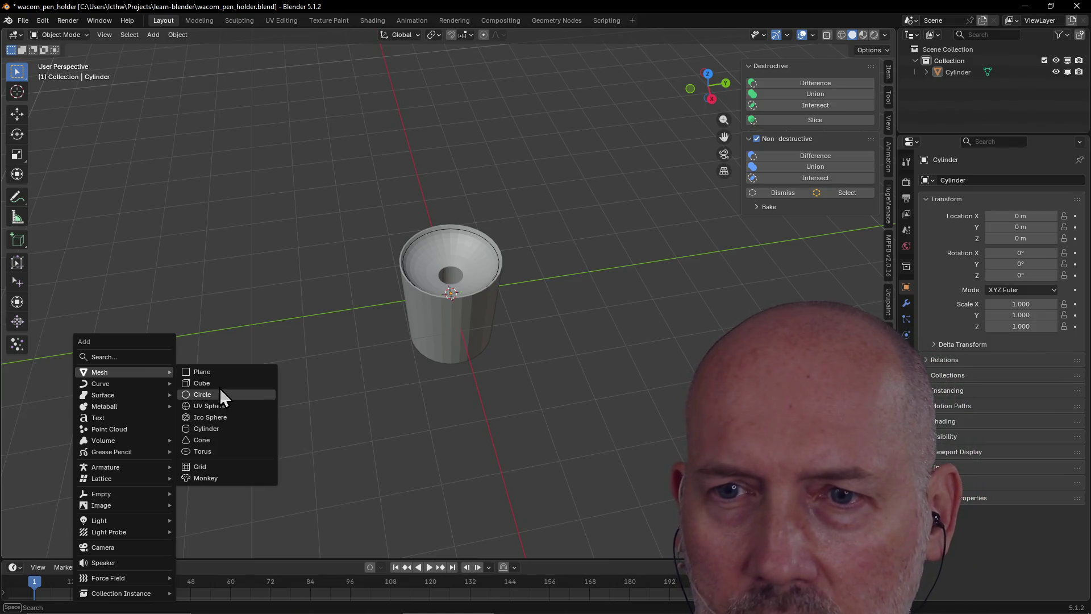
Add a cylinder with 0.6 m radius, raised above the cup and rotated 90° on X.
left_click(224, 427)
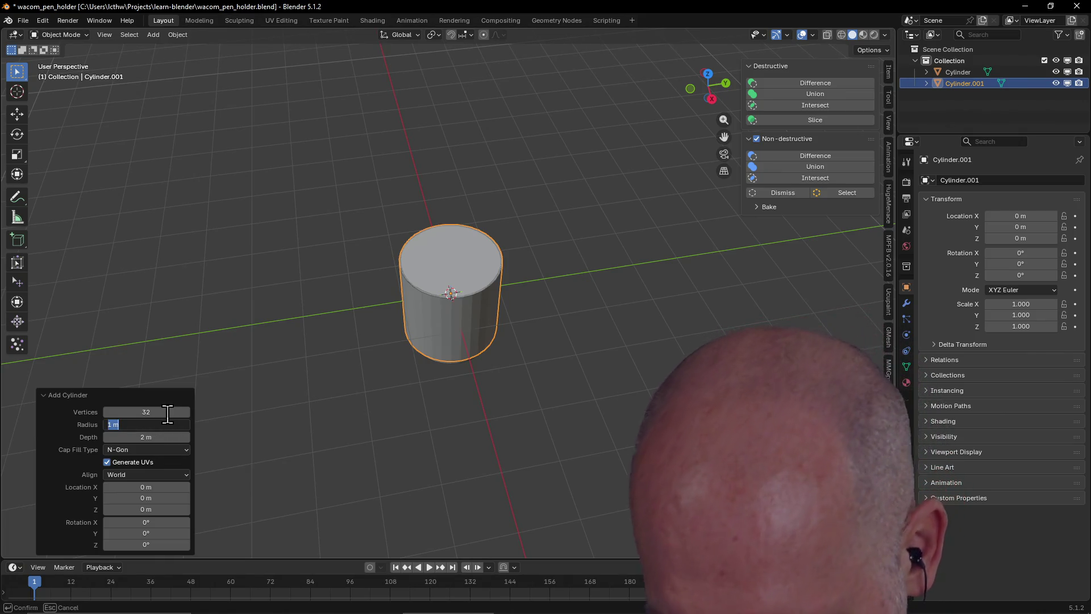
type("0.5")
key("Return")
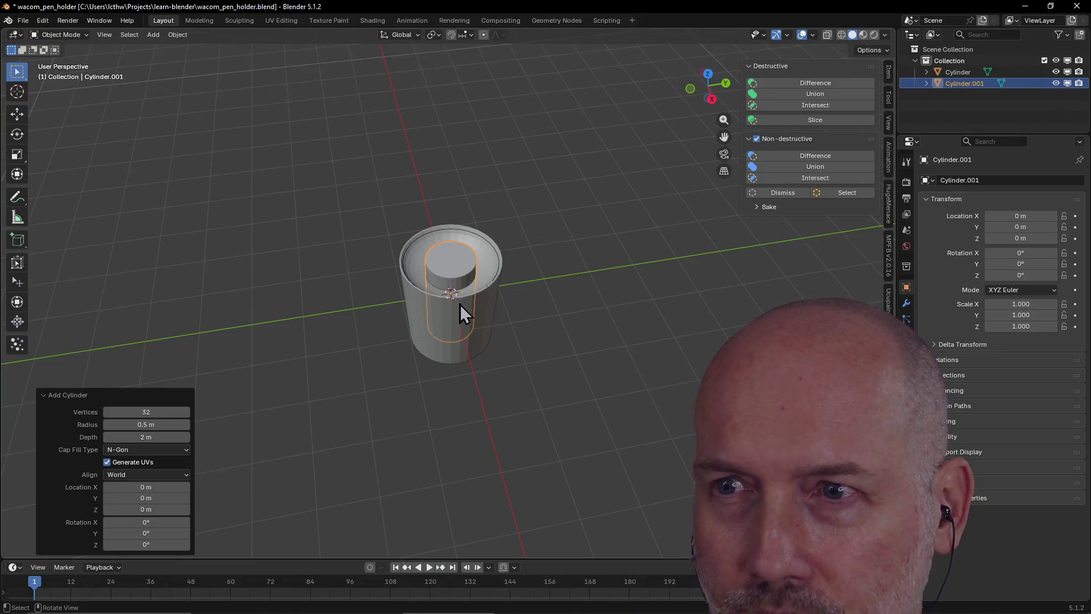
mouse_move(454, 320)
middle_mouse_down()
mouse_move(464, 267)
mouse_move(455, 296)
middle_mouse_up()
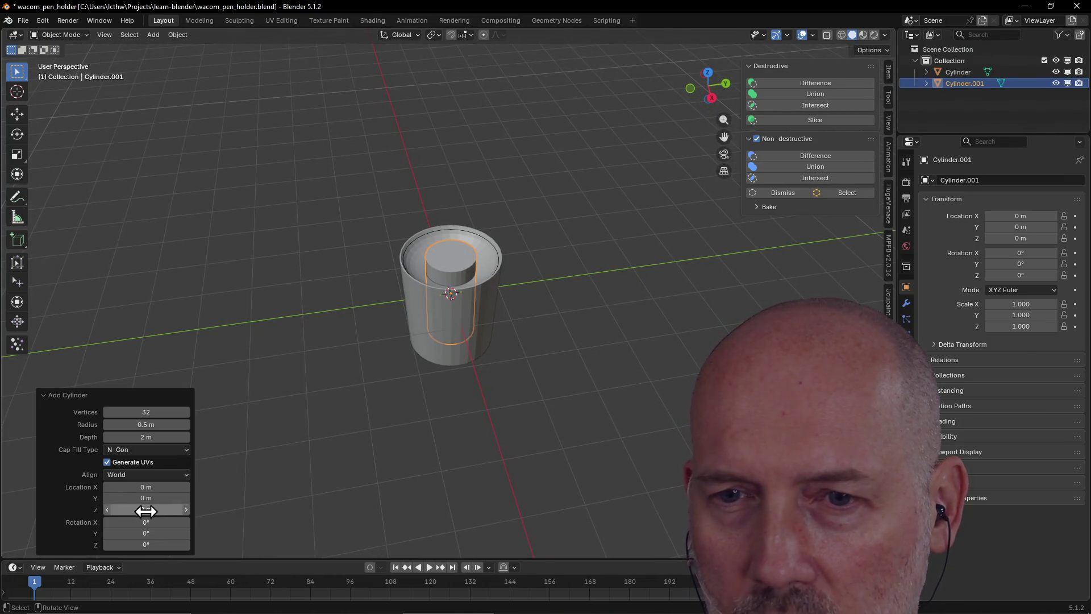
left_click_drag(194, 511, 258, 506)
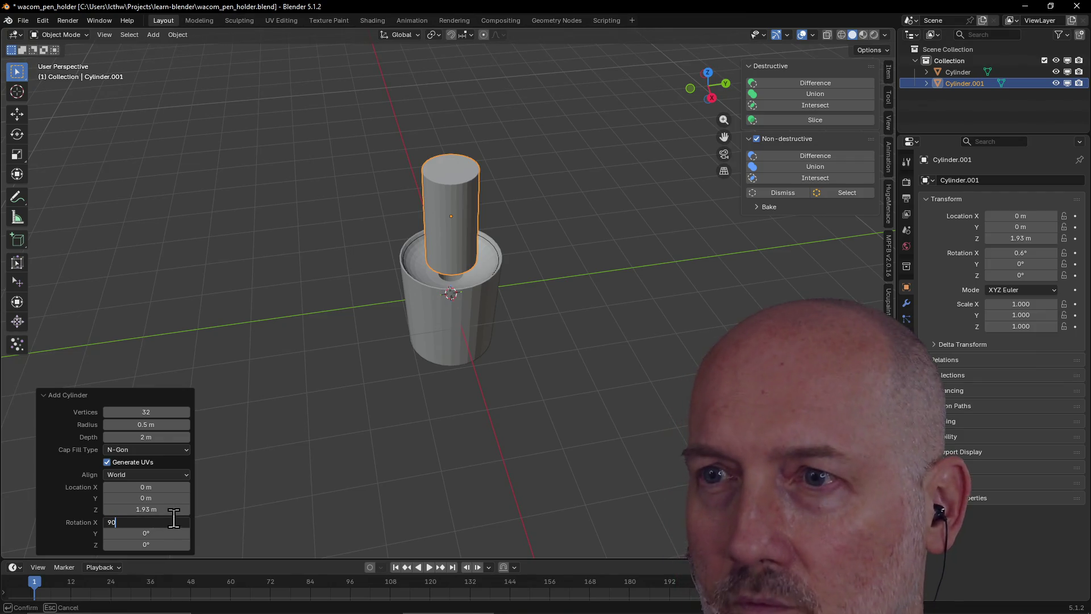
type("90")
key("Return")
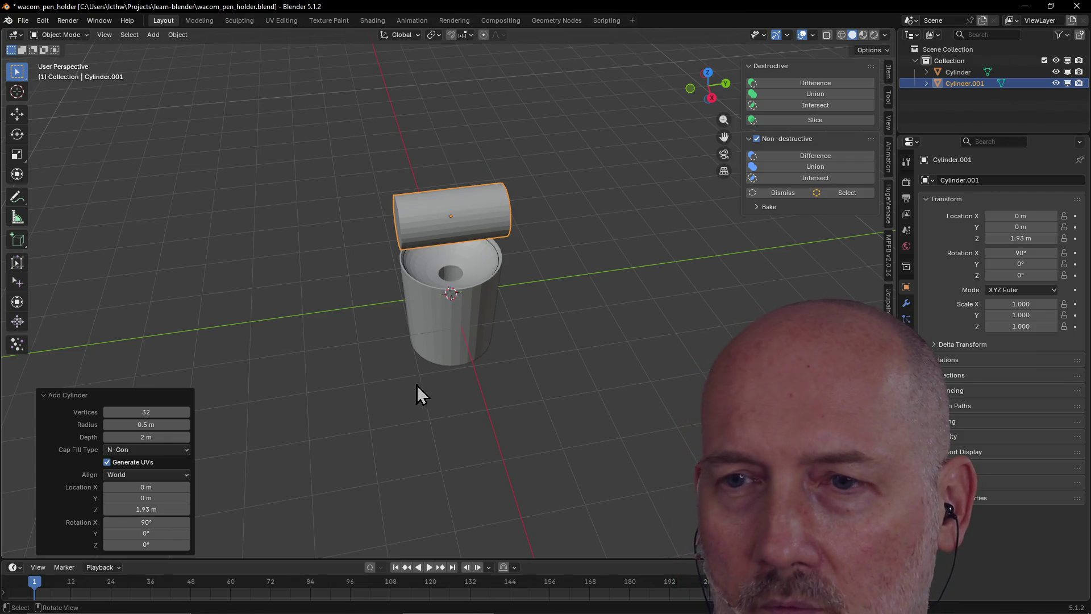
Lower the sideways cylinder to about 1.39 m so it crosses the cup's rim.
mouse_move(396, 338)
middle_mouse_down()
mouse_move(501, 301)
mouse_move(367, 316)
middle_mouse_up()
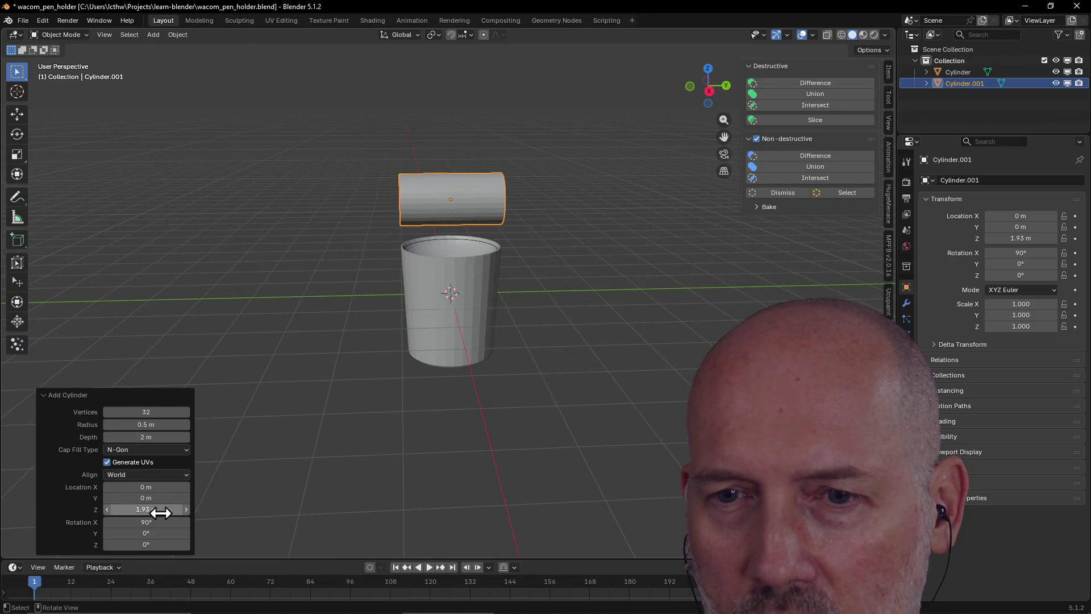
left_click_drag(161, 511, 123, 500)
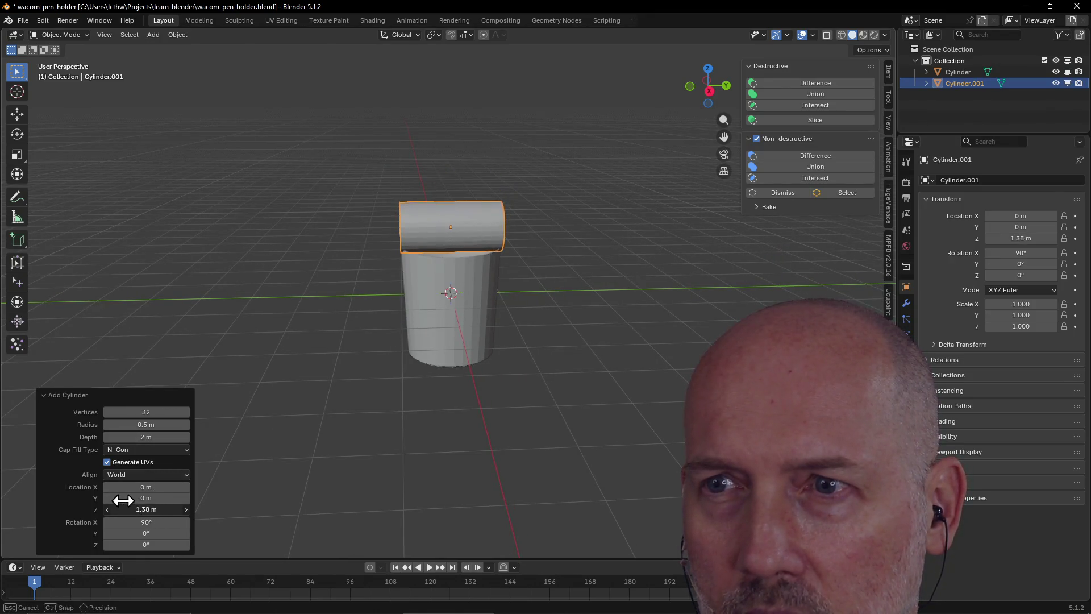
mouse_move(397, 355)
middle_mouse_down()
mouse_move(478, 349)
mouse_move(453, 353)
middle_mouse_up()
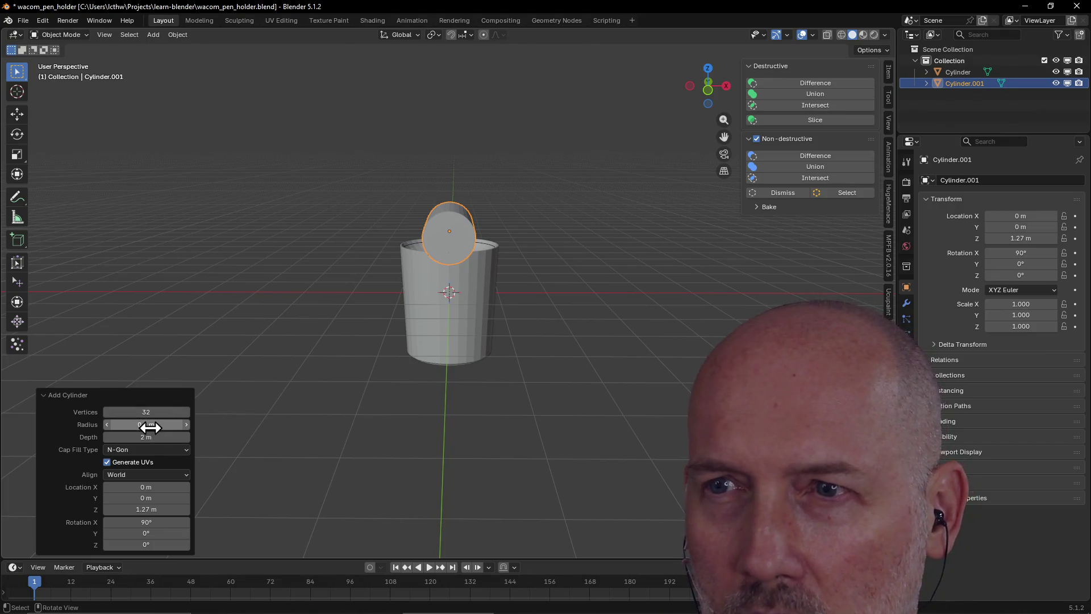
middle_click_drag(406, 367, 405, 375)
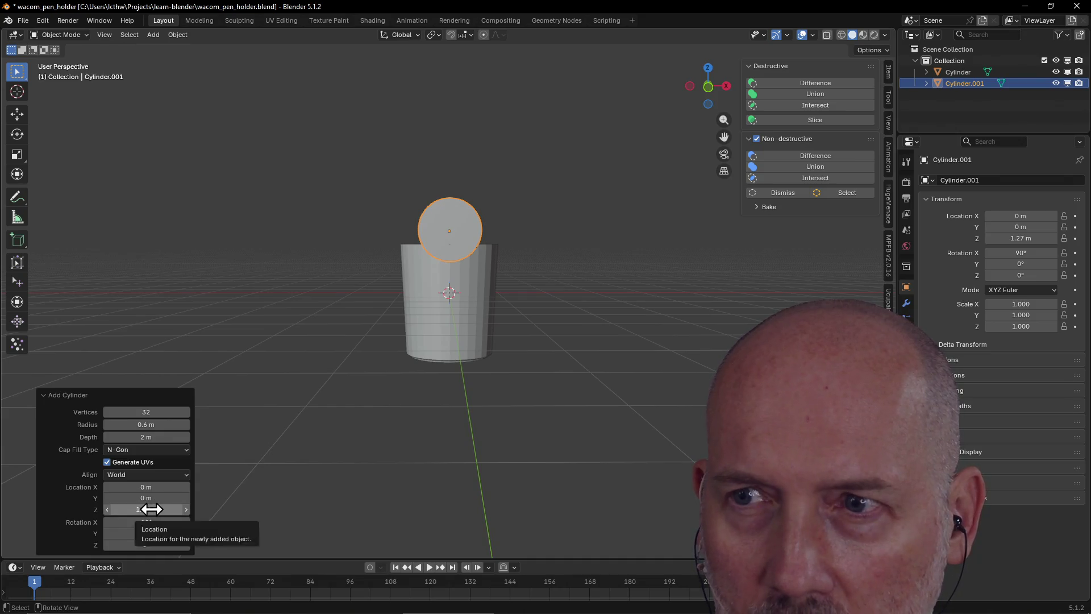
left_click_drag(149, 506, 154, 509)
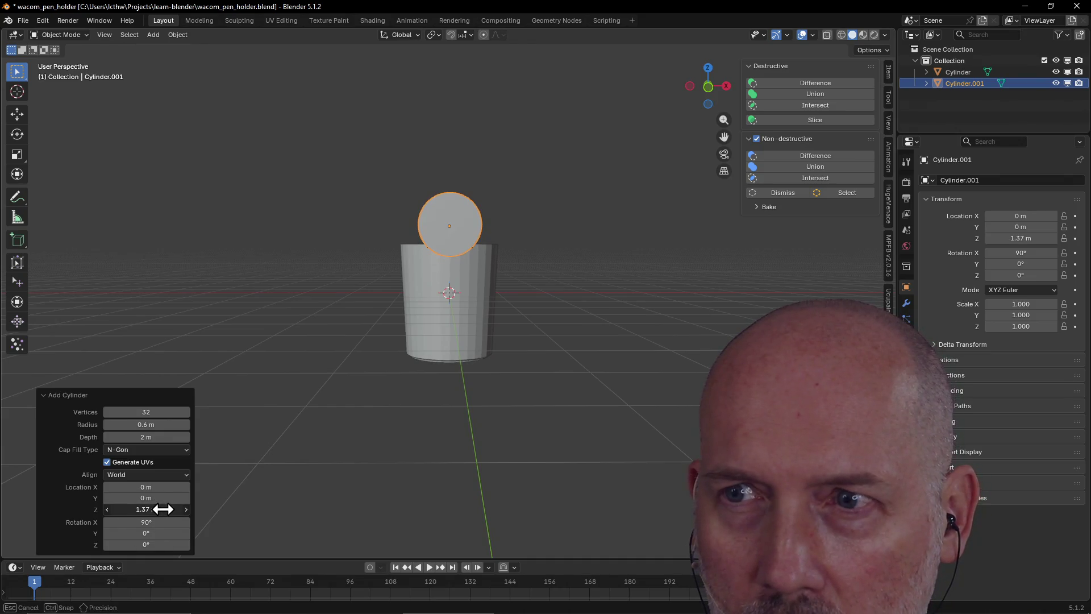
left_click(324, 335)
middle_click_drag(312, 334, 256, 365)
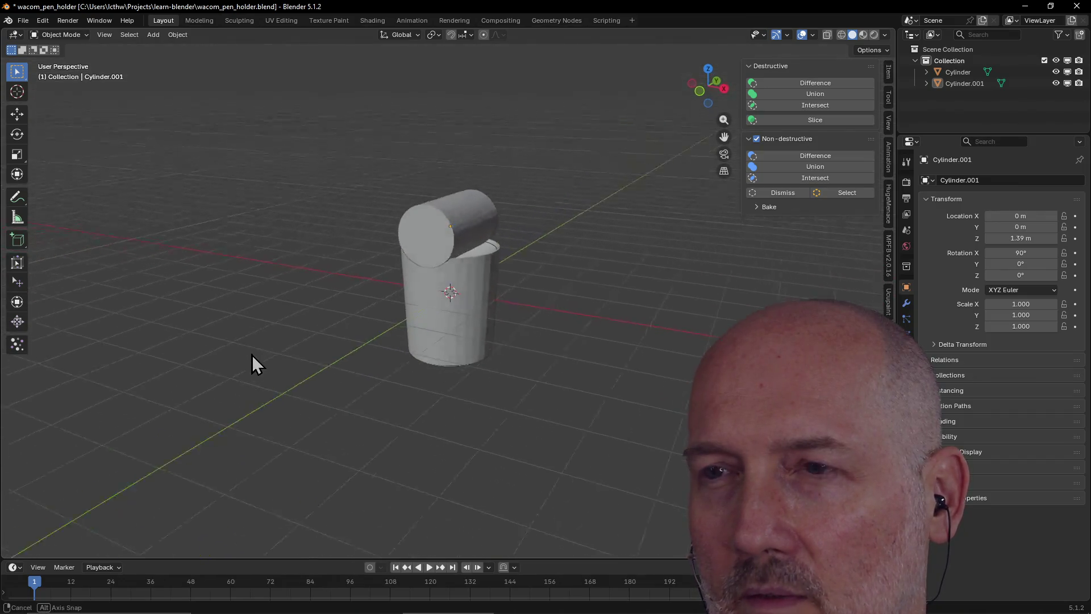
Try Bool Tool Difference twice with the wrong active object and undo each cut.
left_click(432, 255)
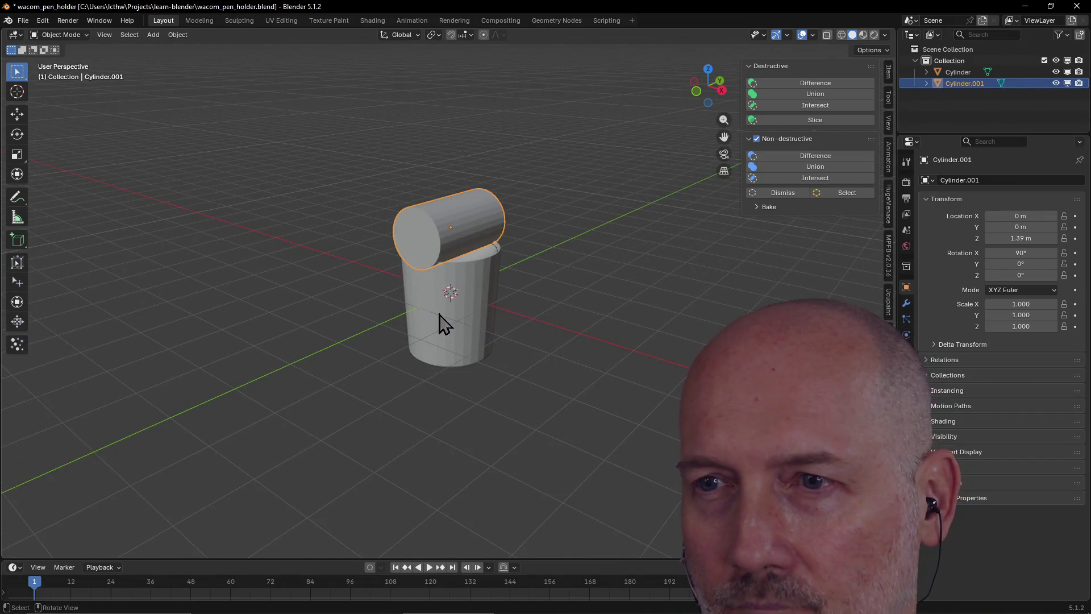
left_click(441, 330)
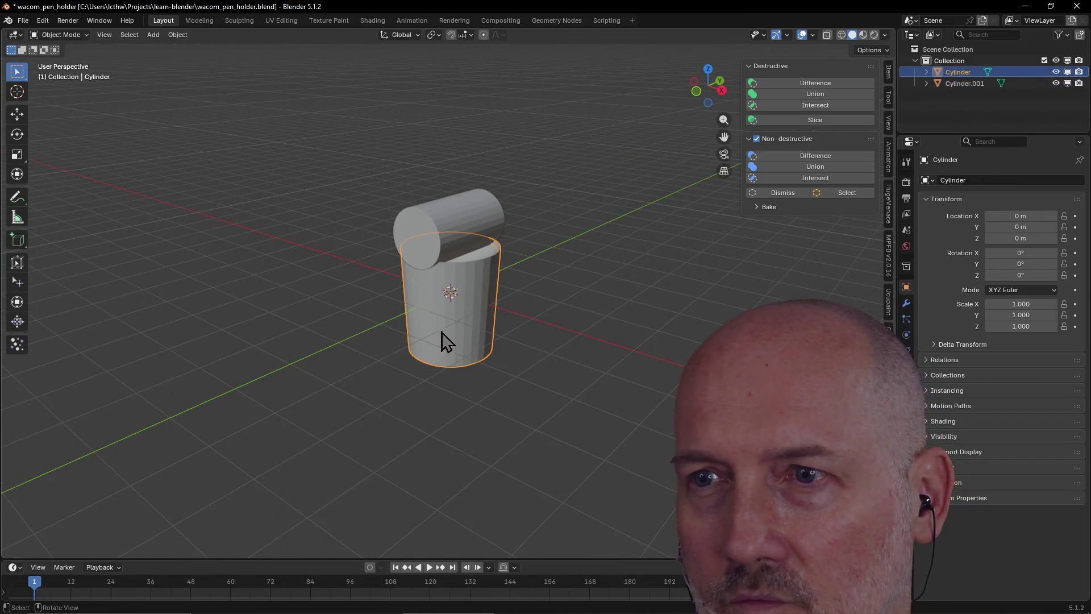
left_click(453, 224, "shift")
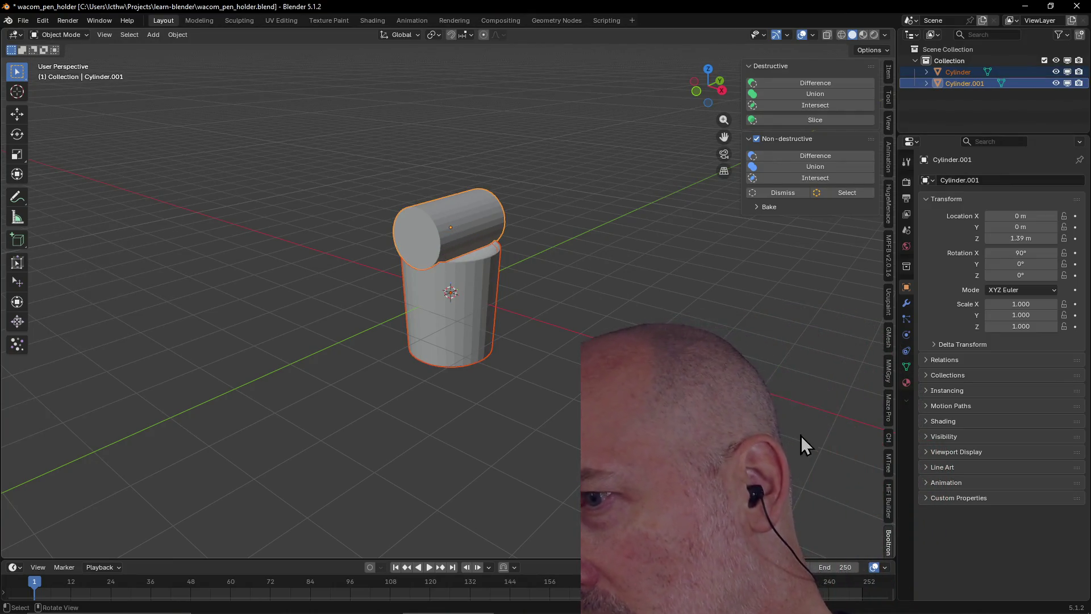
left_click(830, 83)
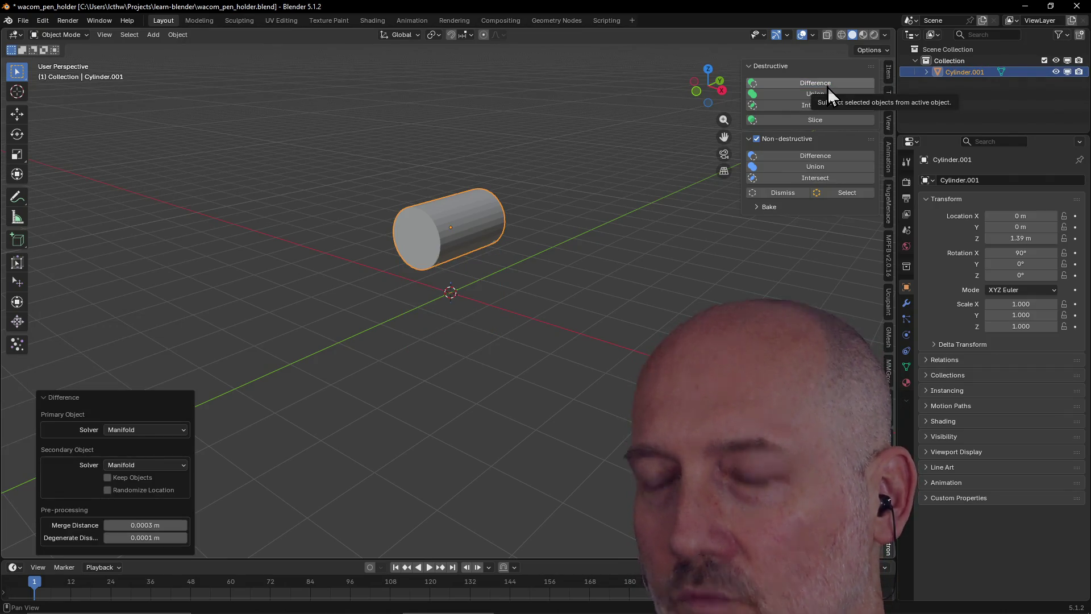
key("ctrl+z")
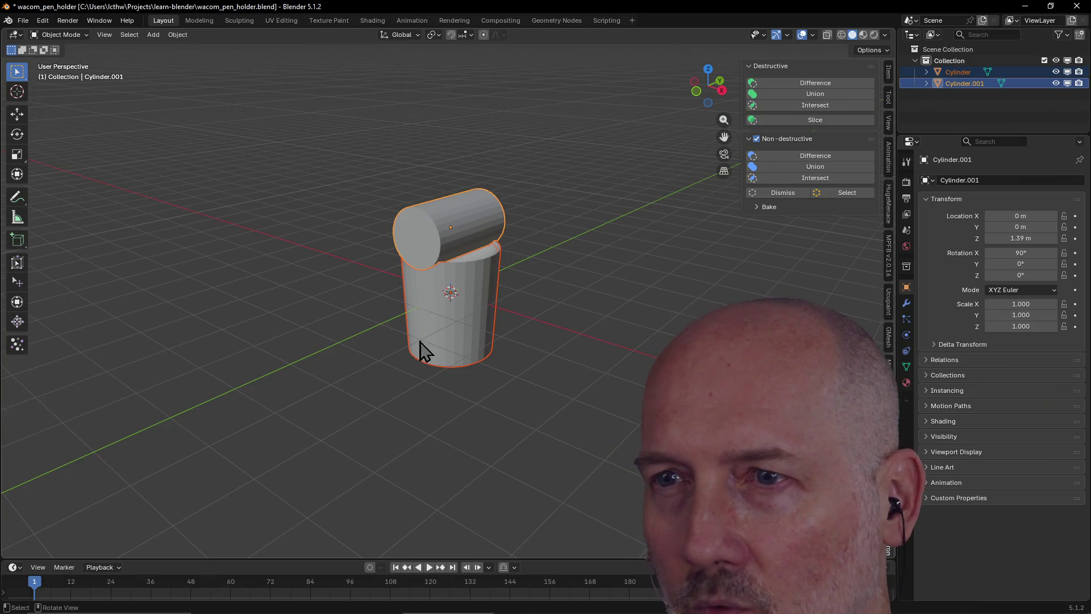
left_click(449, 331)
left_click(466, 220, "shift")
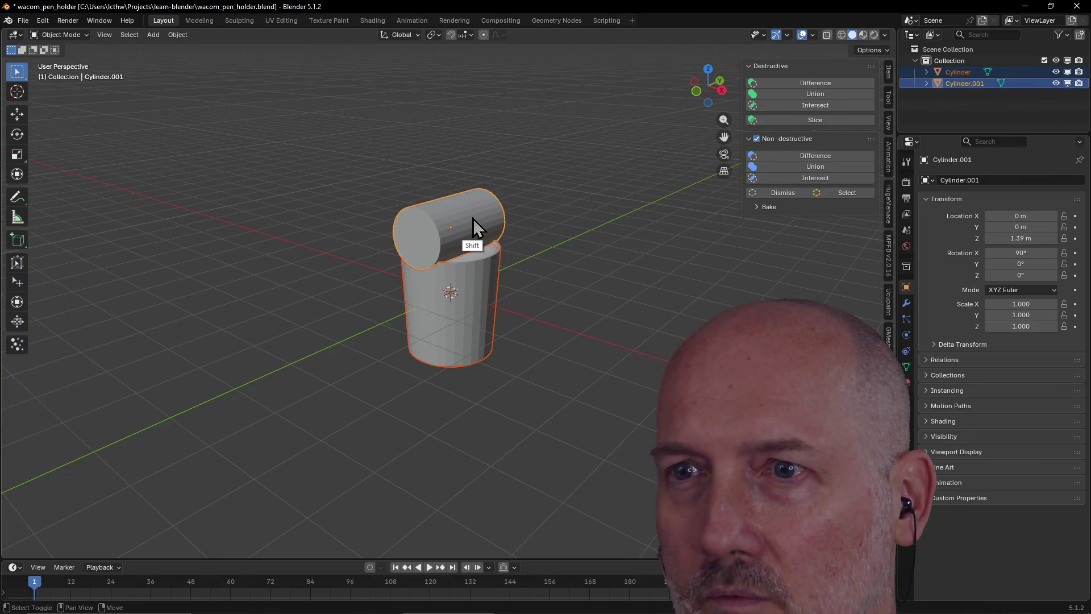
left_click(820, 86)
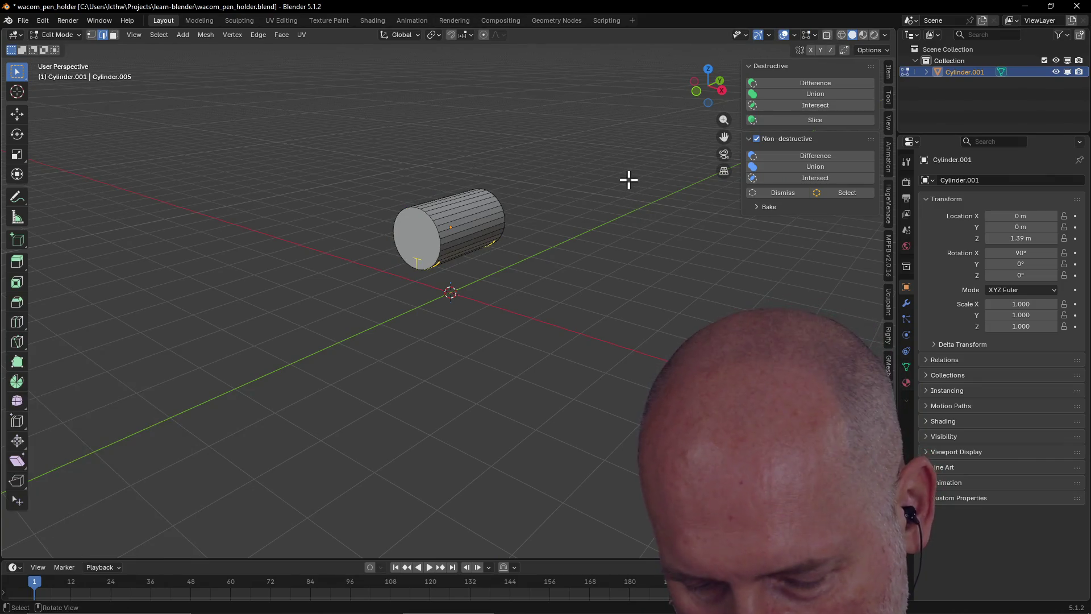
key("ctrl+z")
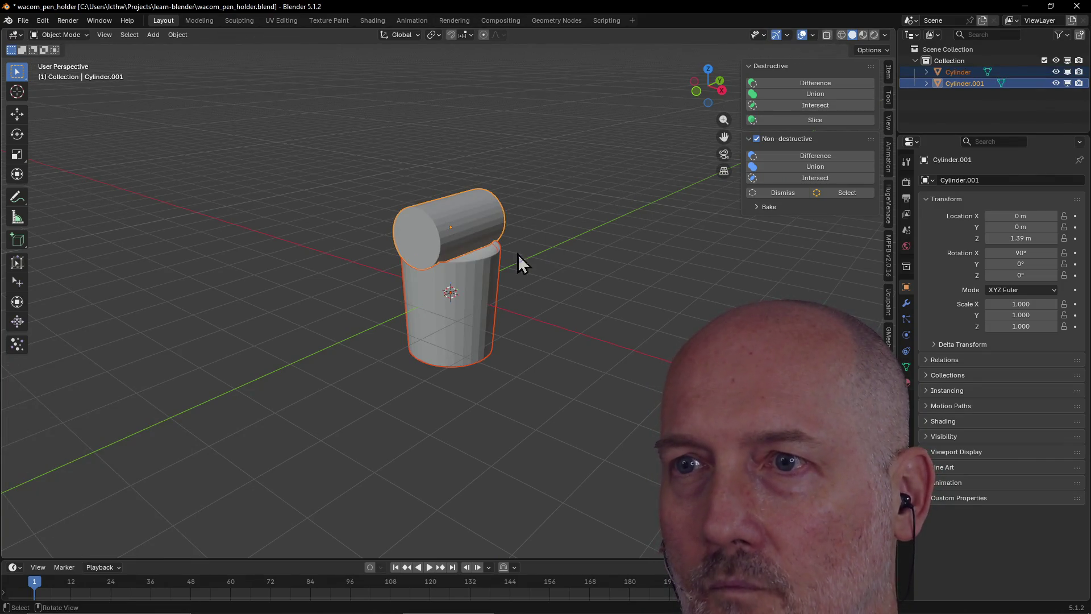
With the cup active, cut the sideways cylinder out of its rim using Destructive Difference.
left_click(466, 299, "shift")
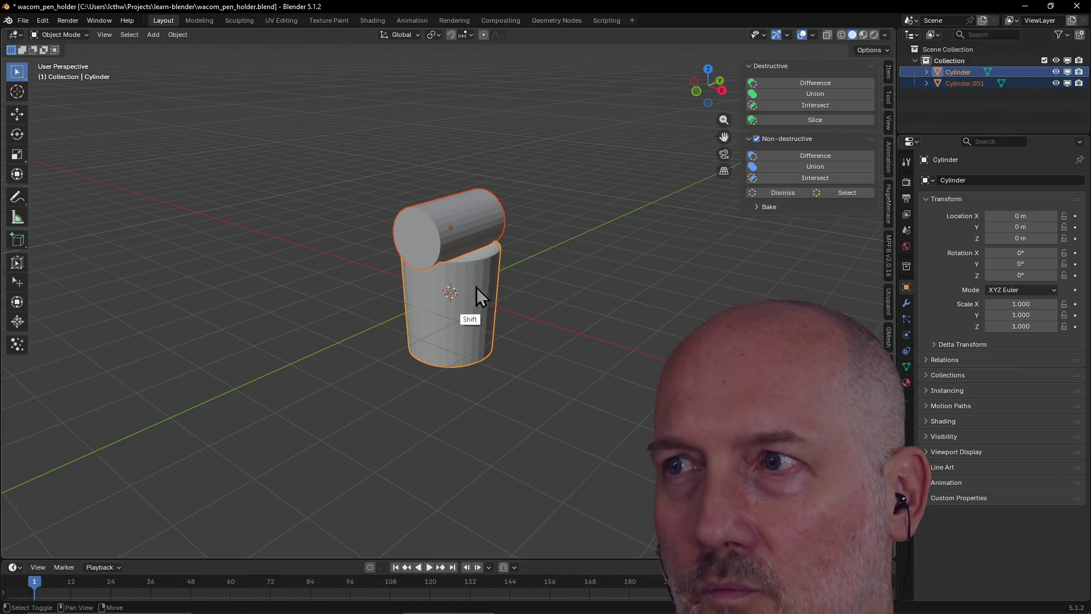
left_click(826, 83)
left_click(366, 361)
mouse_move(364, 359)
middle_mouse_down()
mouse_move(412, 352)
mouse_move(463, 366)
mouse_move(513, 257)
mouse_move(347, 336)
mouse_move(337, 323)
mouse_move(350, 319)
middle_mouse_up()
scroll(508, 249, "up", 1)
scroll(508, 249, "up", 2)
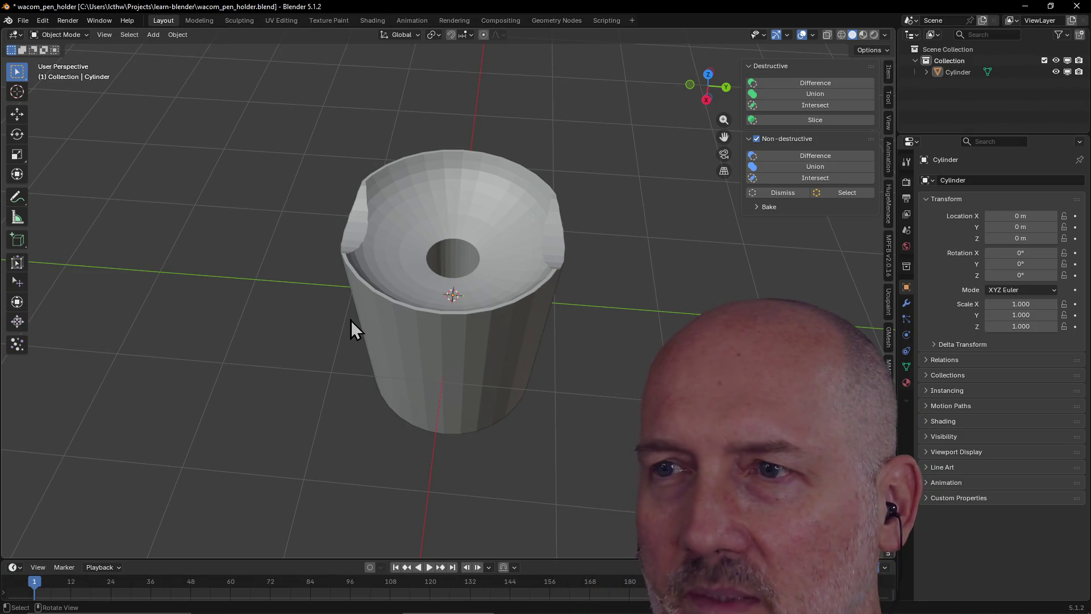
Bring back the cutter cylinder and raise it slightly along Z.
left_click(350, 319)
key("ctrl+v")
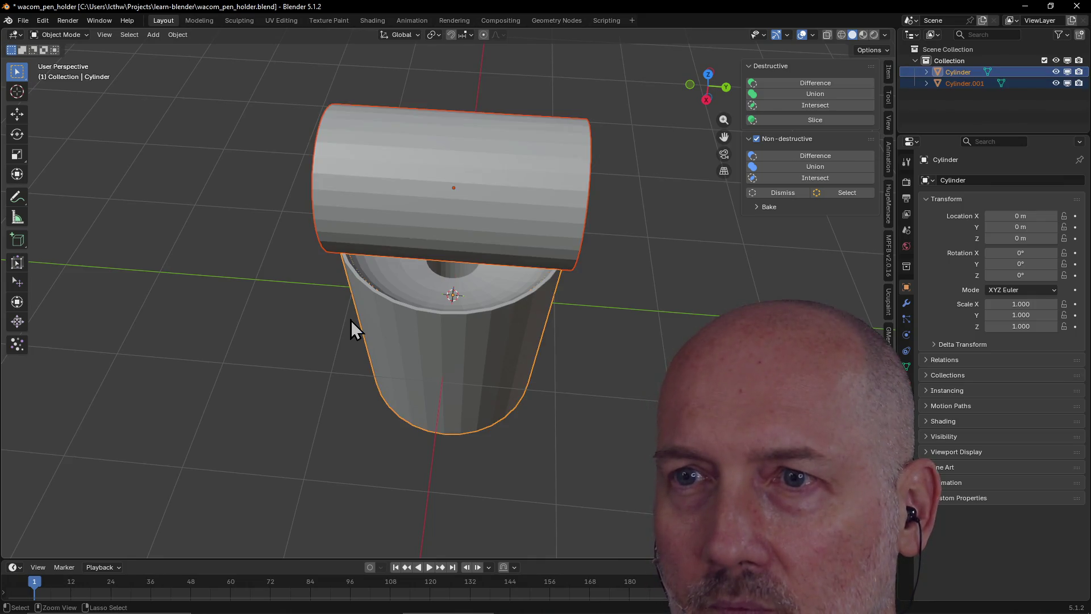
middle_click_drag(350, 319, 545, 219)
mouse_move(446, 199)
middle_mouse_down()
mouse_move(429, 232)
mouse_move(446, 196)
middle_mouse_up()
left_click(449, 190)
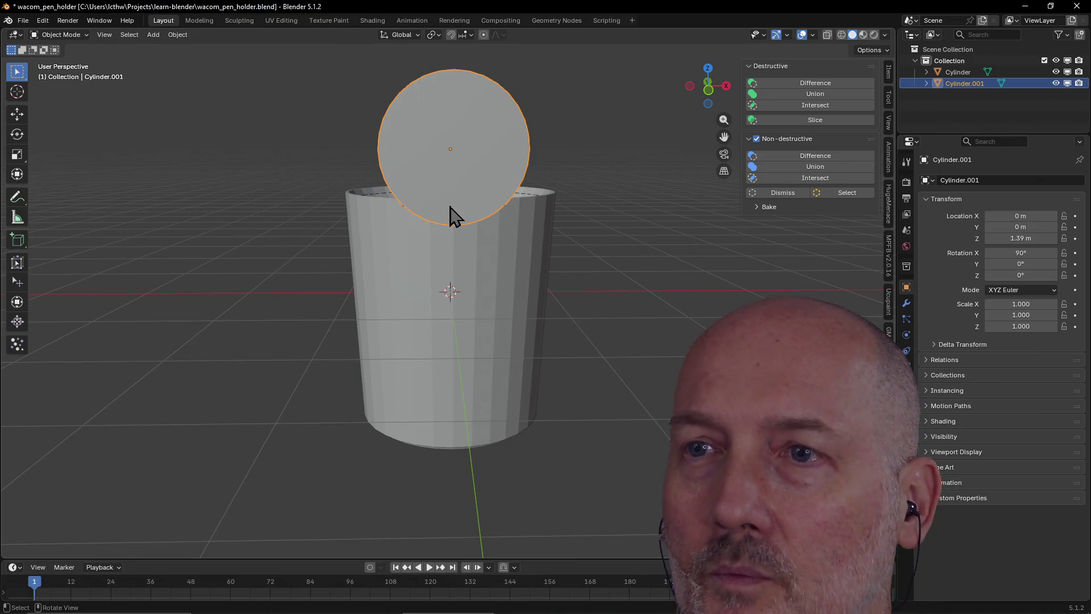
key("g")
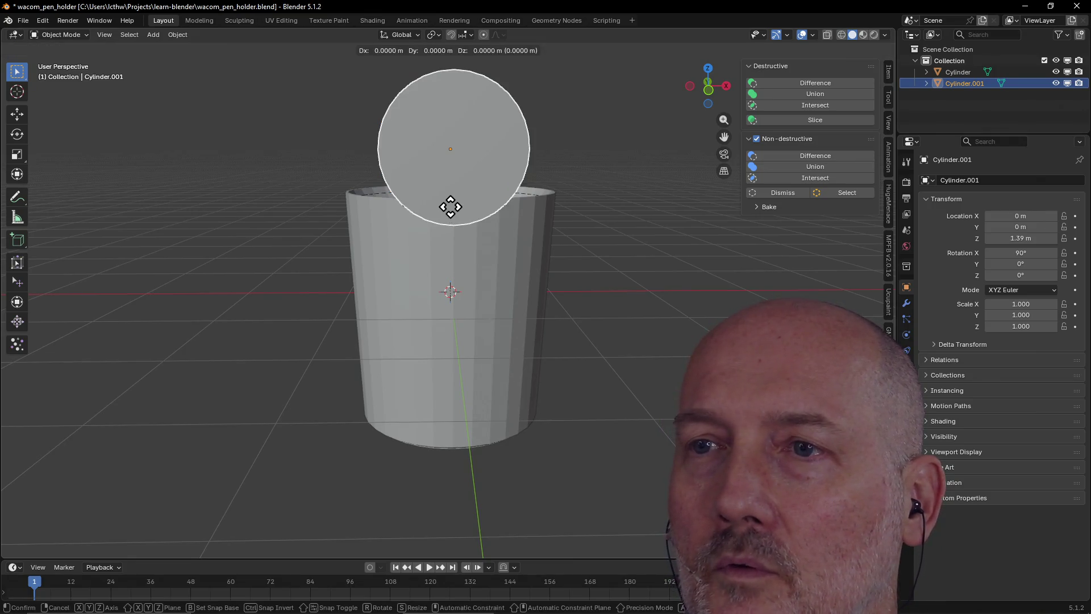
key("z")
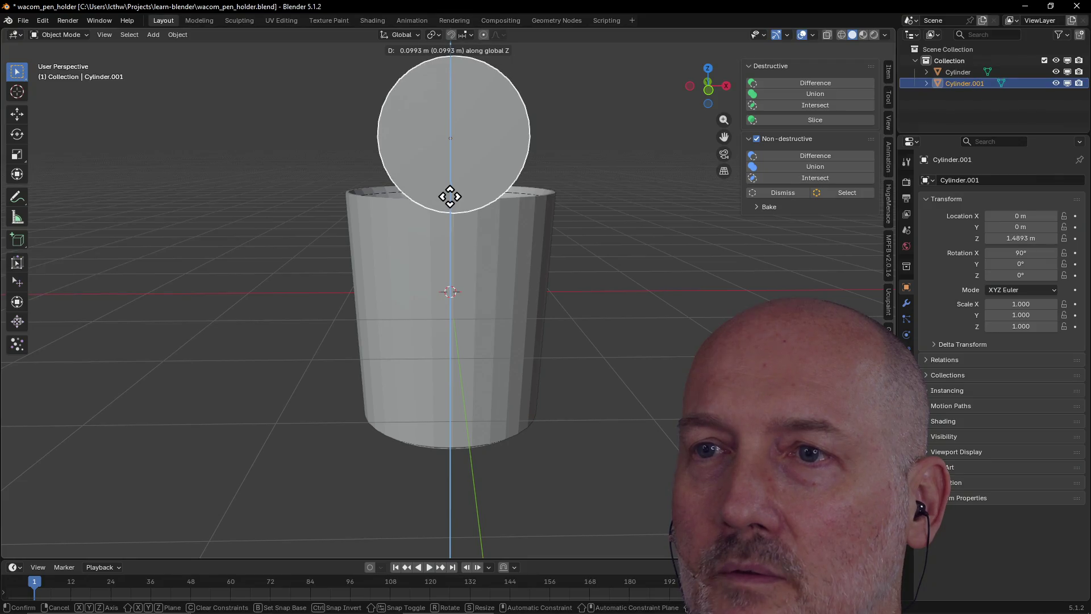
left_click(452, 201)
Recut the cup with Destructive Difference so the rim notch is shallower, fixing the object order once.
mouse_move(445, 217)
middle_mouse_down()
mouse_move(524, 223)
mouse_move(418, 231)
mouse_move(470, 313)
middle_mouse_up()
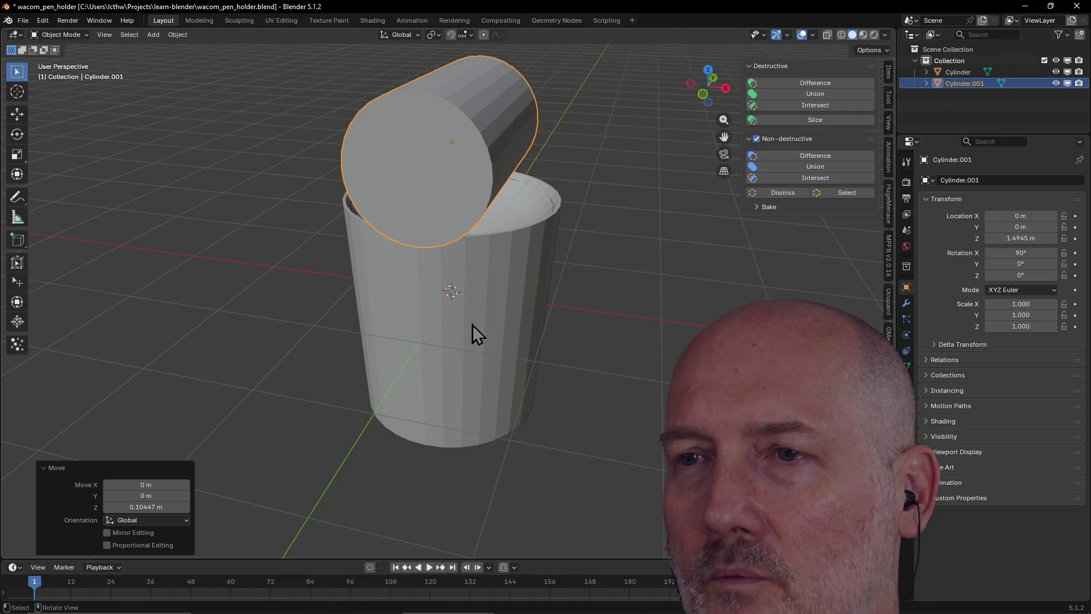
left_click(472, 327)
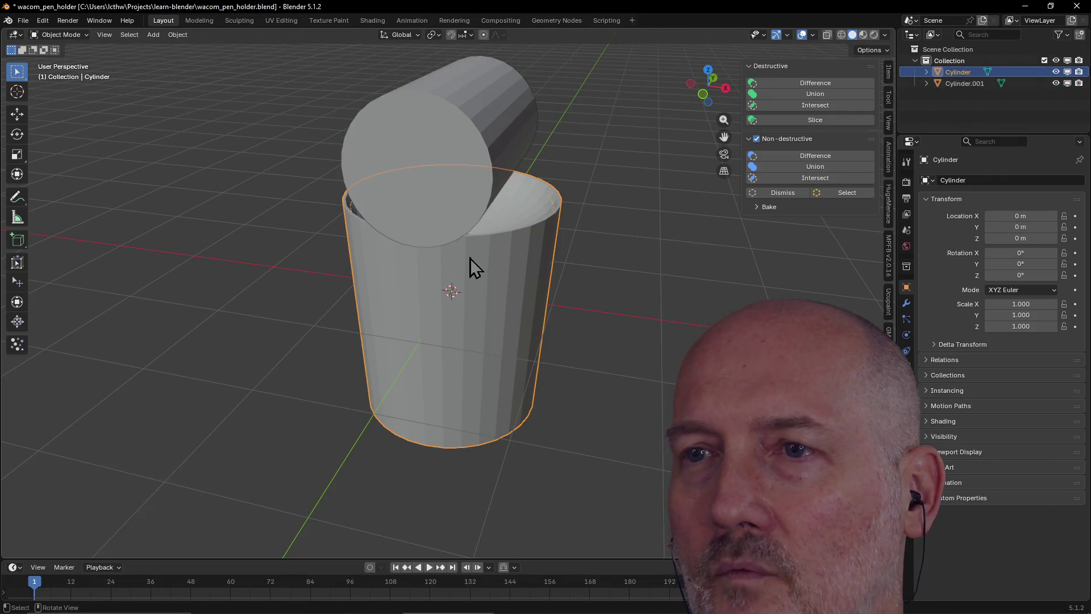
left_click(456, 162, "shift")
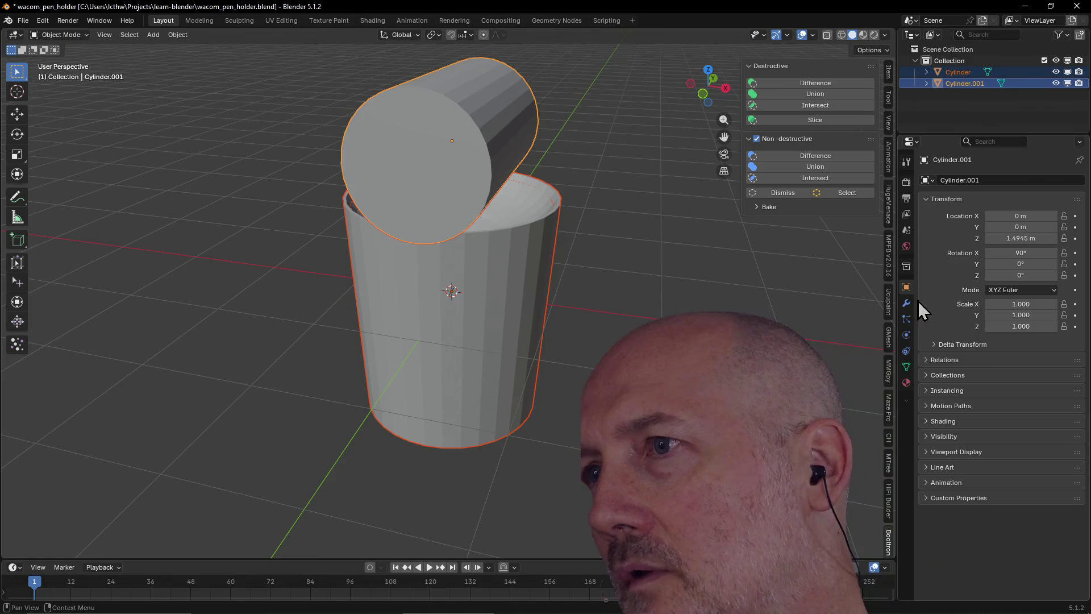
left_click(823, 84)
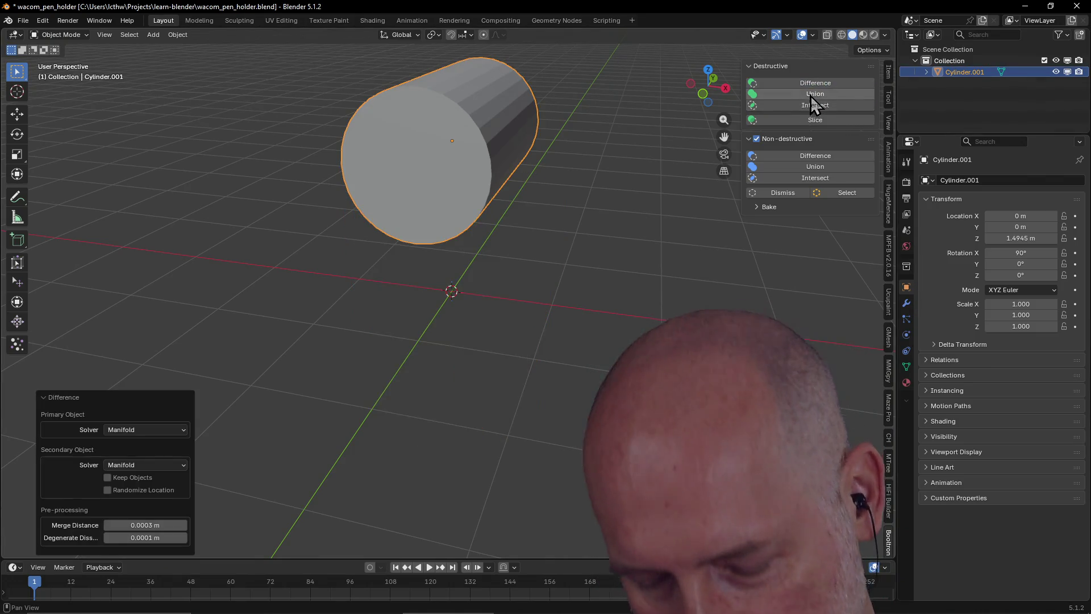
key("ctrl+z")
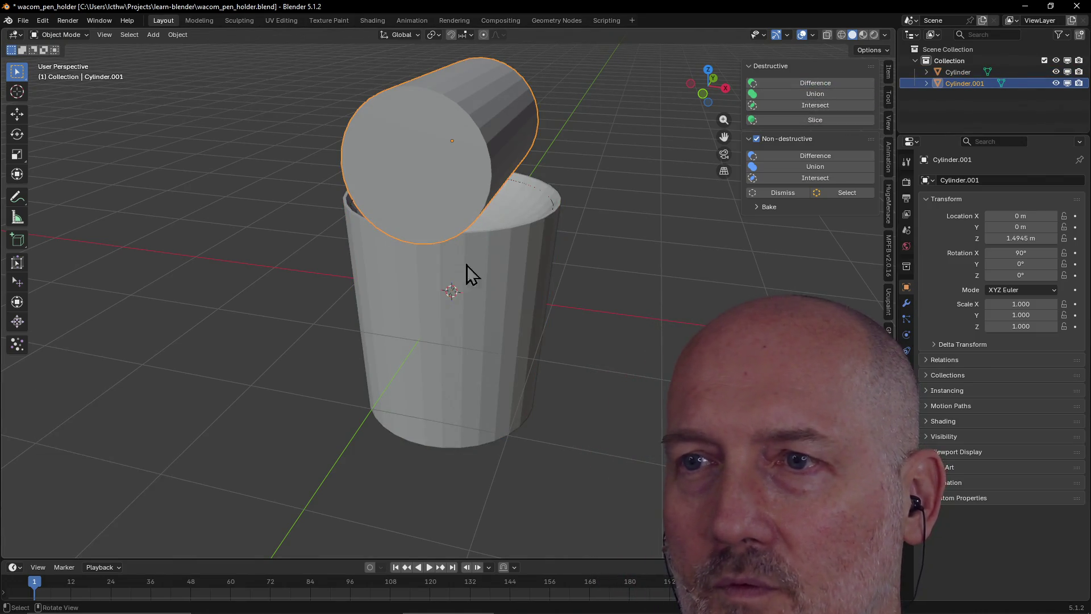
left_click(462, 311, "shift")
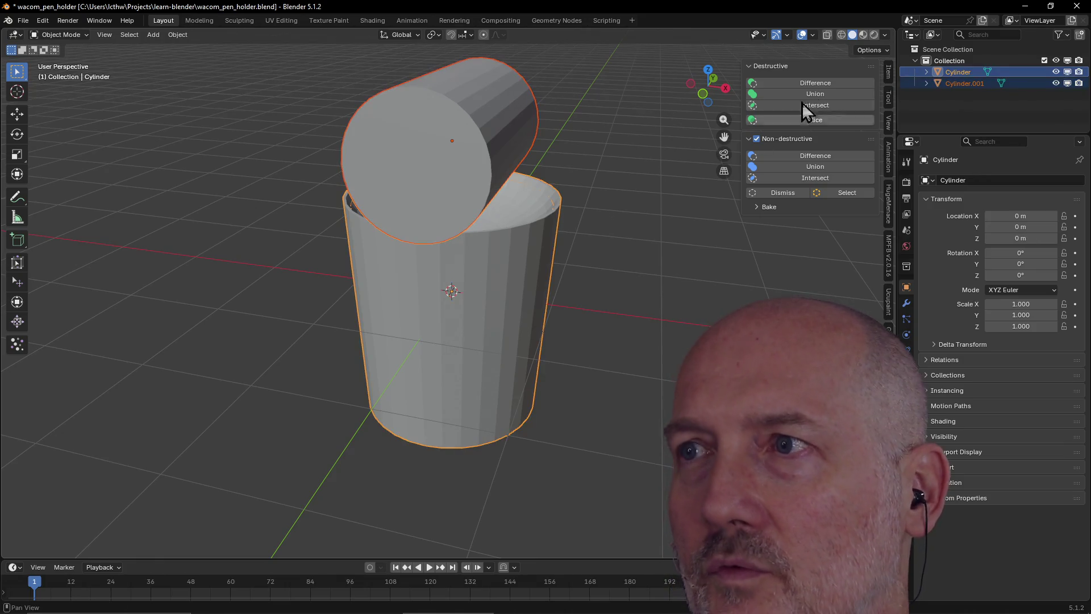
left_click(822, 83)
left_click(589, 249)
Orbit around the notched cup to inspect it from the top and sides, then select it.
middle_click_drag(589, 250, 480, 235)
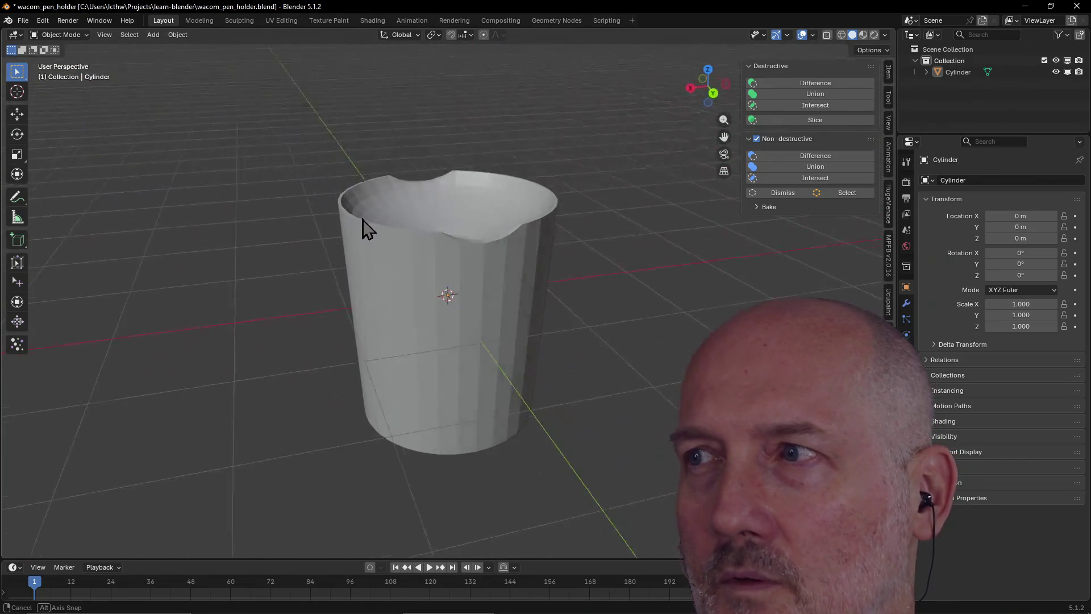
middle_click_drag(480, 234, 292, 307)
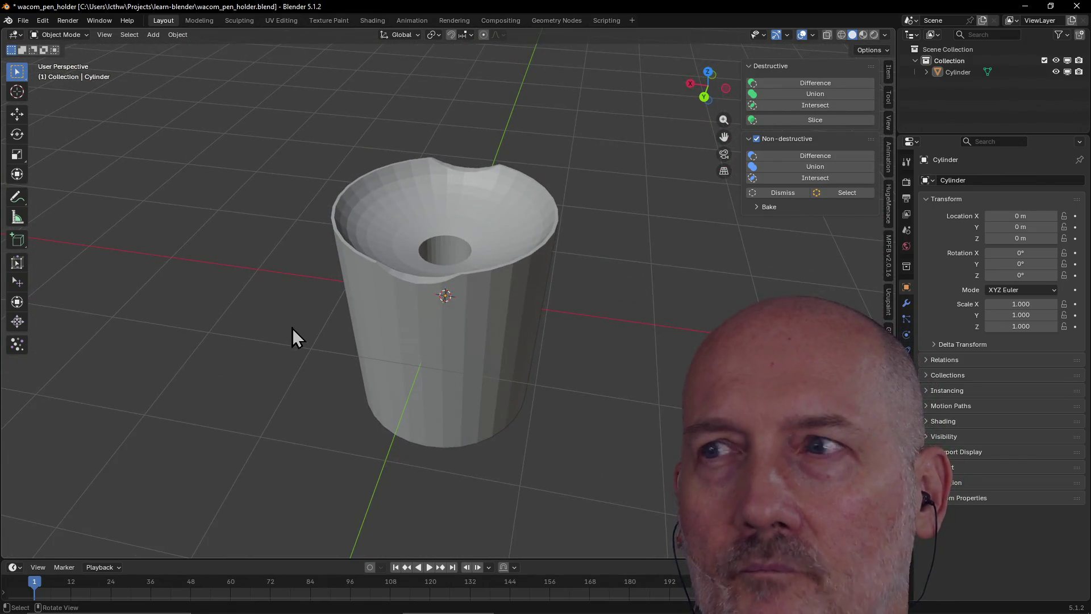
mouse_move(667, 219)
middle_mouse_down()
mouse_move(545, 196)
mouse_move(564, 264)
mouse_move(470, 293)
mouse_move(512, 165)
mouse_move(487, 287)
mouse_move(495, 312)
mouse_move(532, 318)
mouse_move(511, 315)
middle_mouse_up()
middle_click_drag(375, 301, 492, 316)
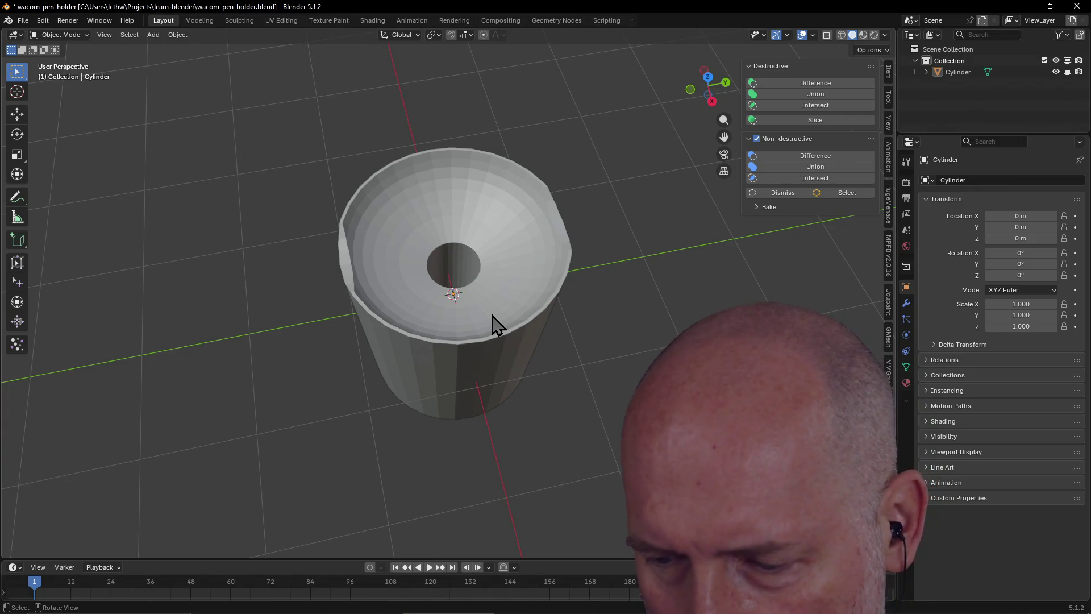
mouse_move(456, 253)
middle_mouse_down()
mouse_move(384, 256)
mouse_move(541, 239)
mouse_move(512, 256)
mouse_move(516, 244)
mouse_move(466, 260)
mouse_move(555, 226)
mouse_move(594, 190)
mouse_move(545, 251)
mouse_move(485, 281)
mouse_move(480, 261)
middle_mouse_up()
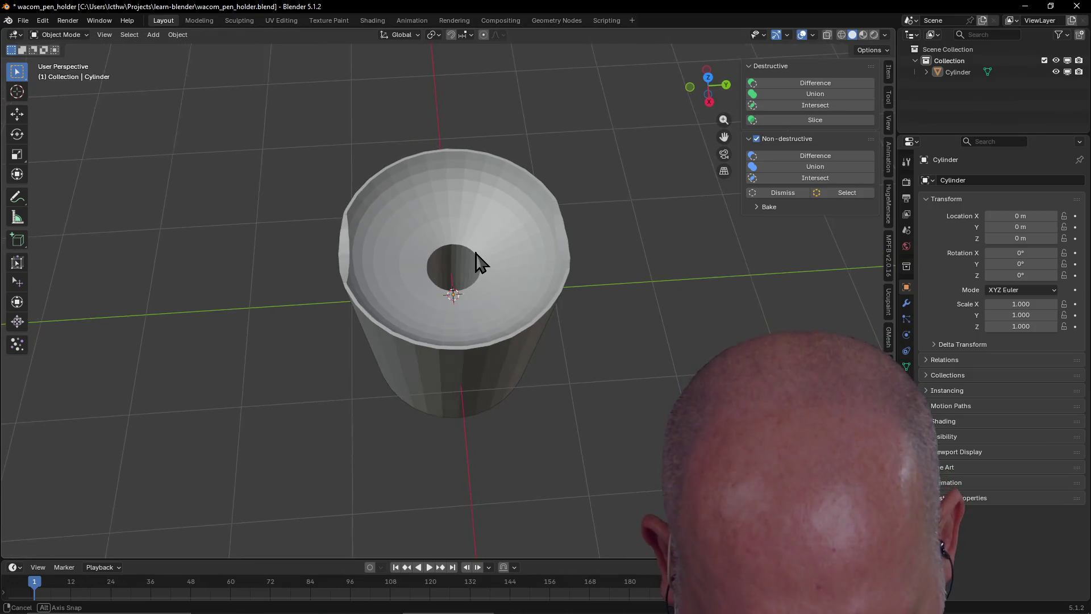
middle_click_drag(476, 320, 479, 247)
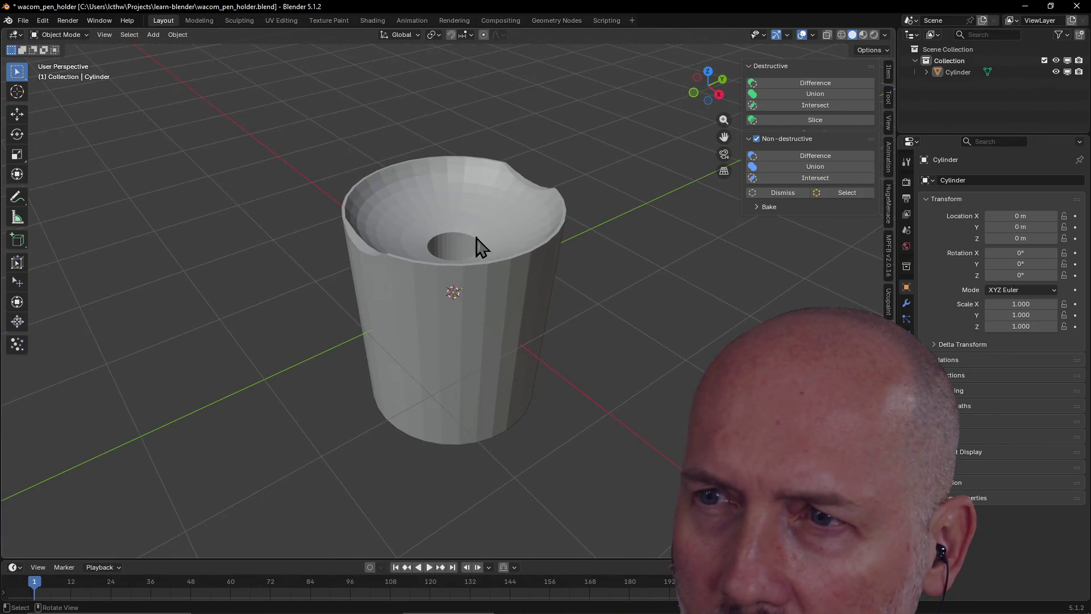
left_click(477, 247)
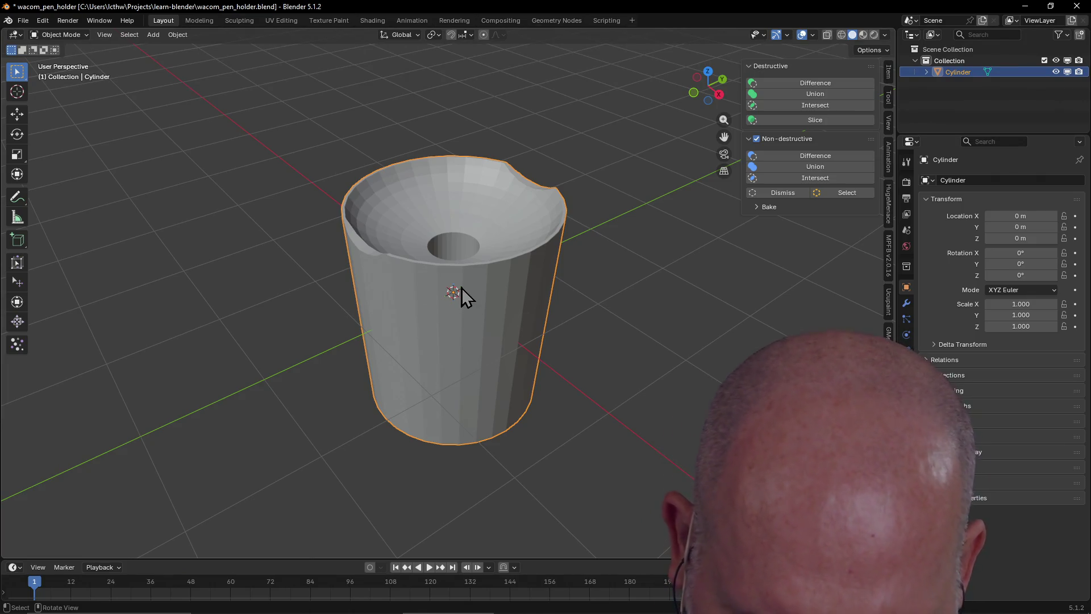
mouse_move(458, 255)
middle_mouse_down()
mouse_move(507, 179)
mouse_move(476, 245)
mouse_move(539, 317)
mouse_move(590, 279)
mouse_move(457, 238)
middle_mouse_up()
scroll(473, 256, "down", 5)
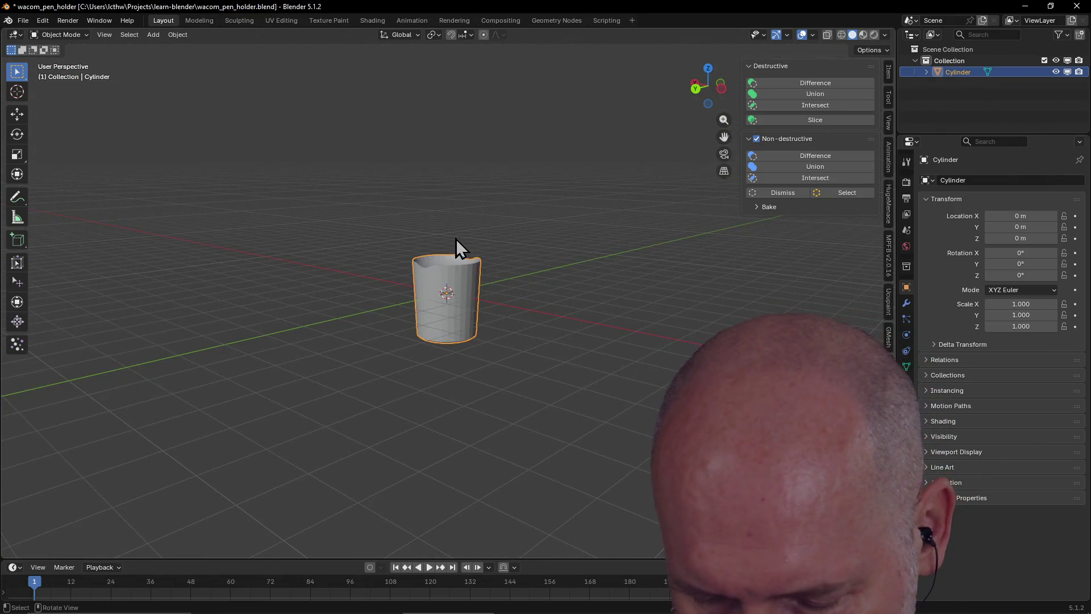
Lift the cup along Z to about 1.33 m in two moves, then go to the Modeling workspace.
key("g")
key("z")
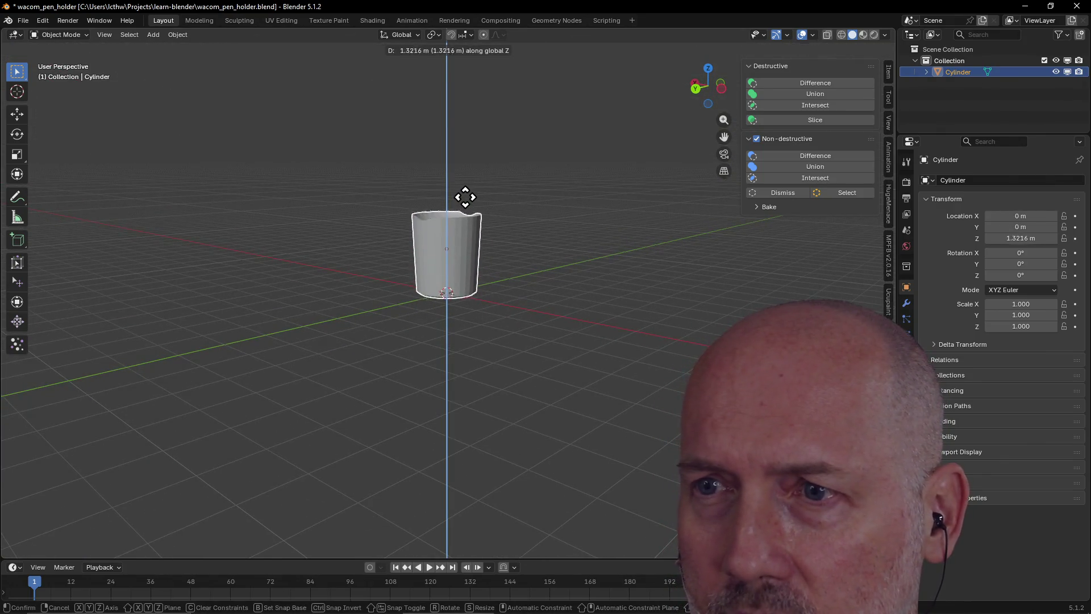
left_click(465, 198)
mouse_move(465, 199)
middle_mouse_down()
mouse_move(562, 188)
mouse_move(543, 212)
mouse_move(455, 248)
mouse_move(560, 214)
mouse_move(545, 226)
mouse_move(319, 315)
mouse_move(473, 325)
mouse_move(453, 333)
mouse_move(449, 352)
mouse_move(451, 317)
middle_mouse_up()
key("g")
key("z")
left_click(465, 242)
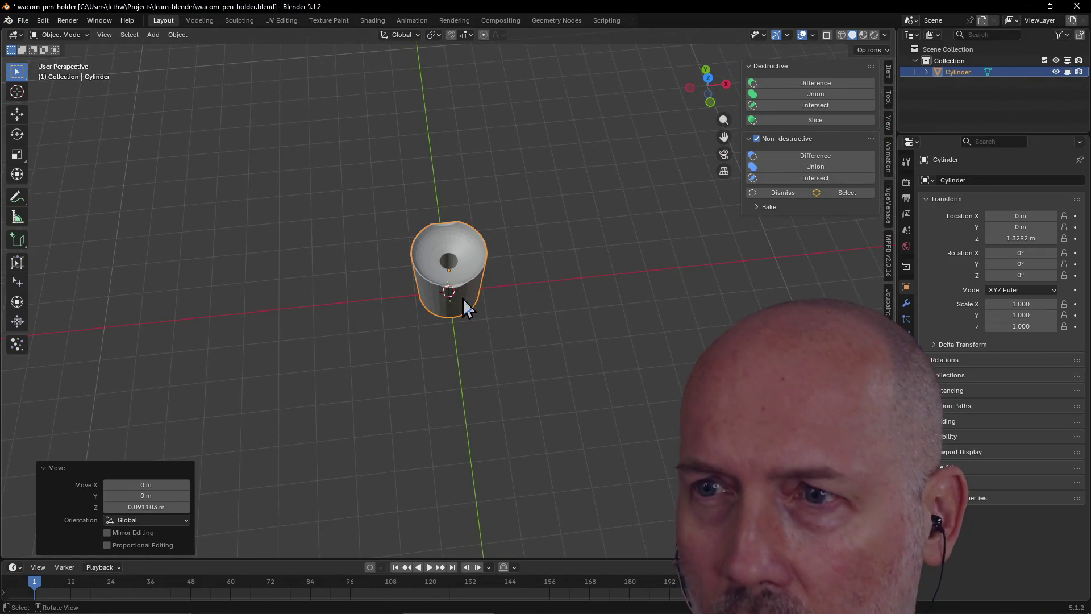
scroll(460, 303, "up", 2)
scroll(452, 267, "up", 5)
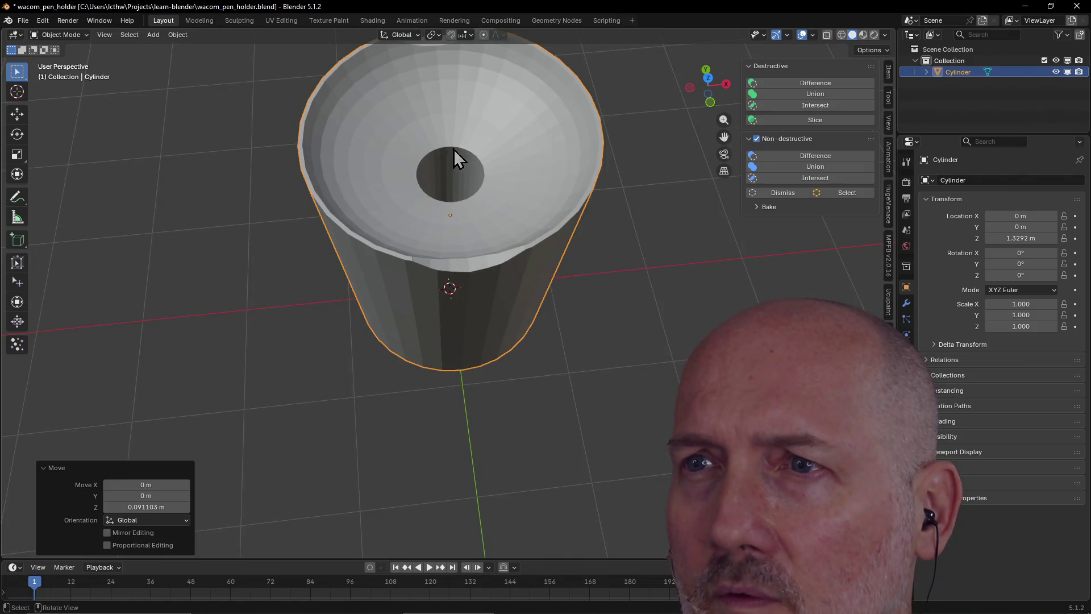
left_click(198, 20)
Scale the edge loop around the central hole about 1.29 times, then select the next loop out.
middle_click_drag(392, 204, 438, 292)
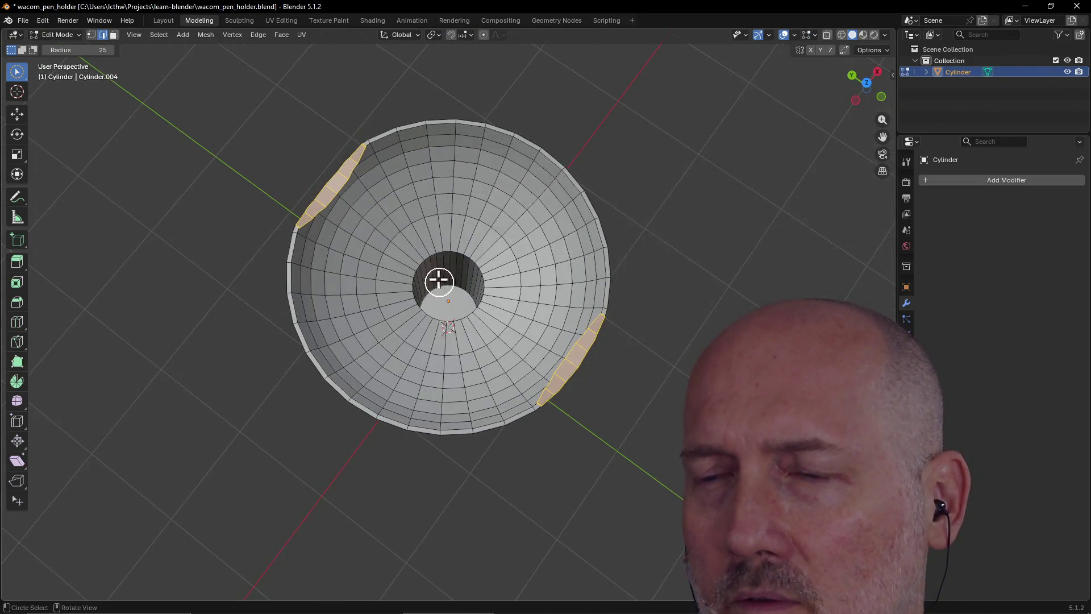
left_click(425, 260, "alt")
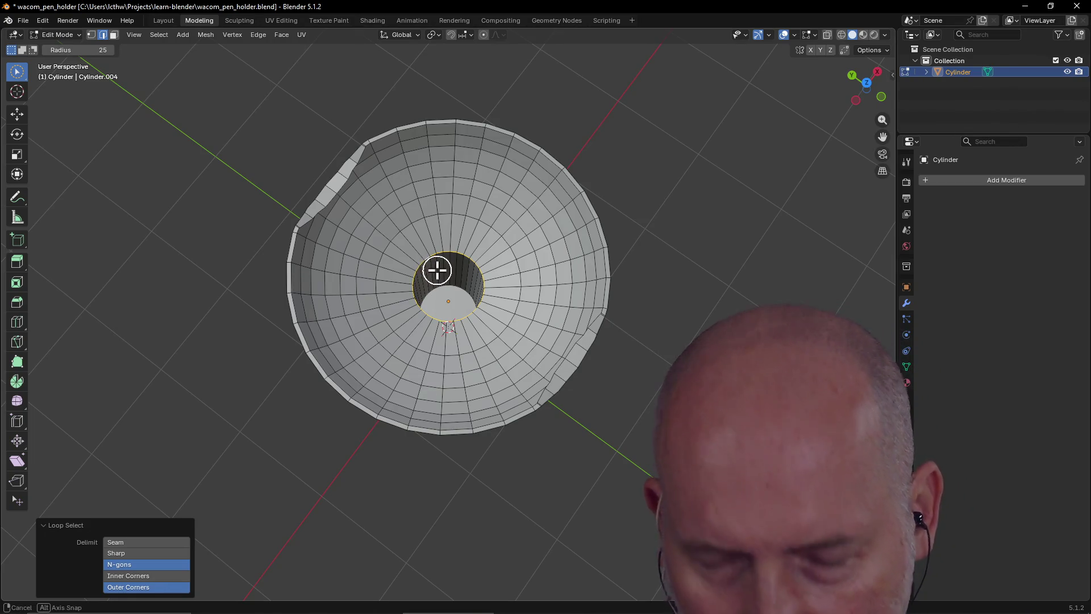
key("s")
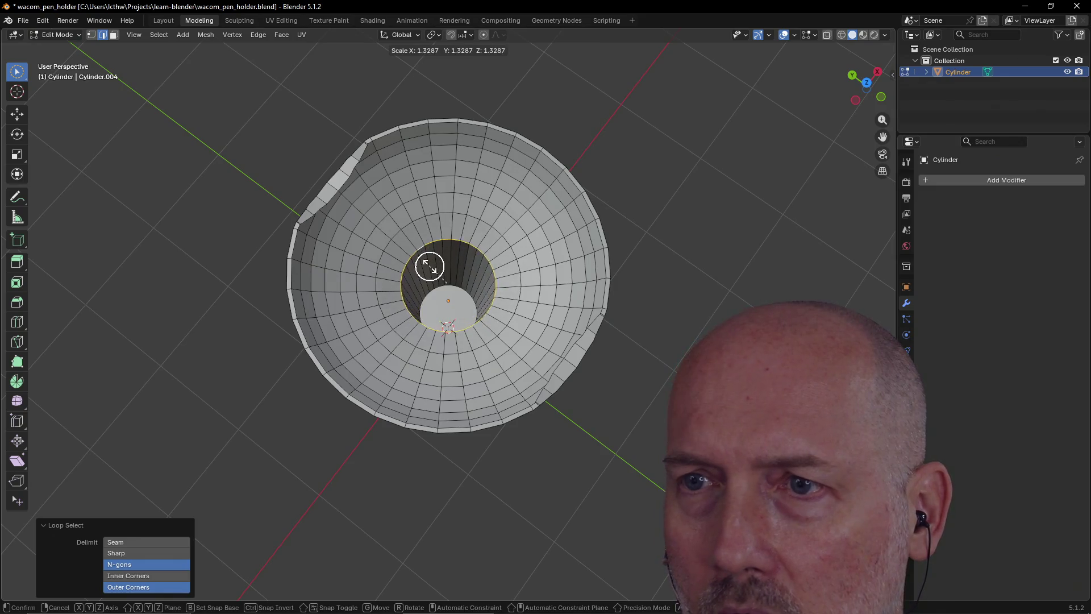
left_click(431, 266)
mouse_move(432, 265)
middle_mouse_down()
mouse_move(471, 249)
mouse_move(440, 211)
middle_mouse_up()
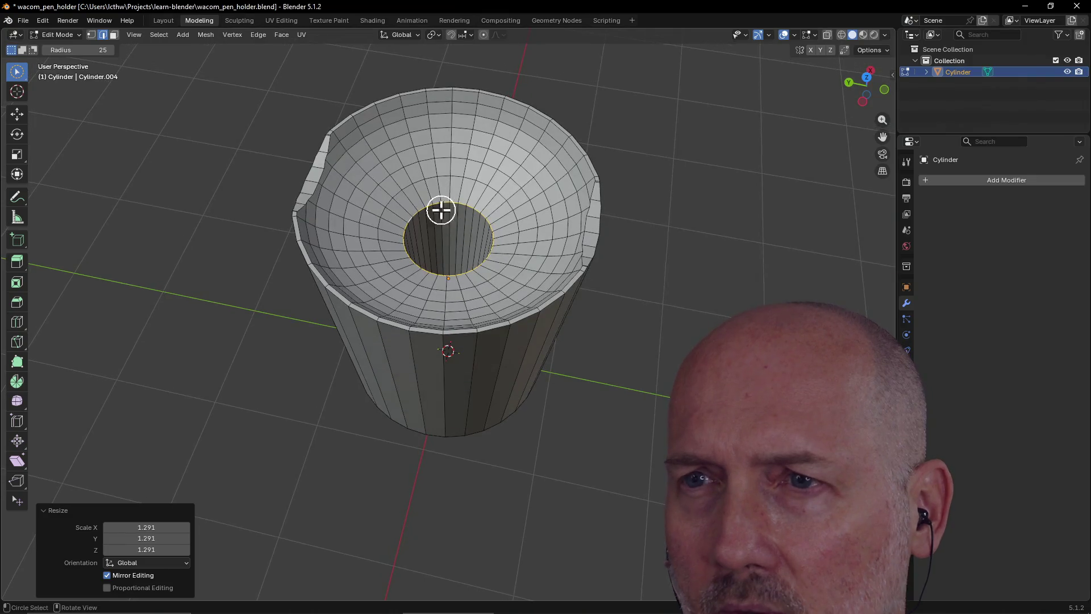
left_click(387, 202, "alt")
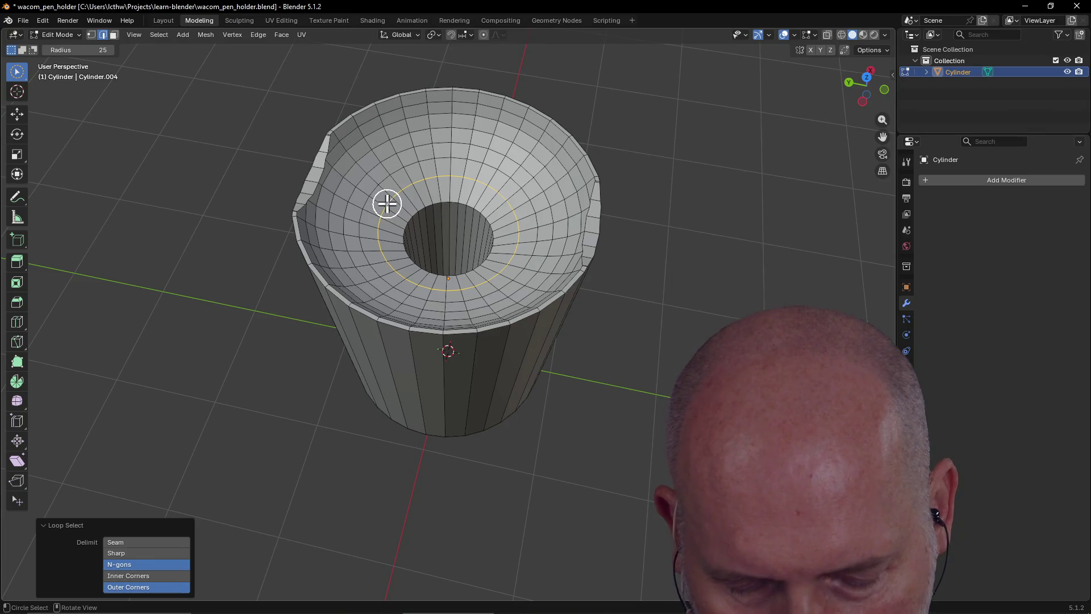
Lower three concentric edge loops inside the bowl along Z to deepen the funnel.
key("g")
key("z")
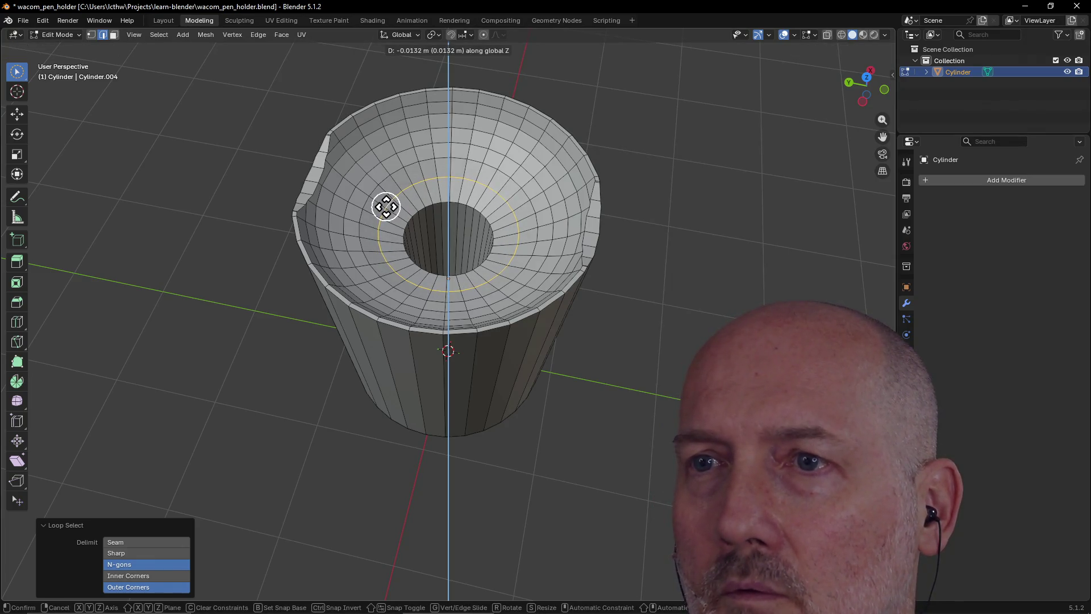
left_click(385, 205)
mouse_move(384, 208)
middle_mouse_down()
mouse_move(423, 174)
mouse_move(397, 211)
middle_mouse_up()
left_click(373, 177, "alt")
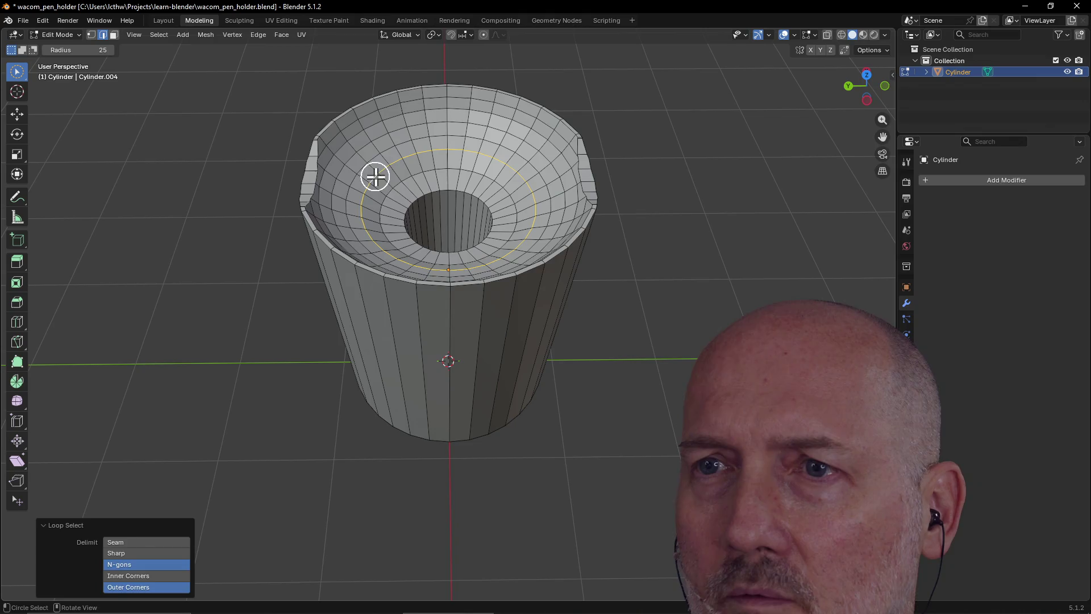
key("g")
key("z")
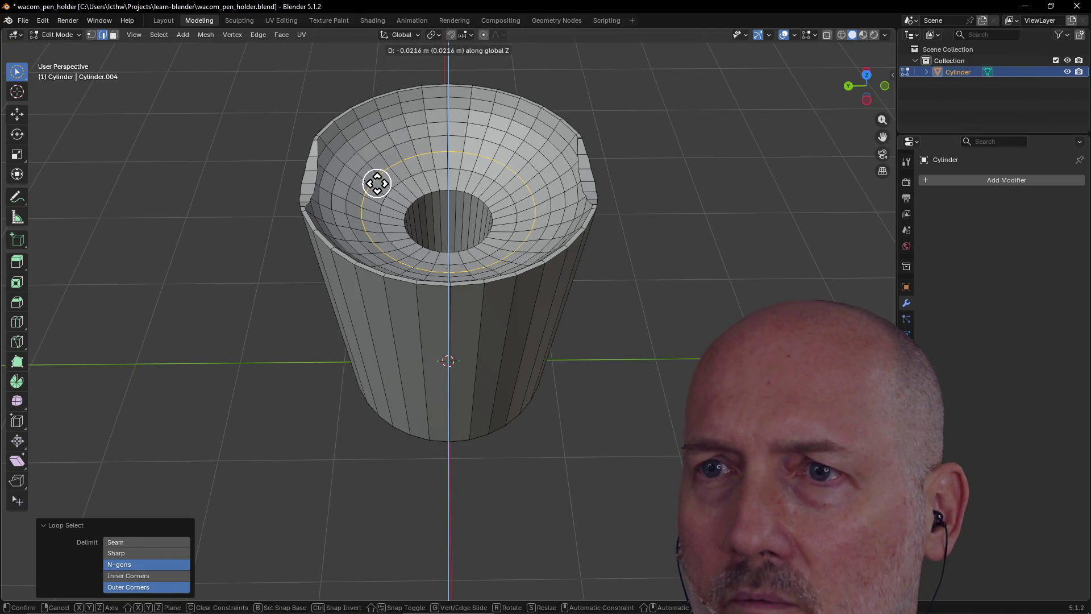
left_click(380, 173)
middle_click_drag(365, 178, 364, 164)
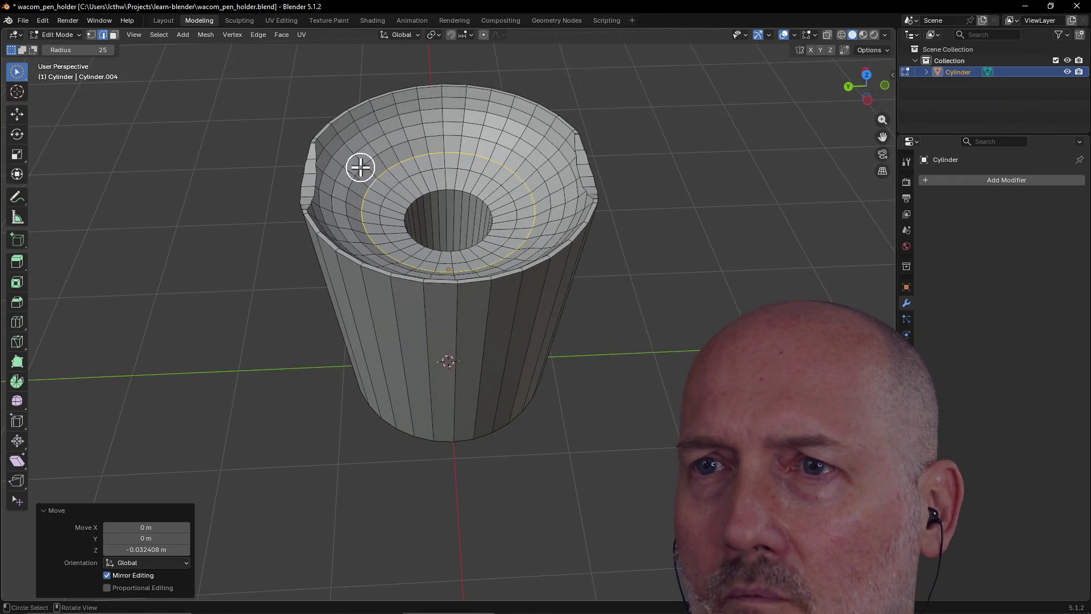
left_click(360, 166, "alt")
key("g")
key("z")
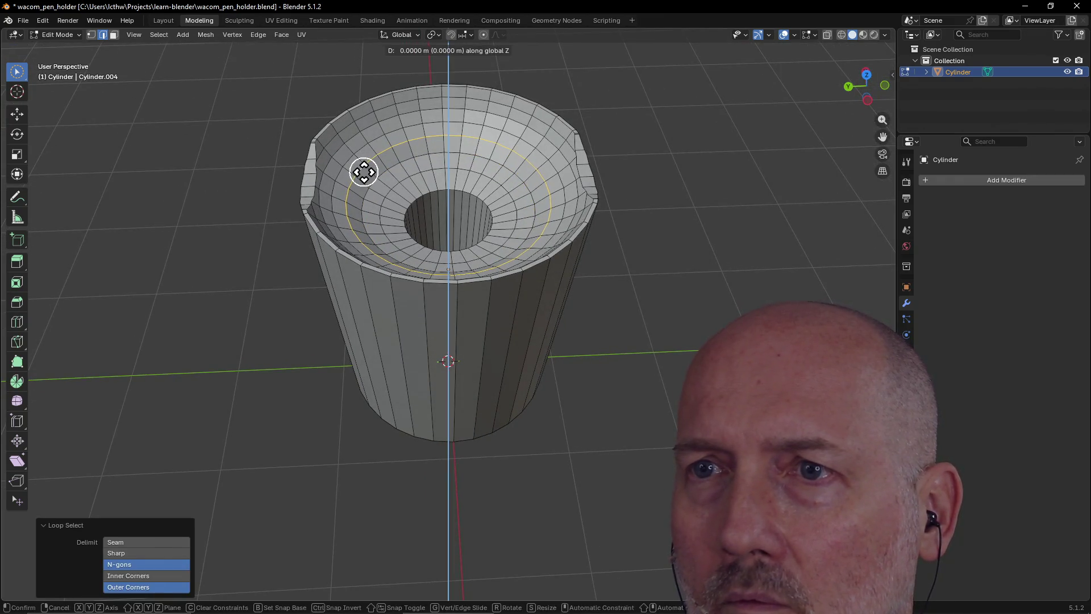
left_click(364, 174)
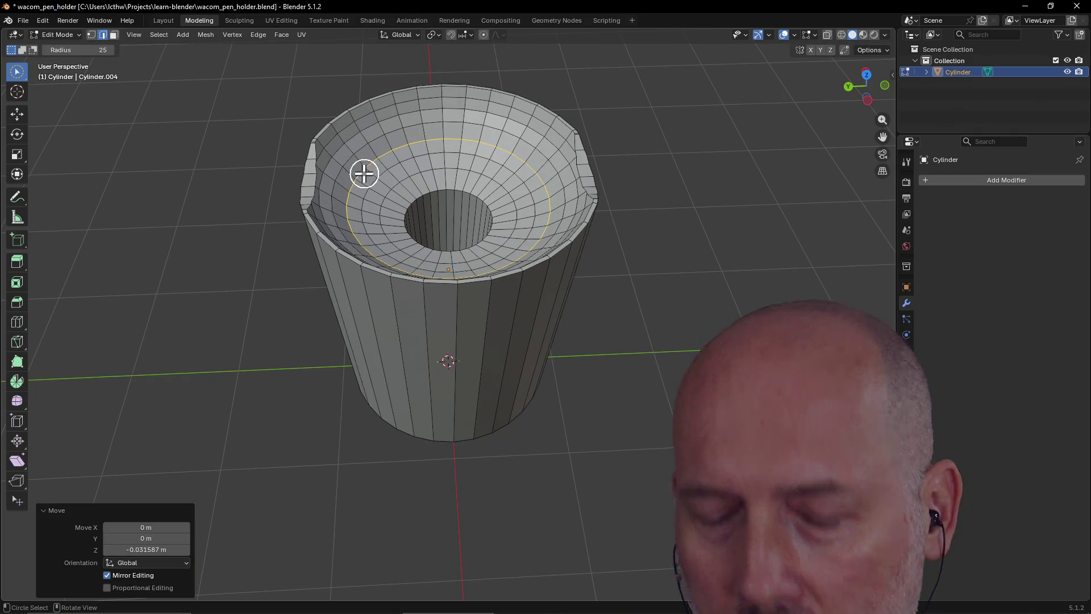
Circle-select further loops, trim the selection, and move them down along Z to curve the bowl.
key("c")
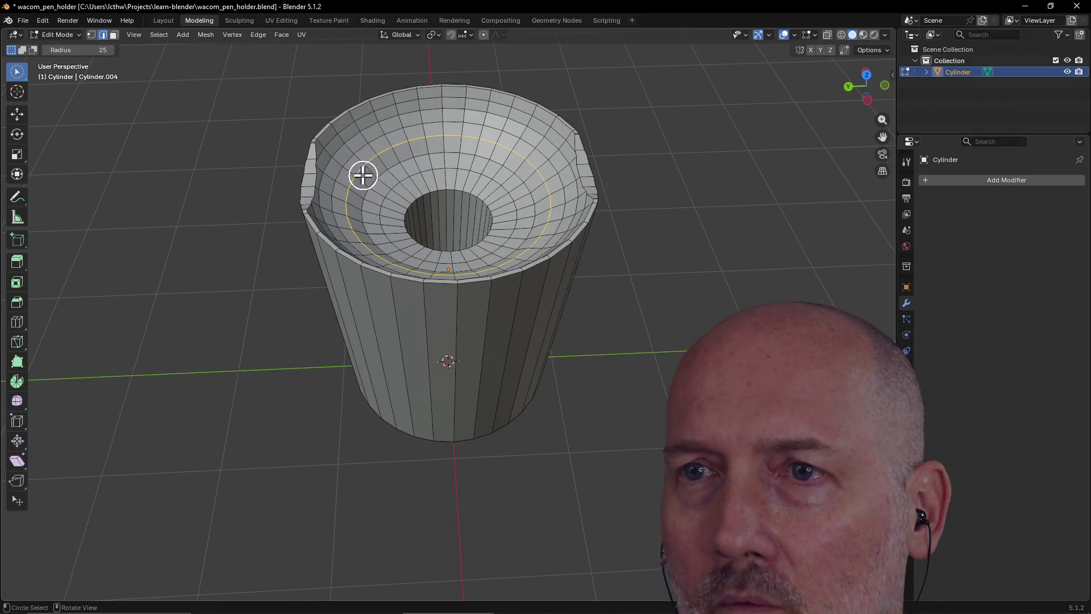
key("Escape")
key("g")
key("z")
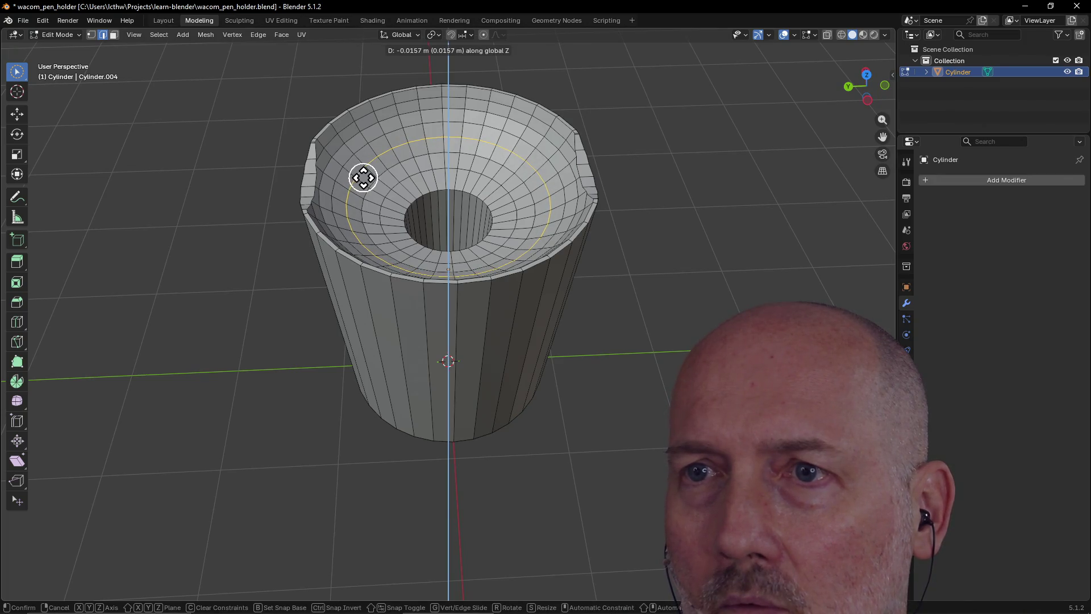
left_click(364, 175)
key("c")
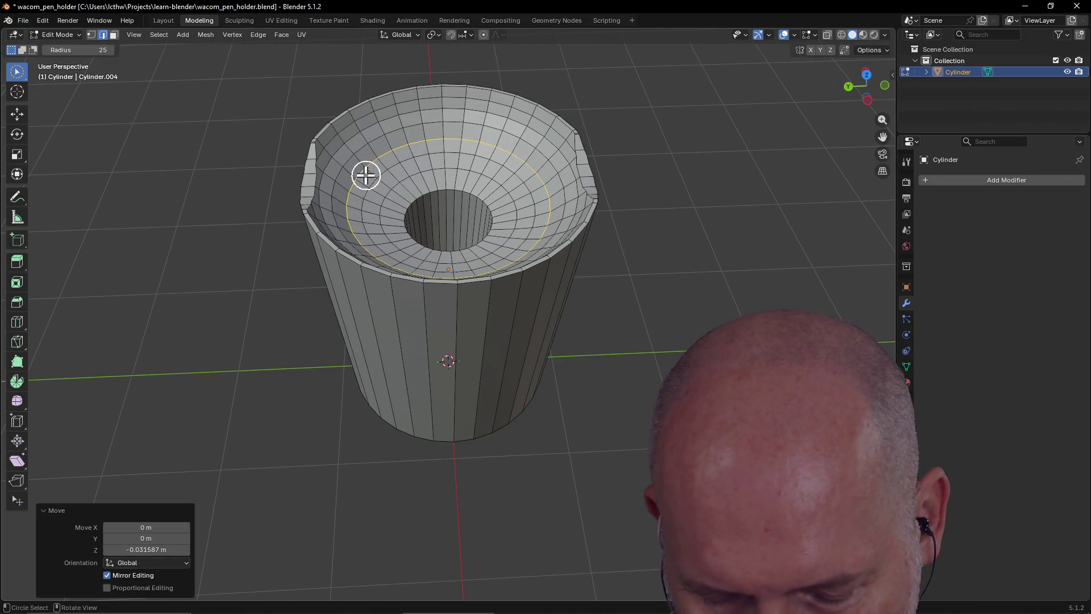
key("ctrl")
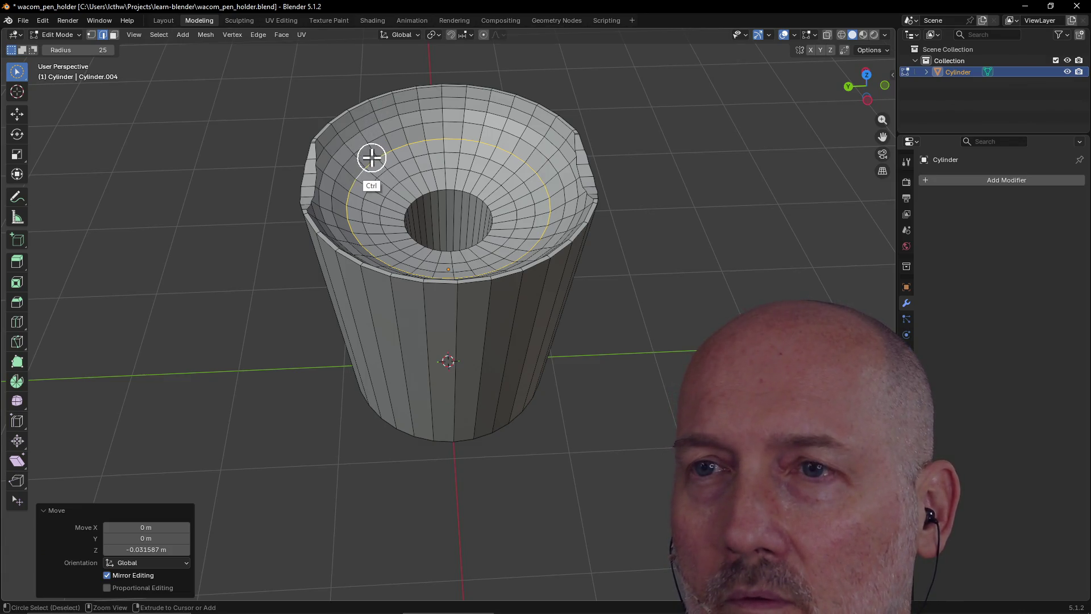
left_click(371, 157, "ctrl")
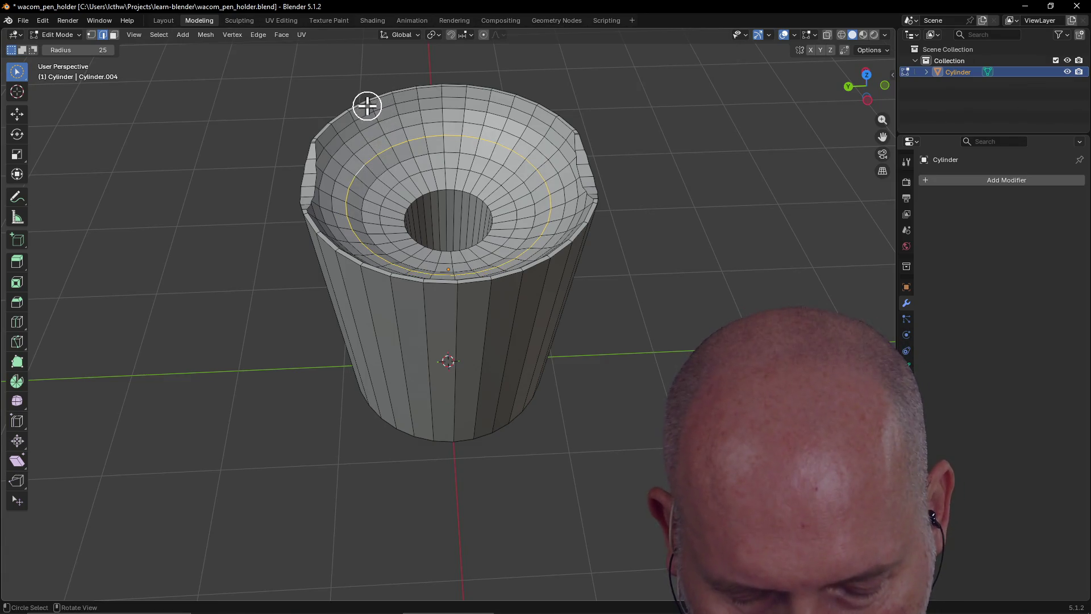
key("Escape")
key("g")
key("z")
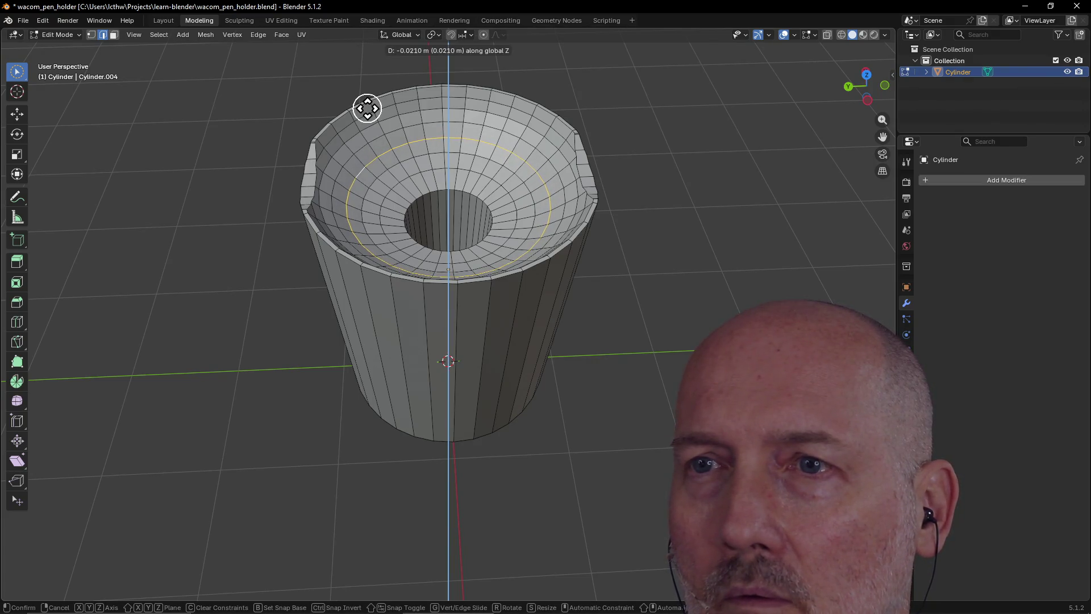
left_click(368, 108)
Orbit around the cup to inspect the deepened bowl and rim from several sides.
mouse_move(367, 107)
middle_mouse_down()
mouse_move(416, 146)
mouse_move(560, 170)
mouse_move(631, 163)
mouse_move(458, 182)
mouse_move(470, 182)
mouse_move(449, 205)
mouse_move(501, 154)
mouse_move(522, 168)
mouse_move(490, 231)
mouse_move(425, 245)
middle_mouse_up()
scroll(533, 170, "up", 5)
scroll(532, 170, "down", 5)
scroll(483, 185, "up", 4)
scroll(476, 186, "up", 1)
scroll(441, 214, "up", 2)
scroll(441, 214, "down", 2)
scroll(504, 160, "up", 6)
scroll(504, 161, "down", 6)
mouse_move(392, 295)
middle_mouse_down()
mouse_move(470, 256)
mouse_move(442, 218)
middle_mouse_up()
mouse_move(453, 285)
middle_mouse_down()
mouse_move(509, 108)
mouse_move(480, 207)
mouse_move(470, 333)
mouse_move(446, 297)
mouse_move(499, 246)
mouse_move(452, 325)
middle_mouse_up()
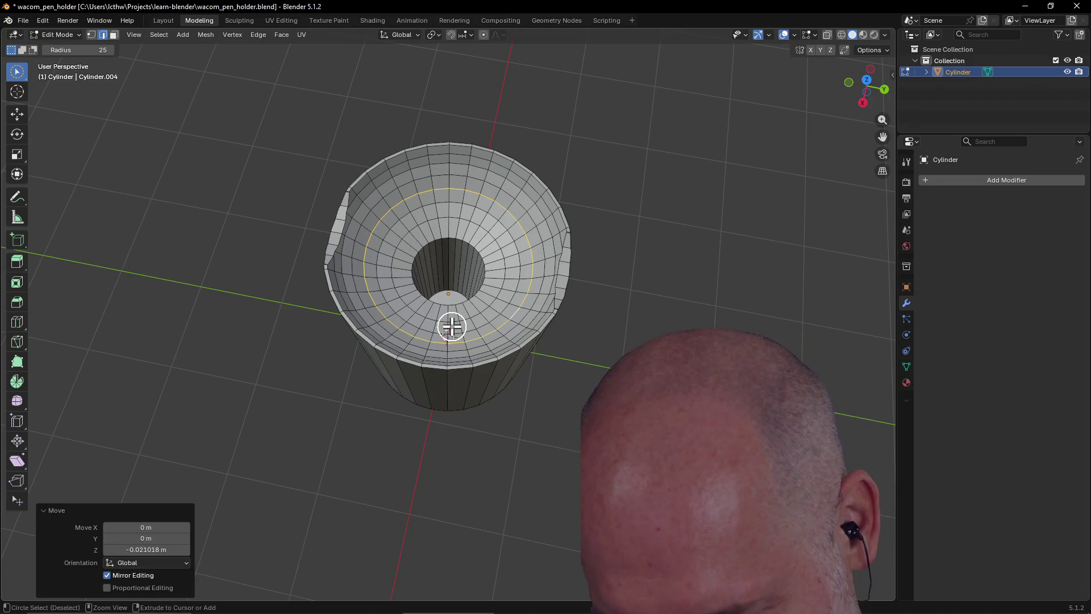
Save the pen holder file and show the boolean add-on's tools with Bake expanded in the sidebar.
key("ctrl+s")
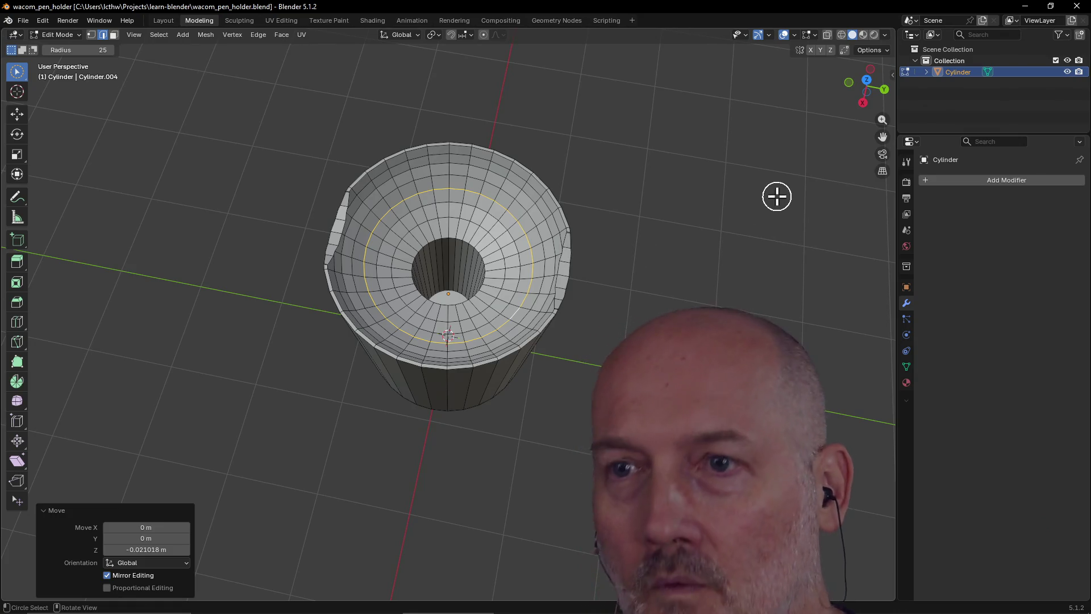
key("n")
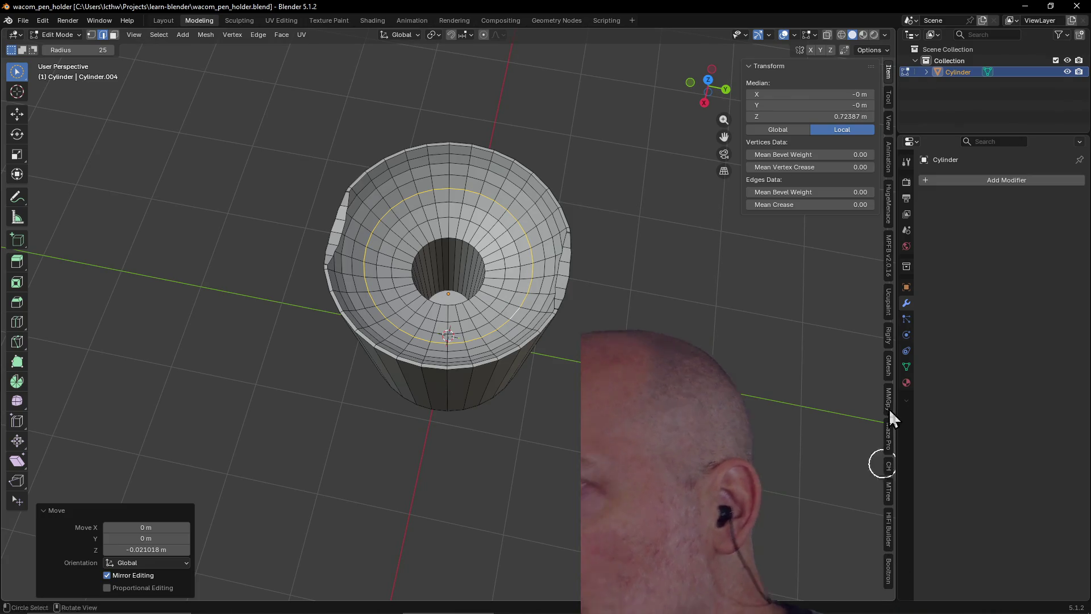
left_click(889, 572)
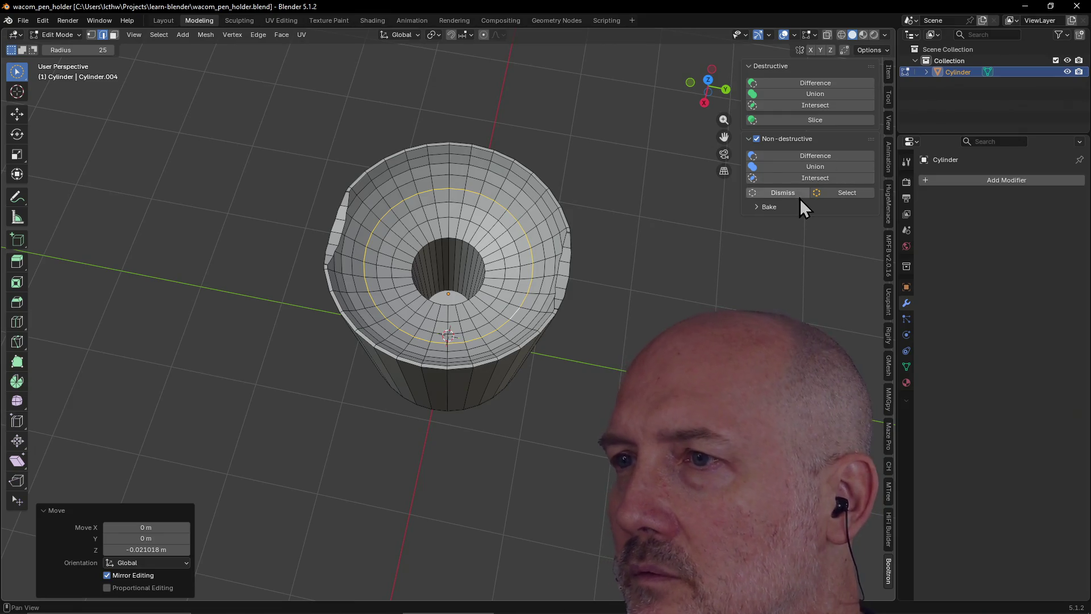
left_click(758, 208)
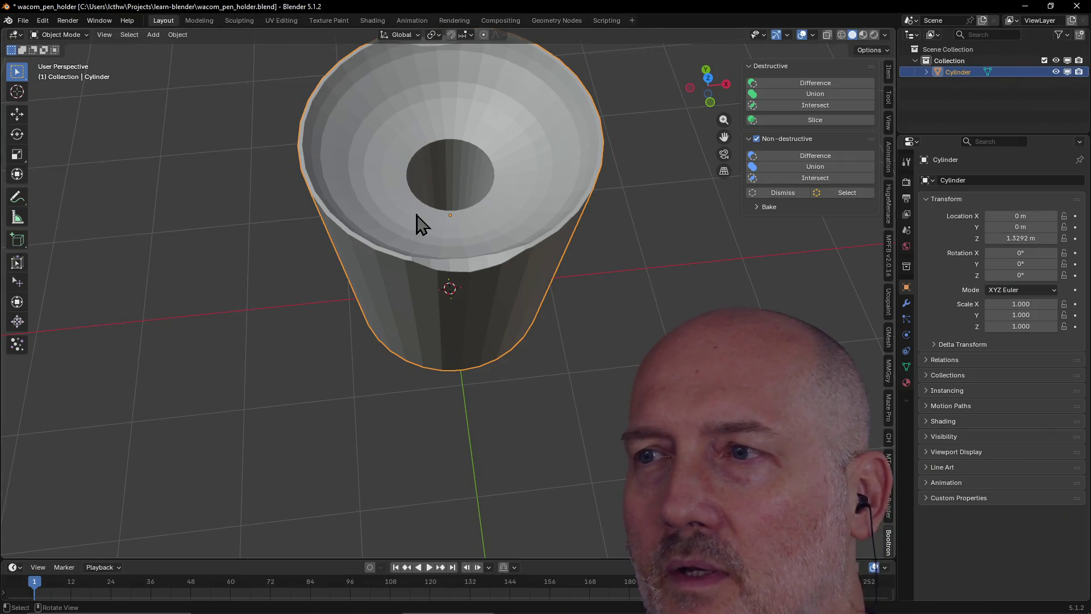
Peek at the Bake options, deselect the cup and collapse the Destructive boolean panel.
left_click(759, 209)
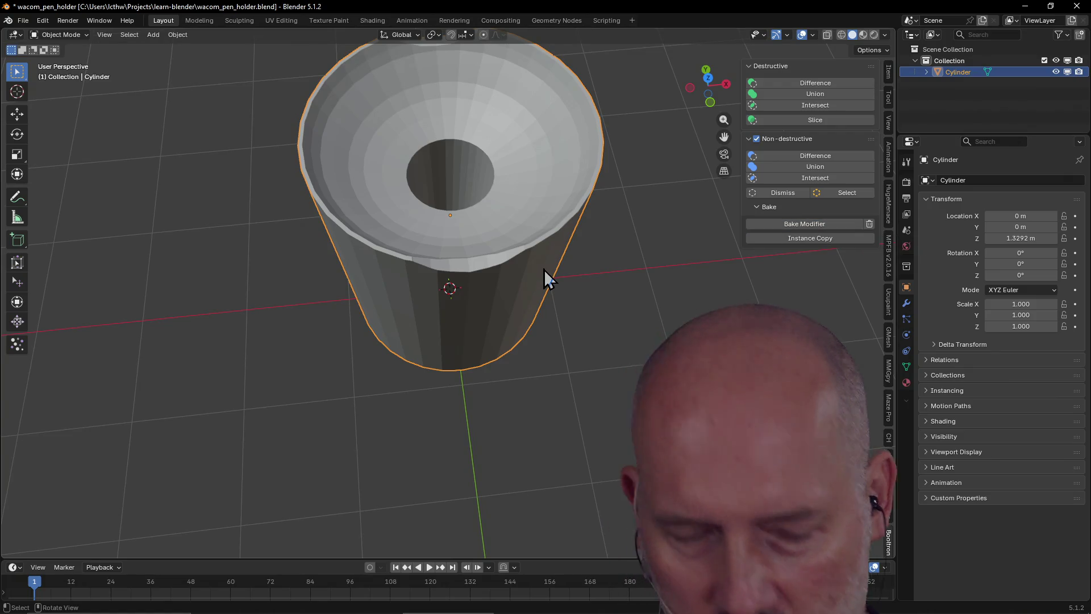
scroll(544, 270, "down", 2)
mouse_move(543, 270)
middle_mouse_down()
mouse_move(544, 237)
mouse_move(564, 240)
middle_mouse_up()
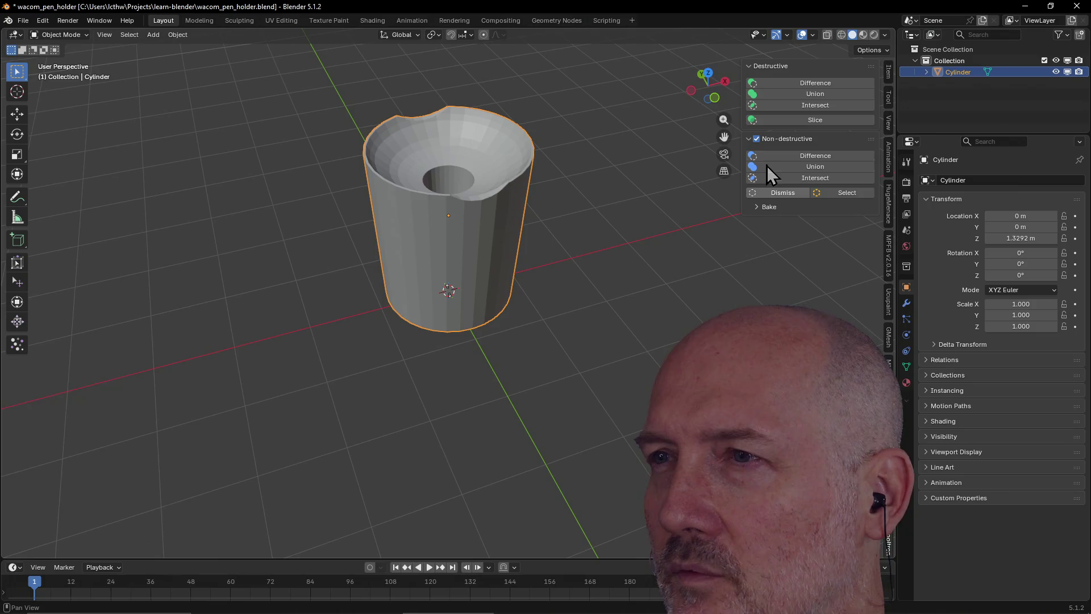
left_click(697, 217)
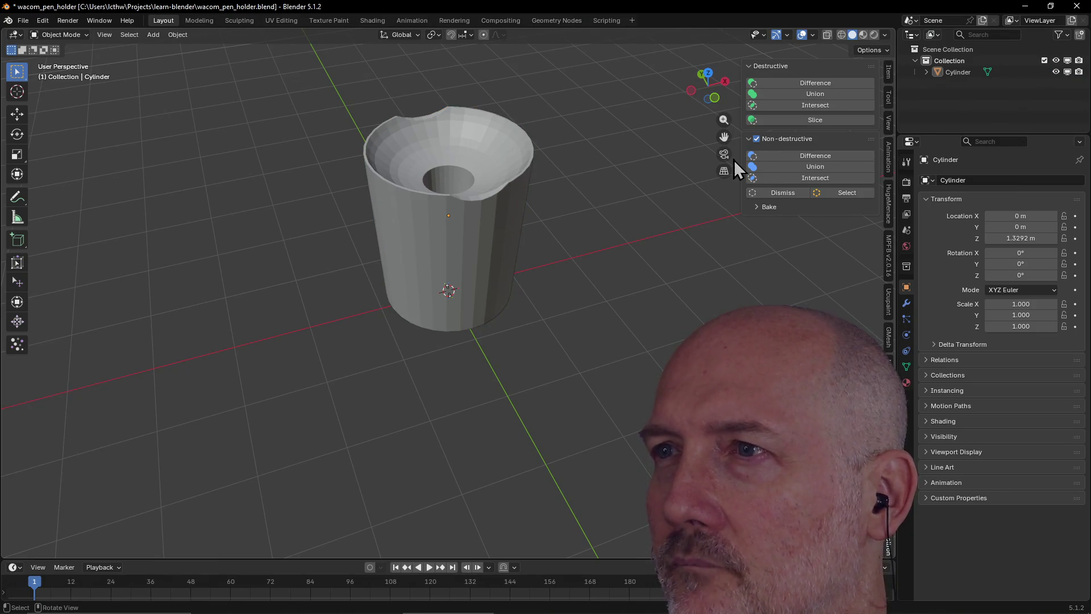
left_click(749, 65)
mouse_move(601, 200)
middle_mouse_down()
mouse_move(591, 195)
mouse_move(608, 211)
middle_mouse_up()
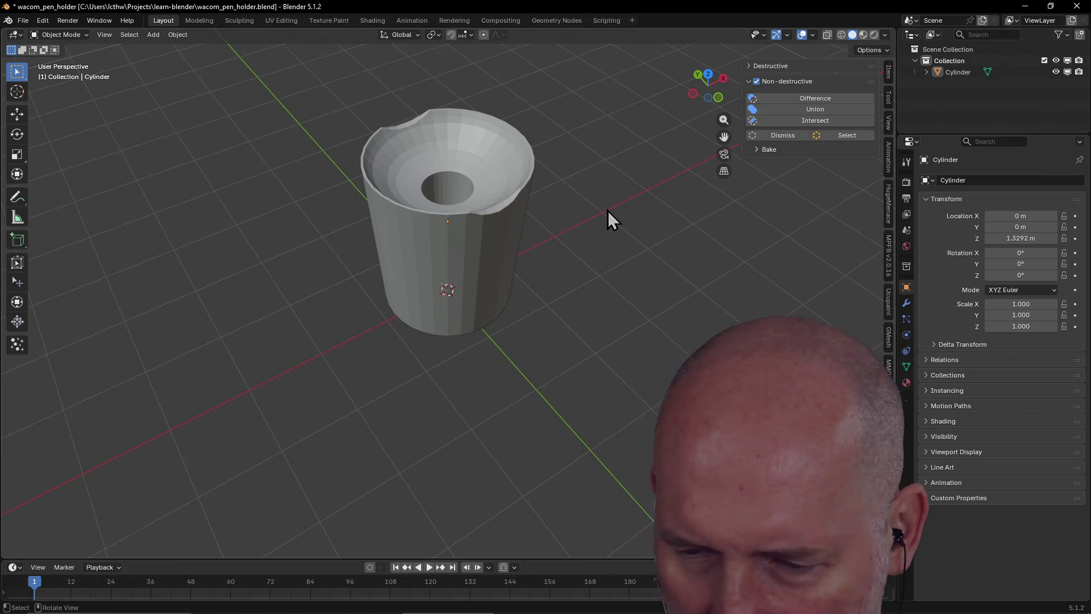
mouse_move(607, 211)
middle_mouse_down()
mouse_move(558, 181)
mouse_move(562, 203)
mouse_move(623, 196)
middle_mouse_up()
mouse_move(537, 224)
middle_mouse_down()
mouse_move(547, 267)
mouse_move(477, 237)
mouse_move(393, 250)
mouse_move(427, 217)
middle_mouse_up()
scroll(547, 267, "up", 3)
scroll(476, 238, "down", 3)
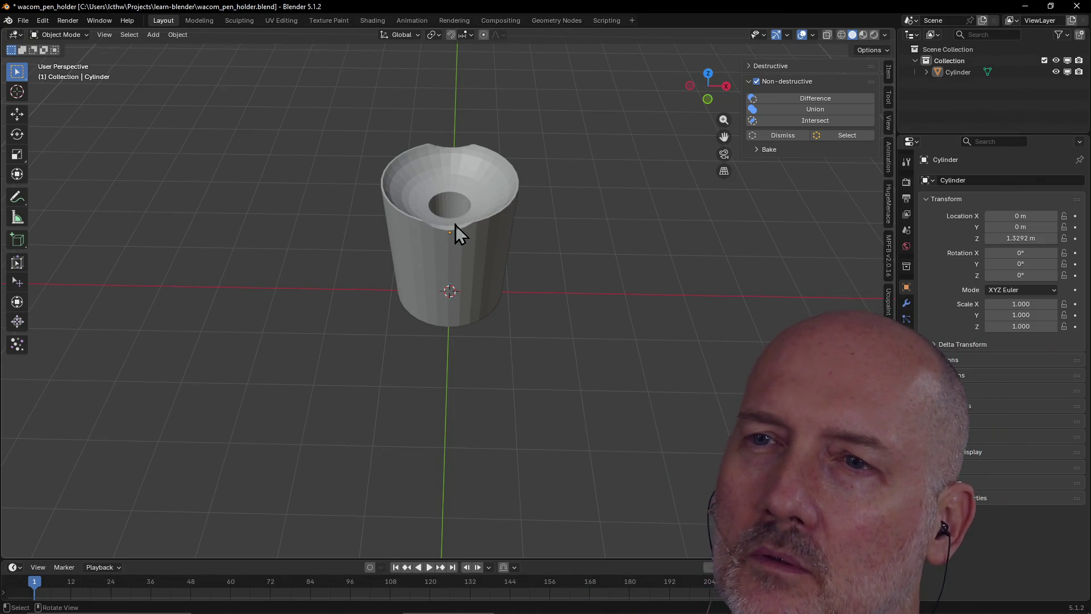
scroll(484, 247, "up", 3)
middle_click_drag(484, 247, 496, 247)
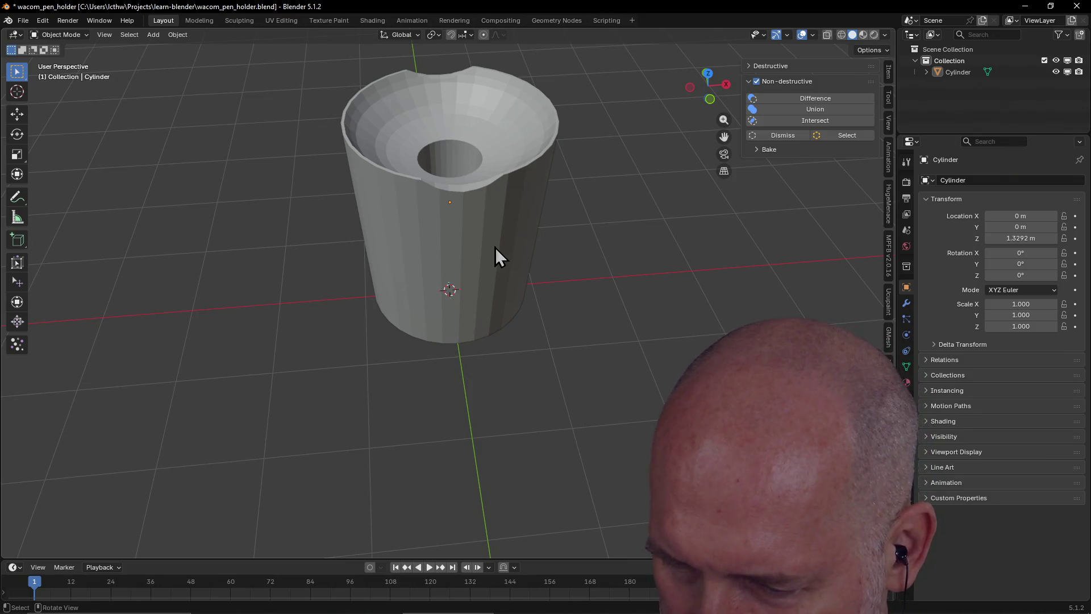
mouse_move(495, 248)
middle_mouse_down()
mouse_move(637, 217)
mouse_move(463, 246)
mouse_move(476, 228)
mouse_move(516, 256)
mouse_move(512, 225)
mouse_move(487, 227)
mouse_move(507, 237)
middle_mouse_up()
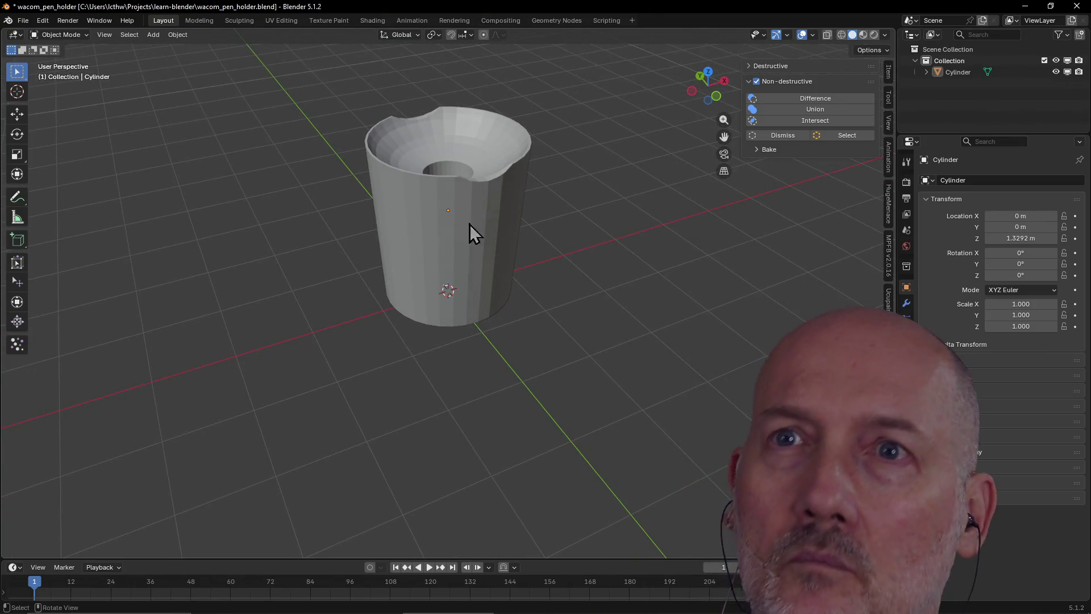
In the Sculpting workspace, pull the cup's front rim with the Grab brush and undo the bad stroke.
left_click(240, 20)
mouse_move(565, 194)
middle_mouse_down()
mouse_move(562, 238)
mouse_move(618, 275)
middle_mouse_up()
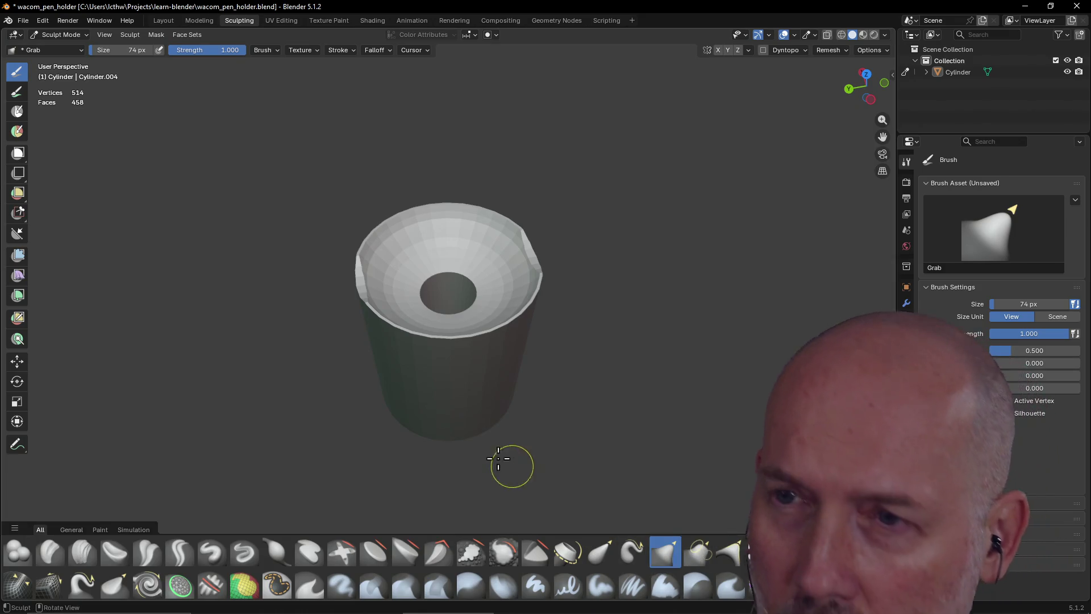
scroll(475, 363, "up", 2)
scroll(477, 373, "up", 1)
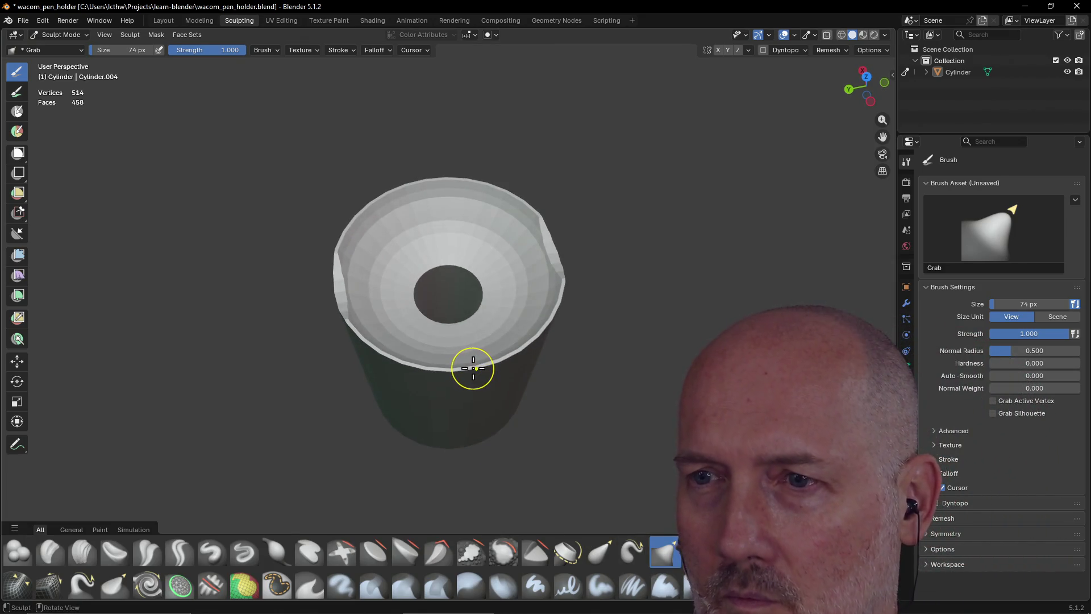
left_click_drag(472, 367, 470, 364)
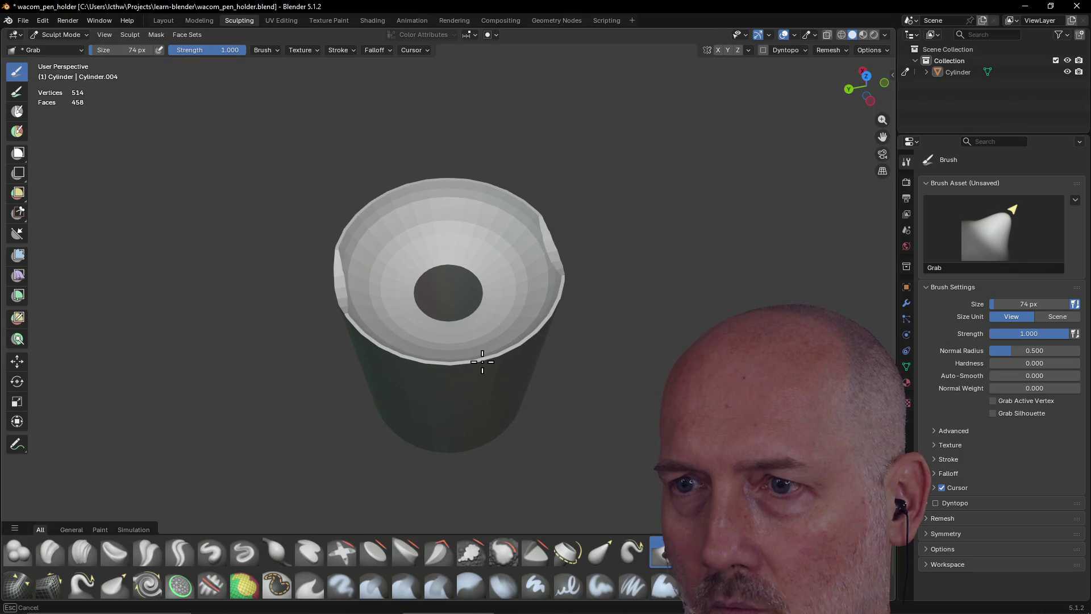
mouse_move(481, 393)
middle_mouse_down()
mouse_move(476, 328)
mouse_move(470, 365)
middle_mouse_up()
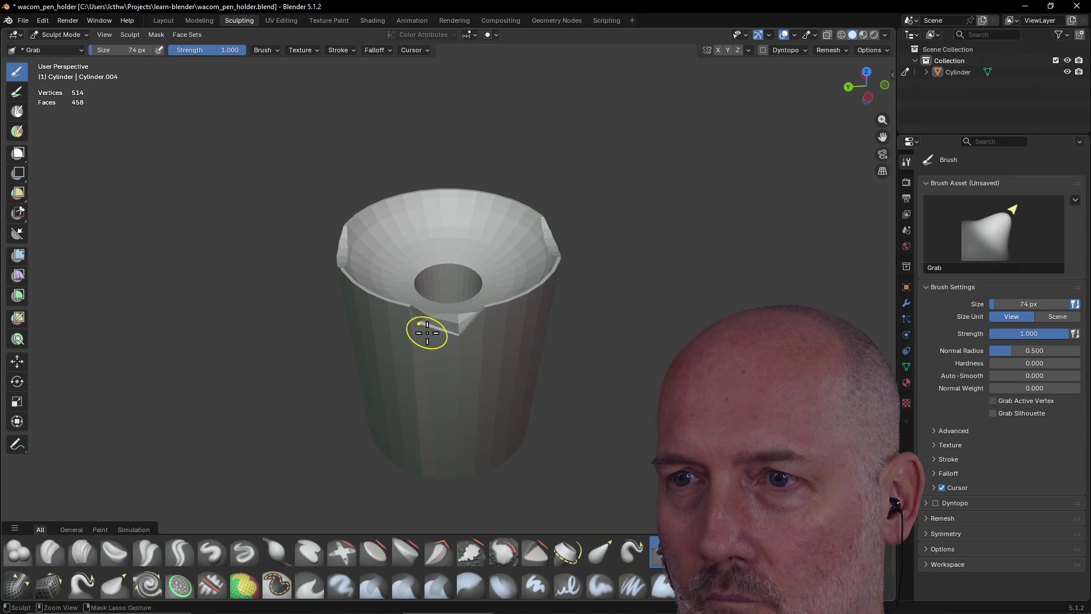
mouse_move(485, 332)
middle_mouse_down()
mouse_move(507, 364)
mouse_move(629, 345)
middle_mouse_up()
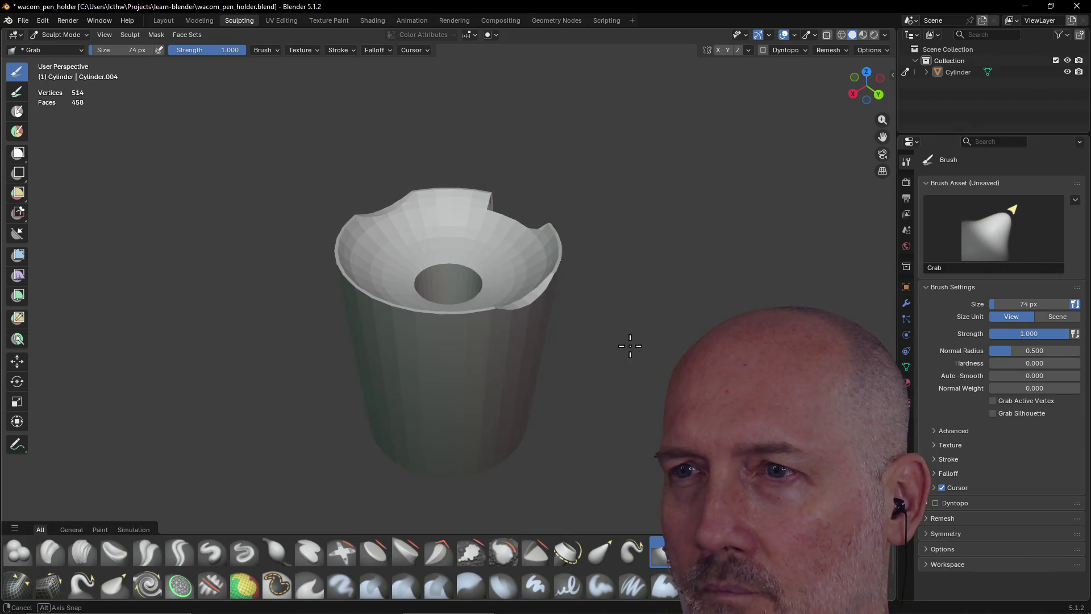
middle_click_drag(629, 346, 553, 344)
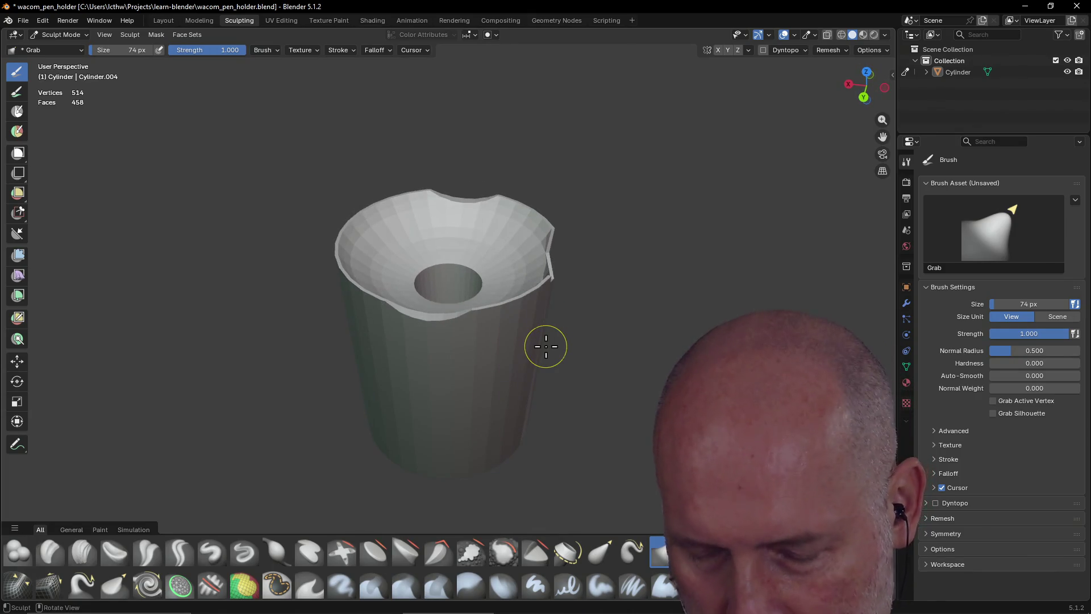
key("ctrl+z")
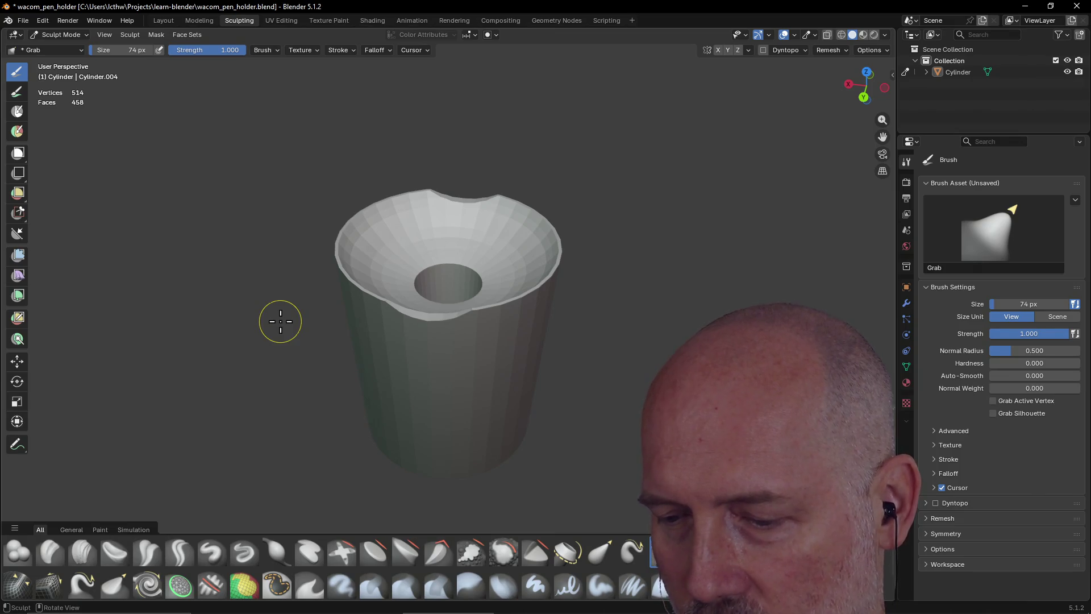
Return to the Layout workspace and select the cup object.
mouse_move(298, 273)
middle_mouse_down()
mouse_move(374, 302)
mouse_move(348, 292)
mouse_move(365, 297)
mouse_move(353, 244)
mouse_move(462, 243)
mouse_move(405, 273)
mouse_move(543, 248)
middle_mouse_up()
scroll(373, 304, "down", 3)
left_click(165, 21)
scroll(461, 244, "down", 2)
left_click(464, 268)
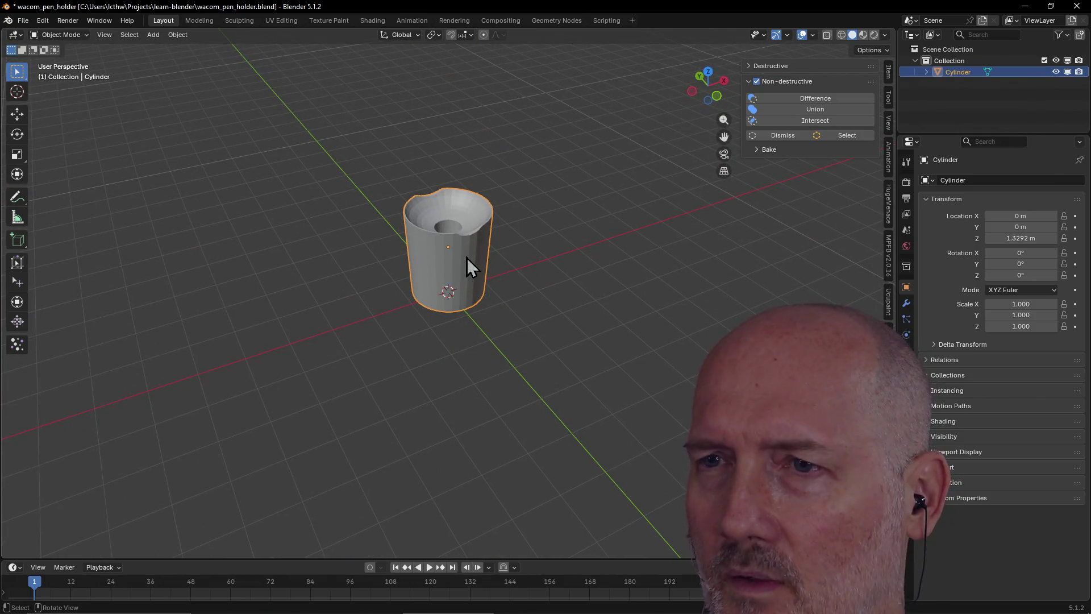
Frame the view on the selected cup via View Selected and return to the Sculpting workspace.
key("grave")
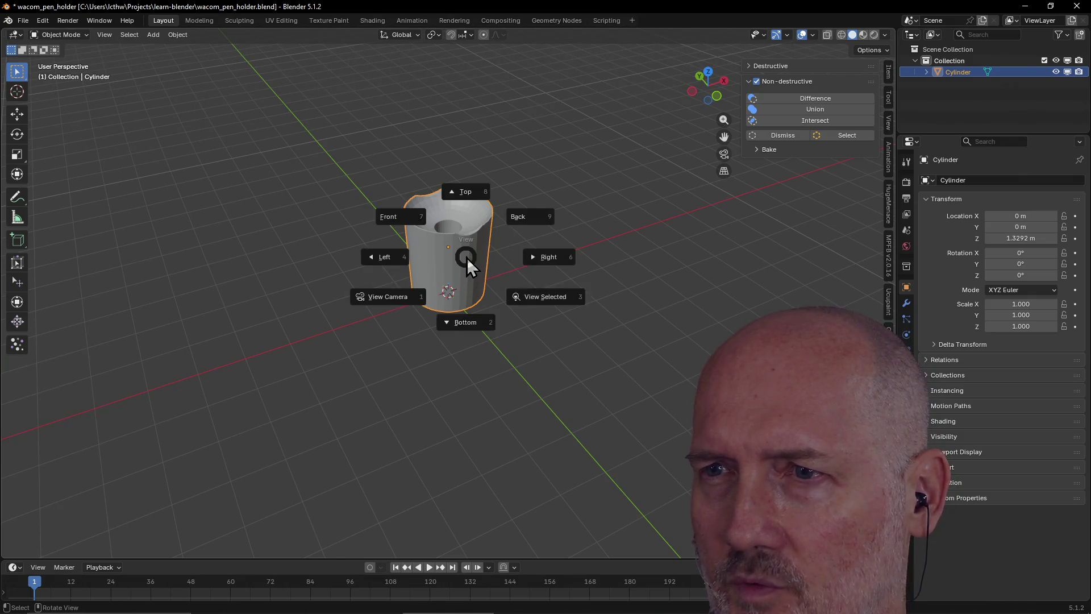
left_click(529, 294)
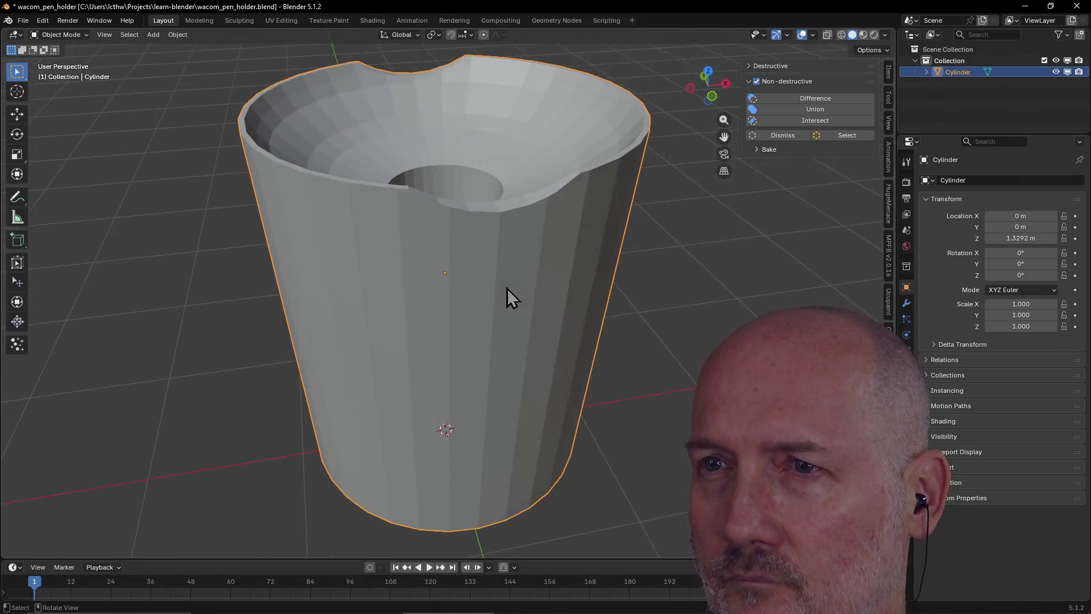
scroll(508, 289, "down", 3)
middle_click_drag(507, 287, 562, 315)
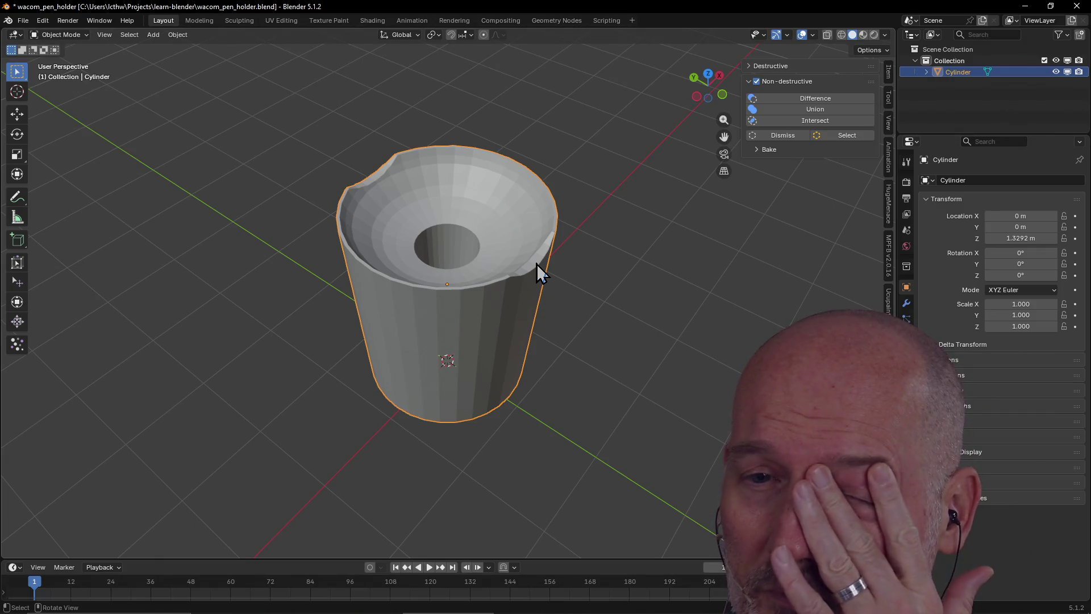
left_click(240, 24)
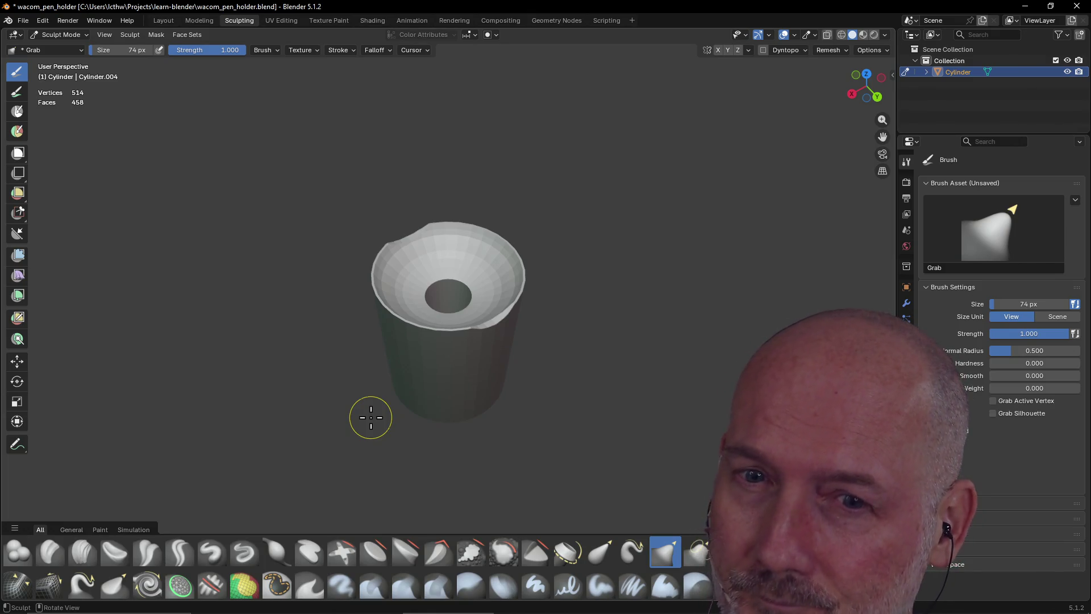
Orbit around the sculpted cup to review its rim from side and top views.
mouse_move(370, 416)
middle_mouse_down()
mouse_move(402, 391)
mouse_move(331, 396)
middle_mouse_up()
mouse_move(513, 339)
middle_mouse_down()
mouse_move(442, 358)
mouse_move(486, 336)
mouse_move(427, 367)
mouse_move(433, 387)
mouse_move(476, 364)
middle_mouse_up()
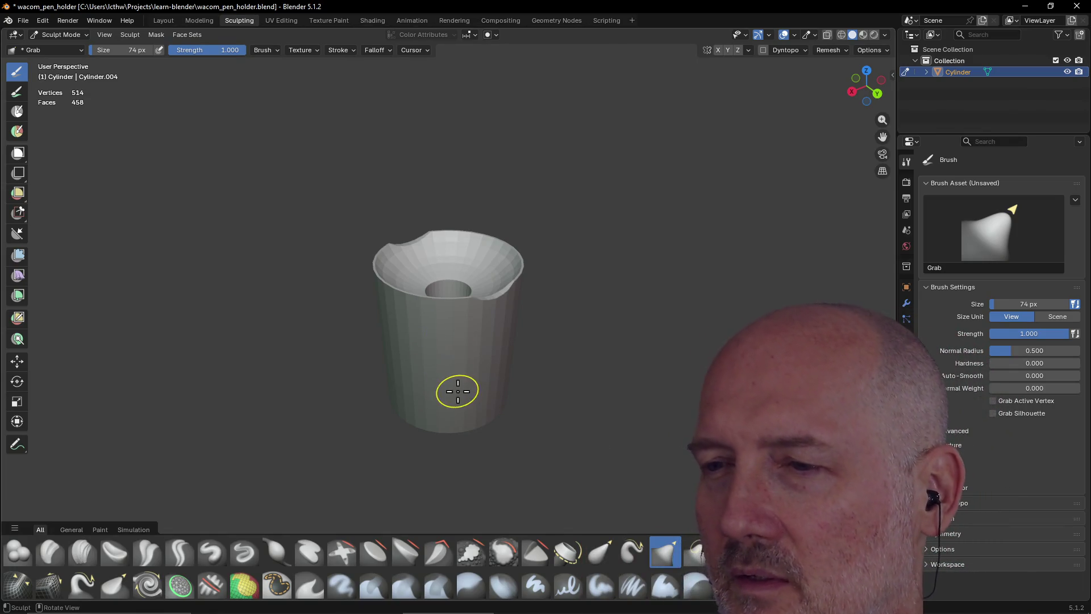
middle_click_drag(578, 388, 486, 415)
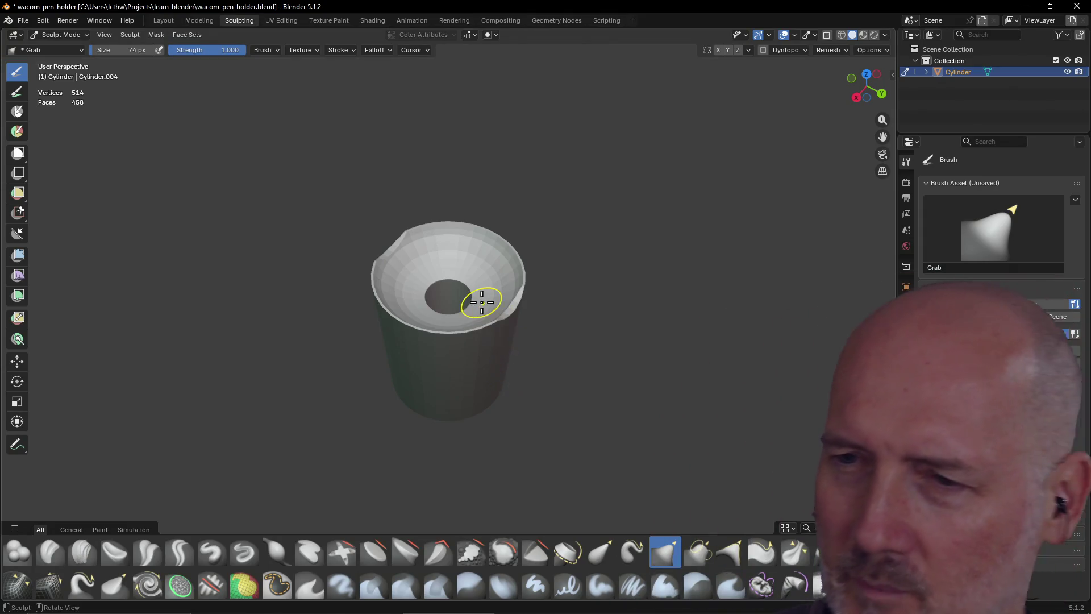
scroll(492, 330, "up", 1)
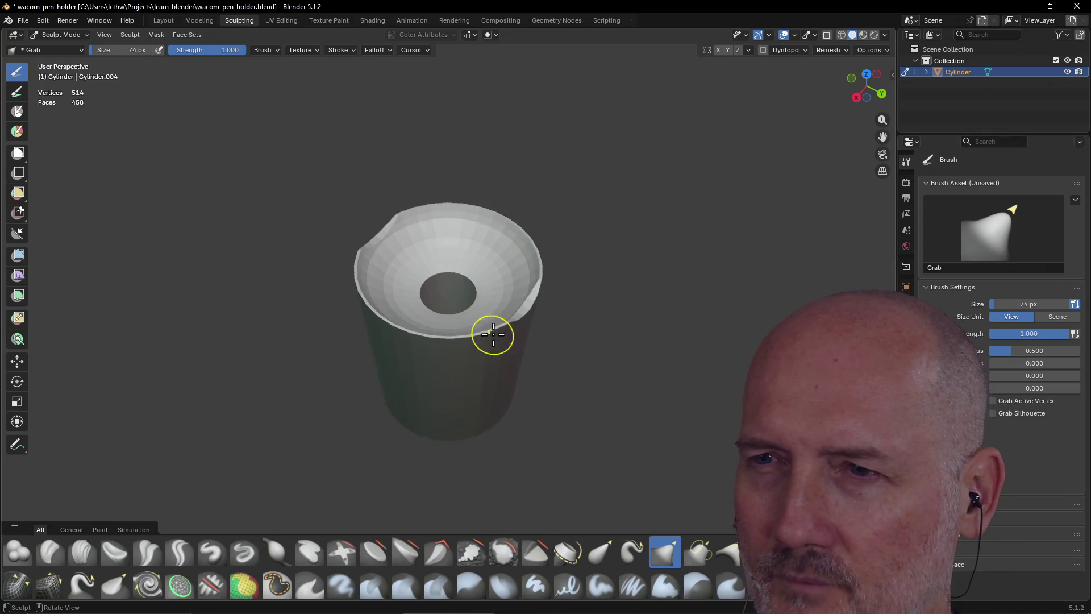
scroll(492, 333, "up", 2)
mouse_move(493, 334)
middle_mouse_down()
mouse_move(441, 287)
mouse_move(568, 306)
middle_mouse_up()
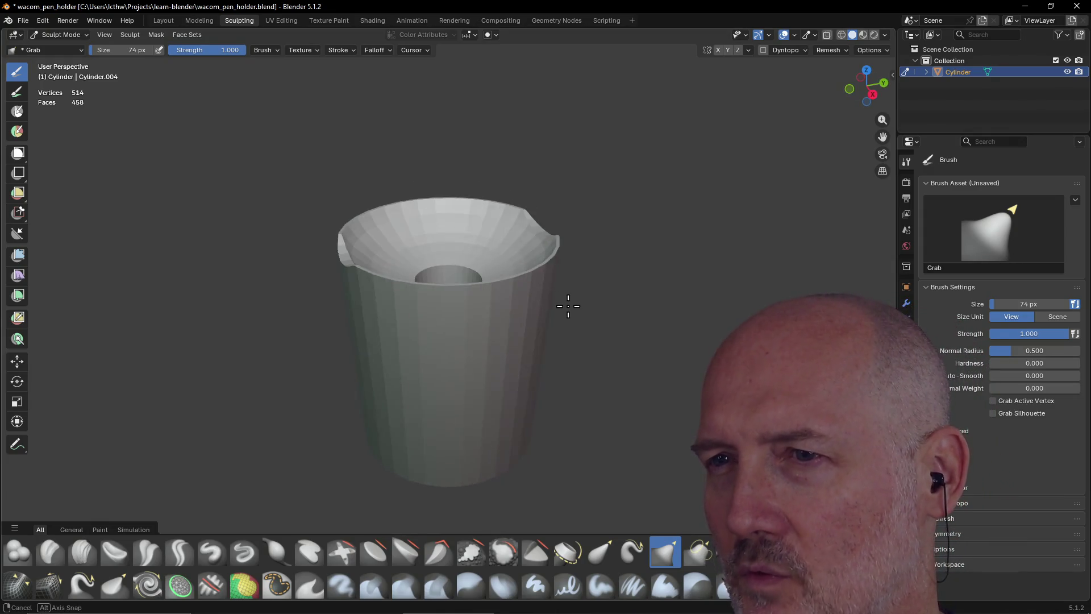
mouse_move(409, 341)
middle_mouse_down()
mouse_move(517, 341)
mouse_move(495, 378)
middle_mouse_up()
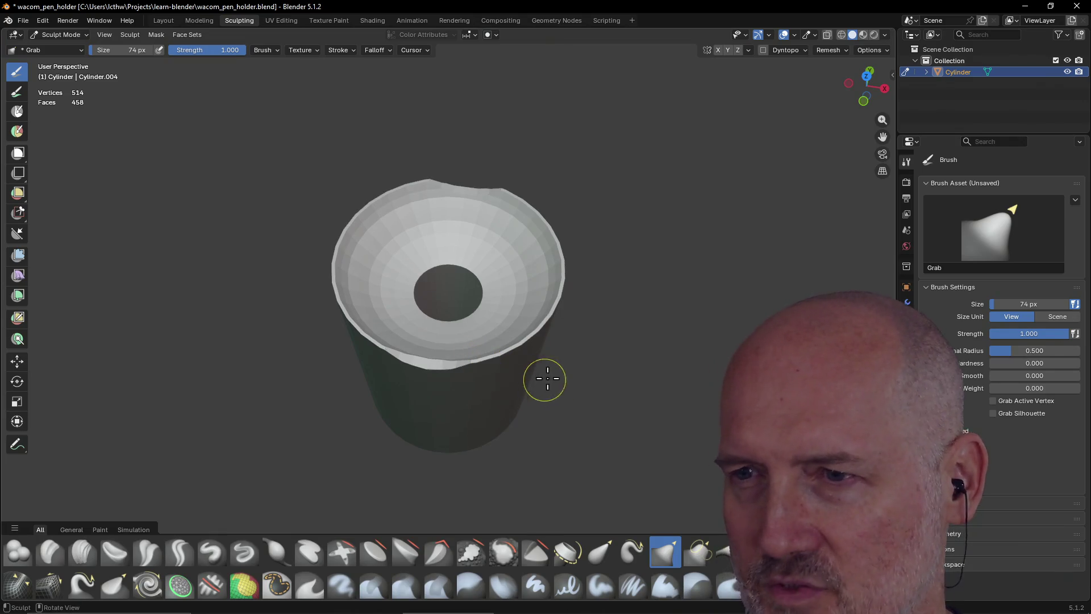
mouse_move(500, 379)
middle_mouse_down()
mouse_move(463, 365)
mouse_move(464, 341)
middle_mouse_up()
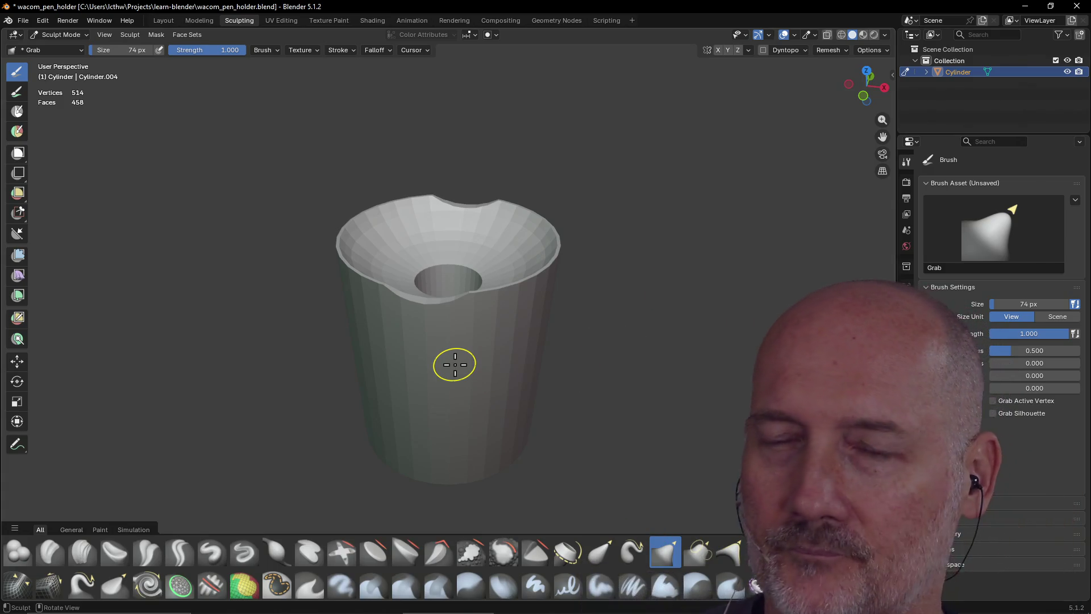
middle_click_drag(454, 364, 495, 376)
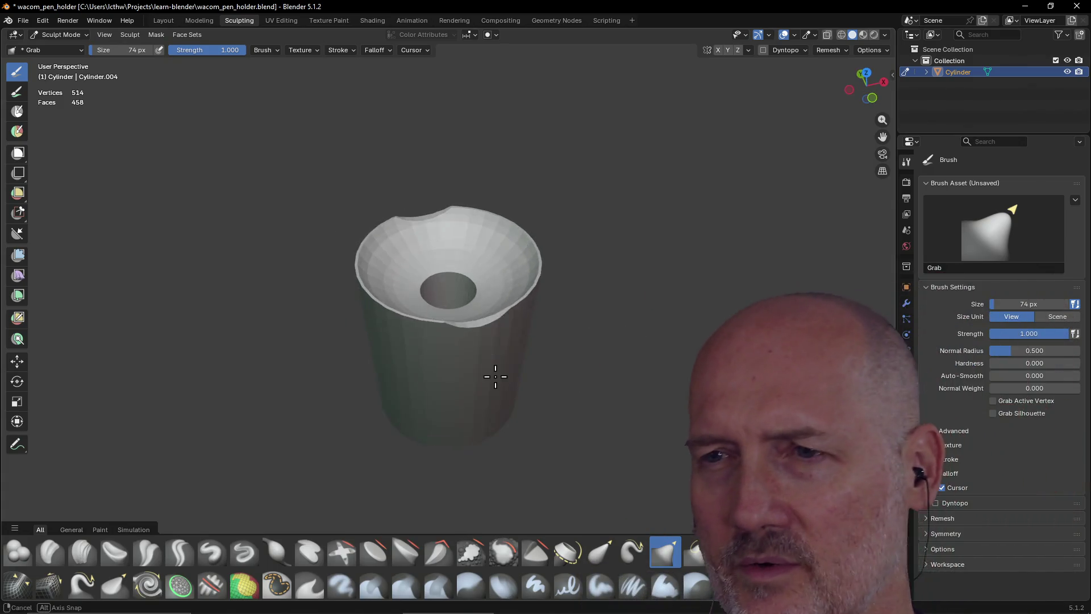
scroll(494, 376, "up", 2)
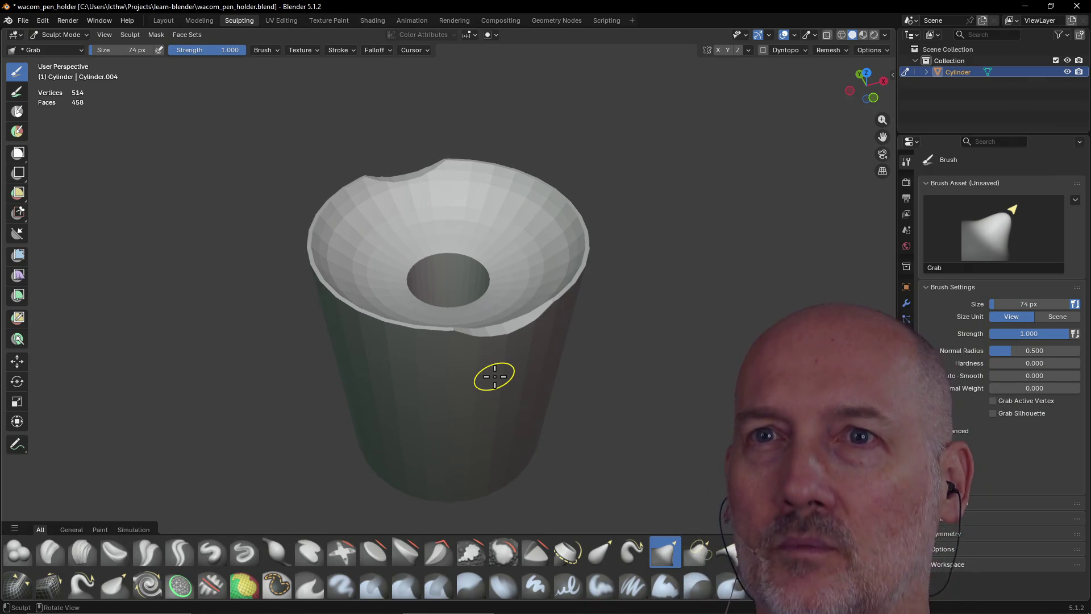
Switch through Layout to the Modeling workspace to edit the cup's mesh.
left_click(163, 18)
left_click(201, 20)
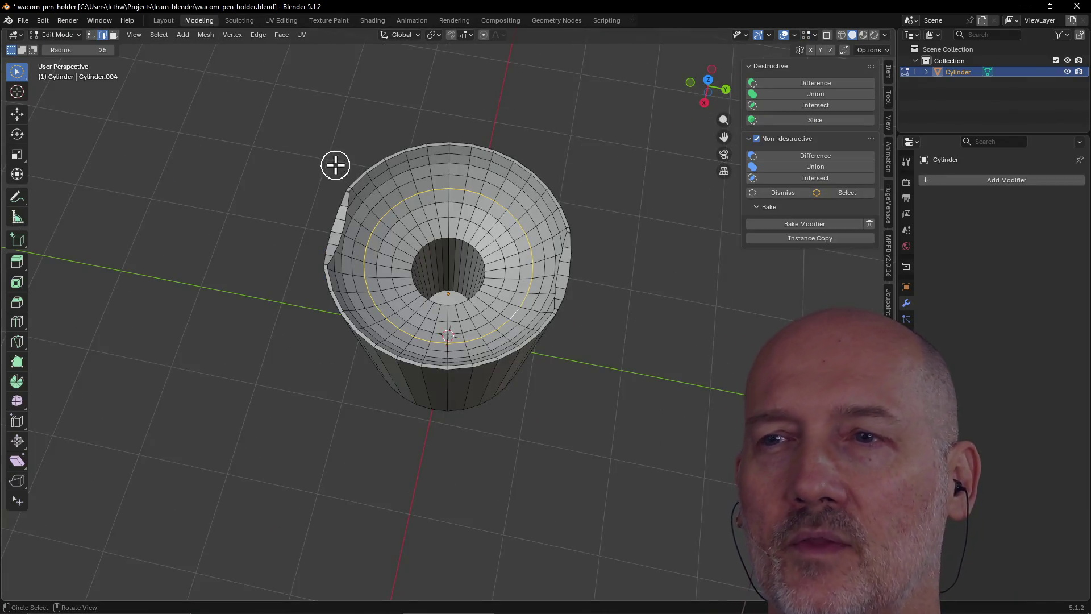
scroll(490, 261, "up", 2)
mouse_move(489, 261)
middle_mouse_down()
mouse_move(438, 214)
mouse_move(538, 215)
mouse_move(451, 244)
mouse_move(413, 237)
mouse_move(452, 262)
mouse_move(494, 251)
middle_mouse_up()
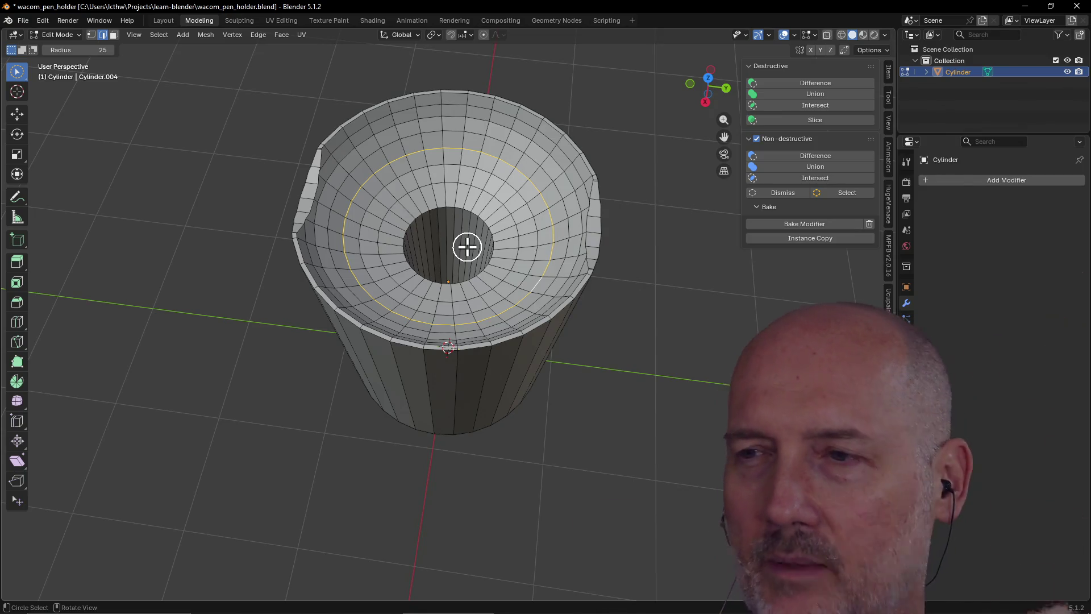
scroll(467, 246, "down", 2)
mouse_move(479, 215)
middle_mouse_down()
mouse_move(546, 197)
mouse_move(443, 224)
mouse_move(475, 176)
mouse_move(541, 215)
mouse_move(414, 235)
mouse_move(446, 226)
middle_mouse_up()
middle_click_drag(483, 205, 426, 171)
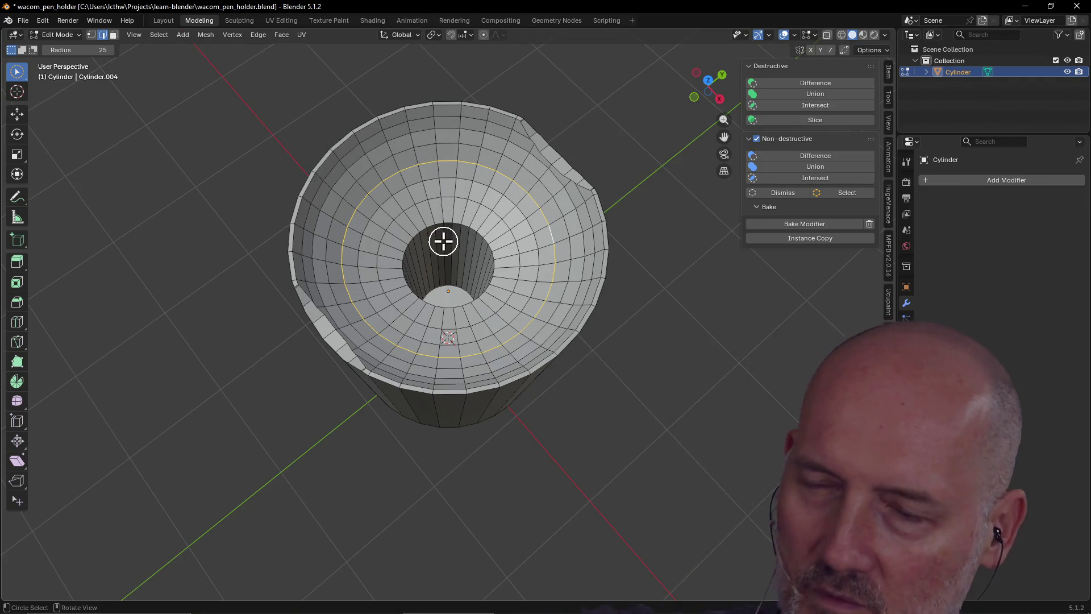
mouse_move(440, 244)
middle_mouse_down()
mouse_move(469, 190)
mouse_move(463, 227)
mouse_move(417, 226)
mouse_move(511, 186)
mouse_move(470, 243)
mouse_move(514, 221)
middle_mouse_up()
scroll(504, 236, "up", 1)
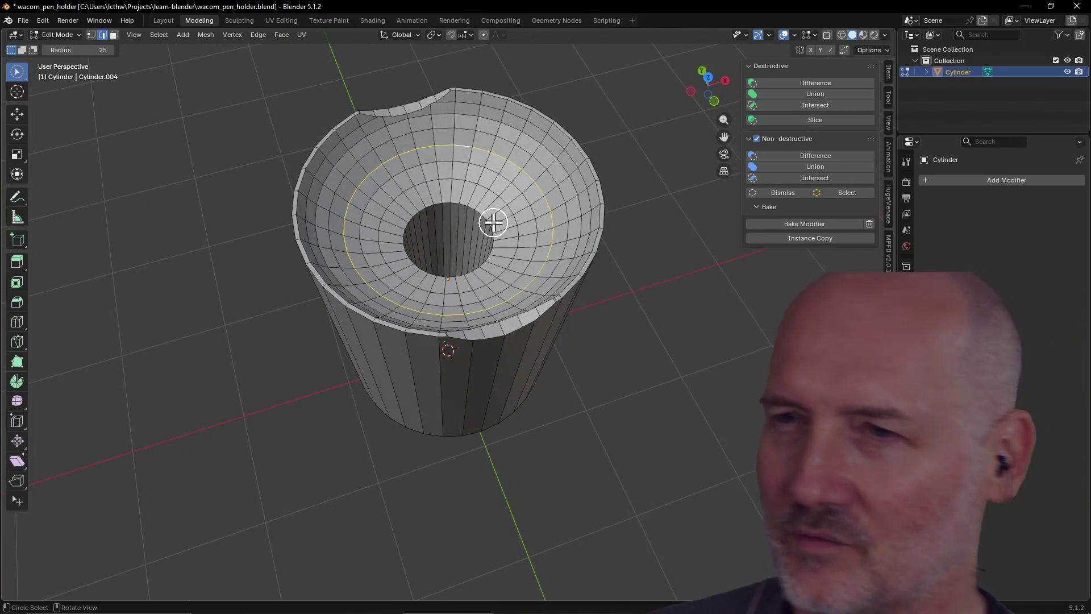
scroll(493, 222, "up", 2)
scroll(493, 222, "down", 3)
mouse_move(494, 222)
middle_mouse_down()
mouse_move(540, 207)
mouse_move(451, 239)
mouse_move(488, 232)
mouse_move(494, 219)
mouse_move(645, 207)
mouse_move(530, 244)
mouse_move(481, 245)
mouse_move(604, 188)
mouse_move(561, 215)
middle_mouse_up()
scroll(444, 247, "up", 2)
scroll(441, 255, "up", 1)
scroll(494, 219, "down", 2)
scroll(490, 226, "up", 3)
scroll(492, 227, "down", 3)
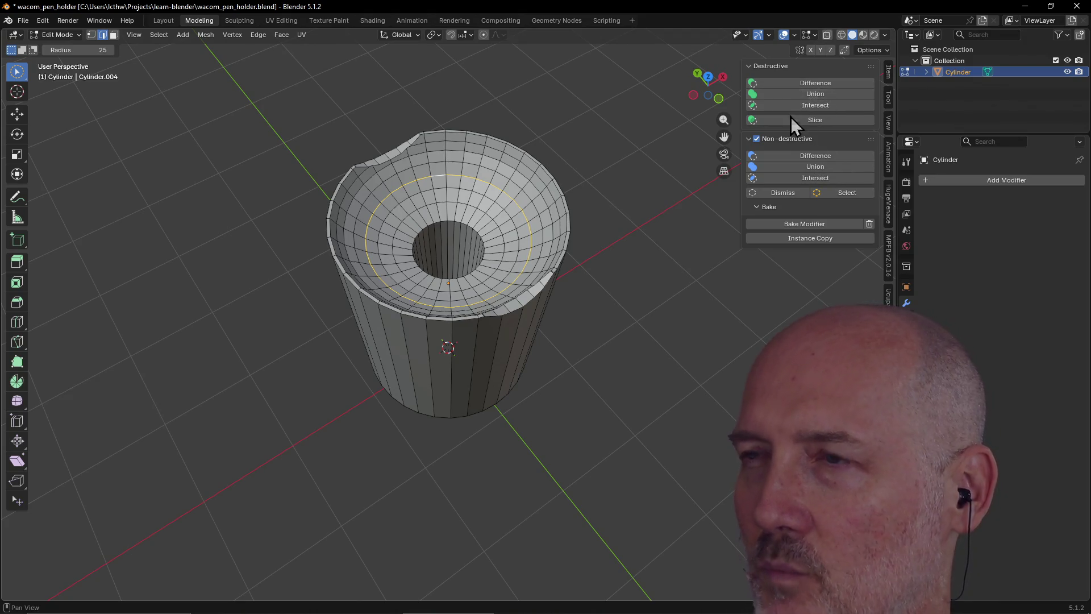
mouse_move(616, 216)
middle_mouse_down()
mouse_move(636, 195)
mouse_move(570, 246)
mouse_move(568, 268)
mouse_move(649, 202)
mouse_move(672, 221)
mouse_move(414, 308)
mouse_move(576, 329)
mouse_move(427, 338)
mouse_move(450, 384)
mouse_move(521, 274)
mouse_move(463, 263)
mouse_move(451, 224)
mouse_move(582, 221)
mouse_move(485, 209)
mouse_move(477, 276)
mouse_move(453, 290)
mouse_move(493, 247)
mouse_move(490, 257)
middle_mouse_up()
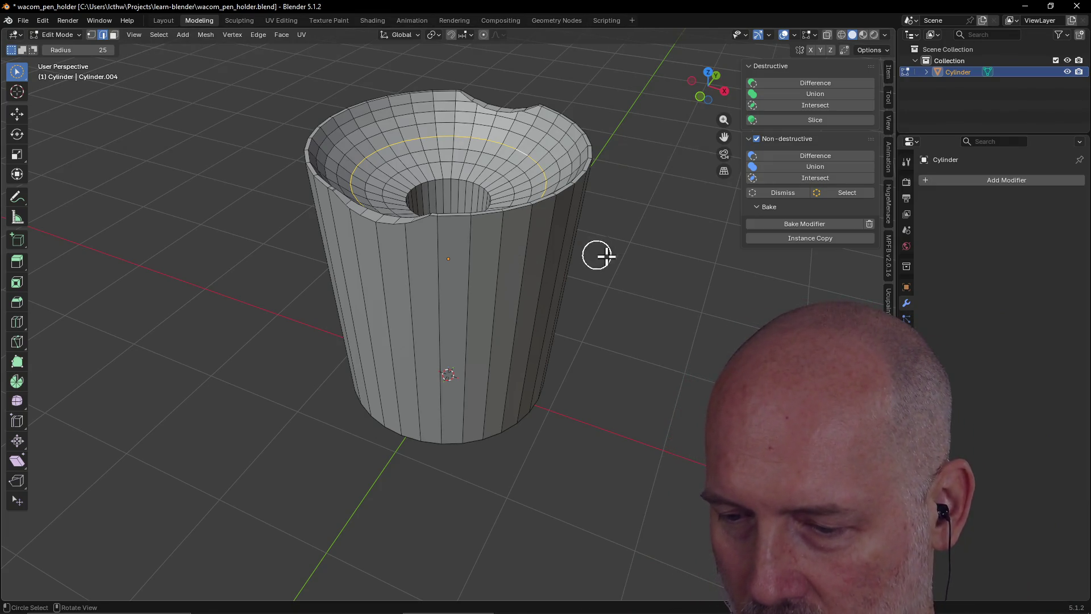
scroll(586, 267, "down", 1)
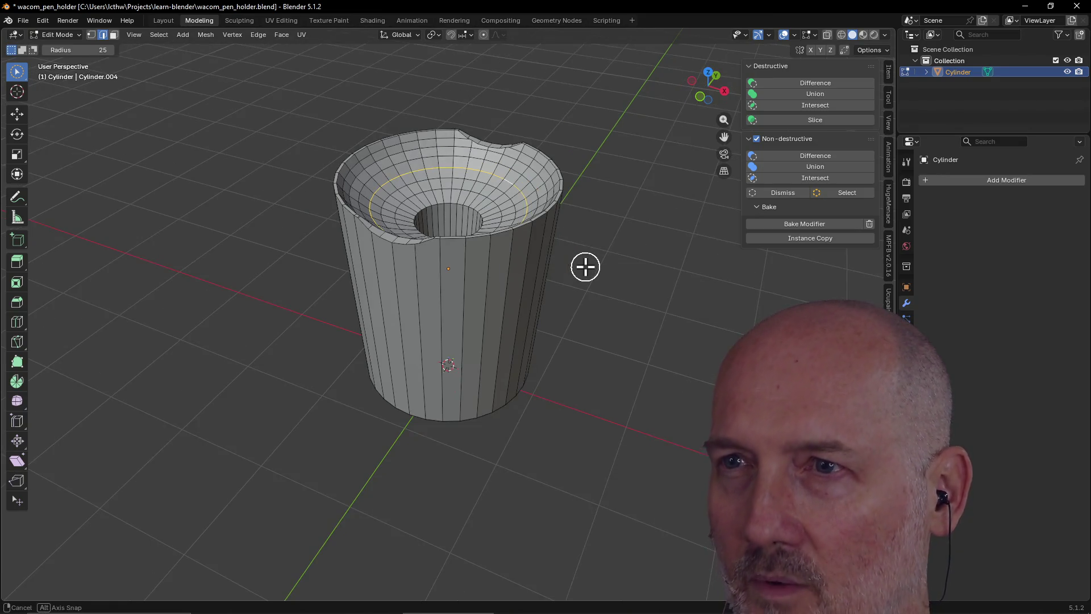
Inspect the cup's mesh from above and the side, then return to the Sculpting workspace.
middle_click_drag(586, 267, 601, 269)
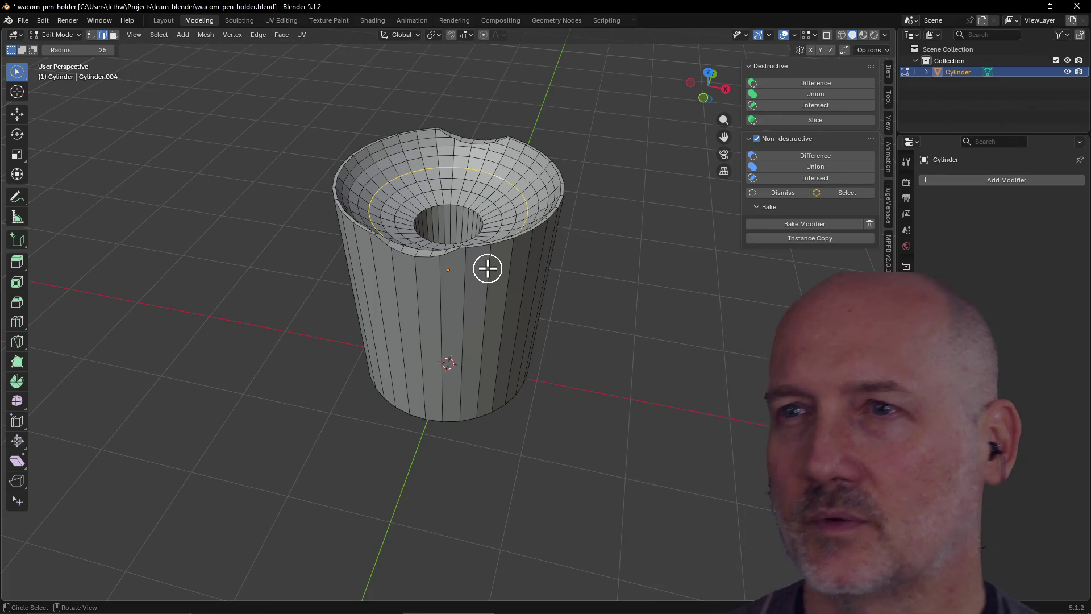
scroll(488, 268, "down", 1)
scroll(488, 269, "down", 1)
scroll(488, 269, "up", 3)
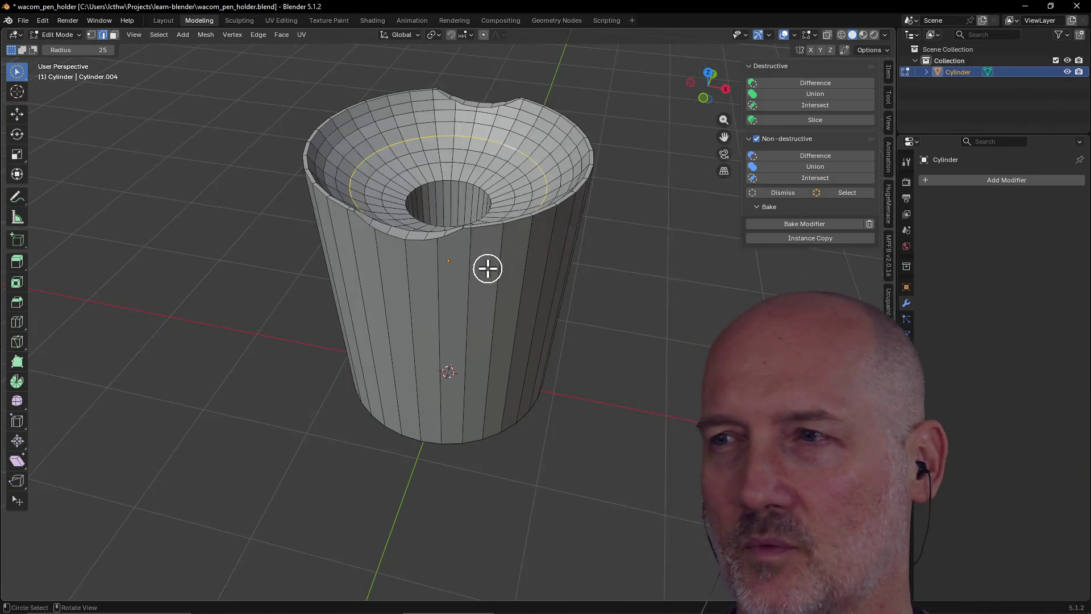
mouse_move(486, 268)
middle_mouse_down()
mouse_move(540, 285)
mouse_move(535, 300)
middle_mouse_up()
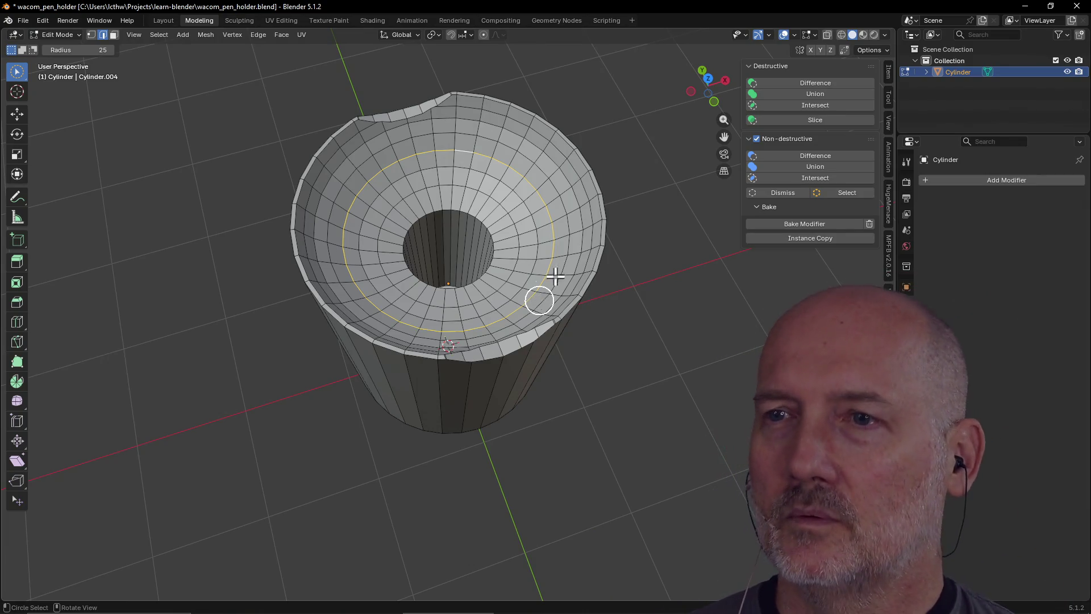
mouse_move(488, 314)
middle_mouse_down()
mouse_move(519, 234)
mouse_move(506, 298)
mouse_move(662, 214)
mouse_move(441, 301)
mouse_move(482, 267)
middle_mouse_up()
scroll(520, 234, "down", 3)
scroll(507, 298, "up", 3)
scroll(507, 298, "down", 3)
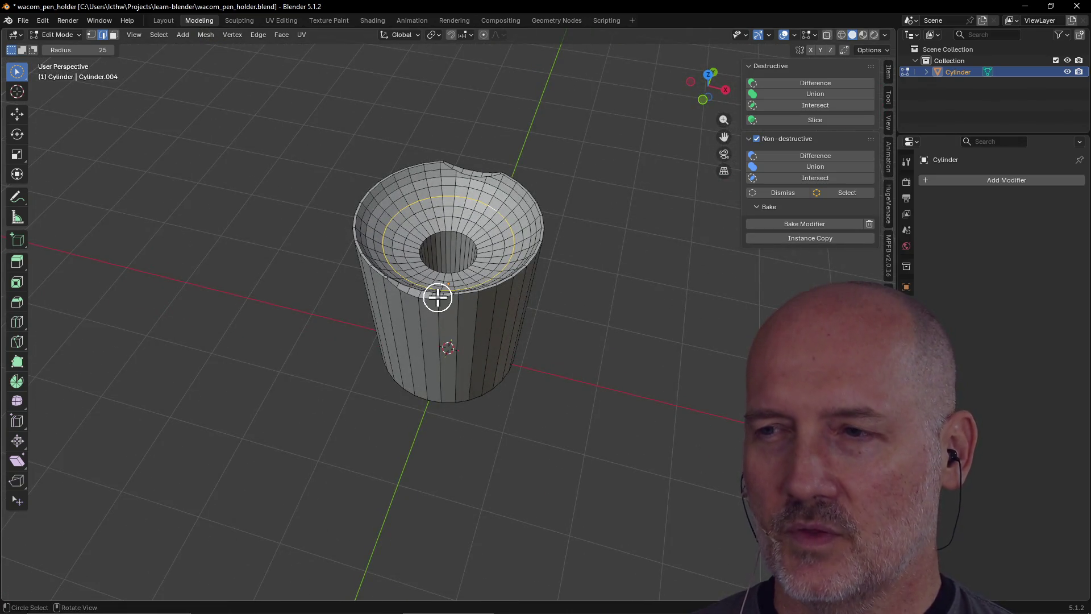
scroll(436, 296, "down", 2)
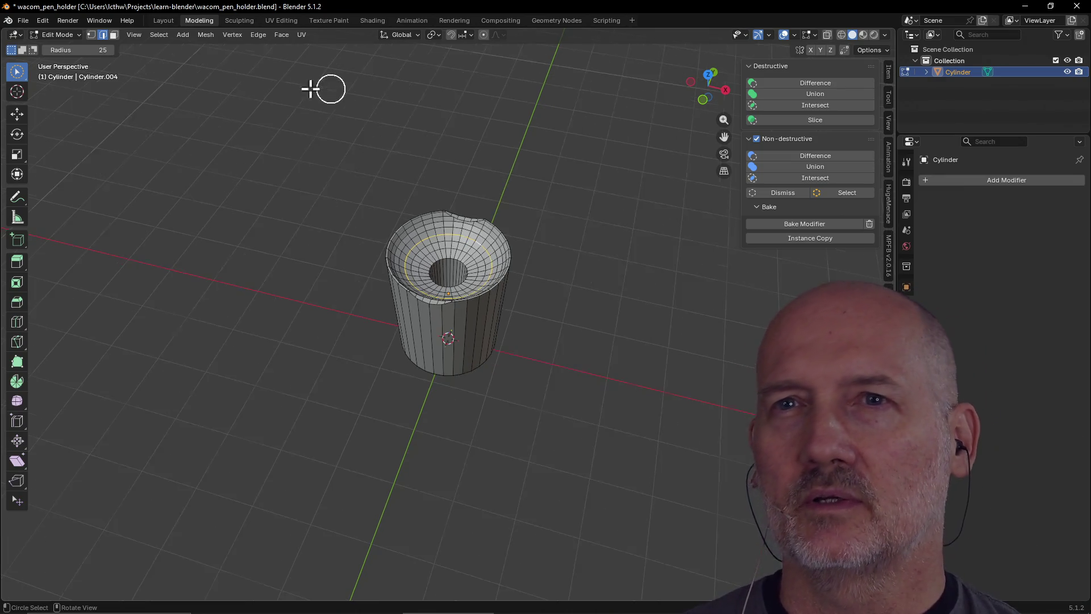
left_click(239, 20)
mouse_move(416, 254)
middle_mouse_down()
mouse_move(469, 268)
mouse_move(402, 264)
mouse_move(353, 276)
middle_mouse_up()
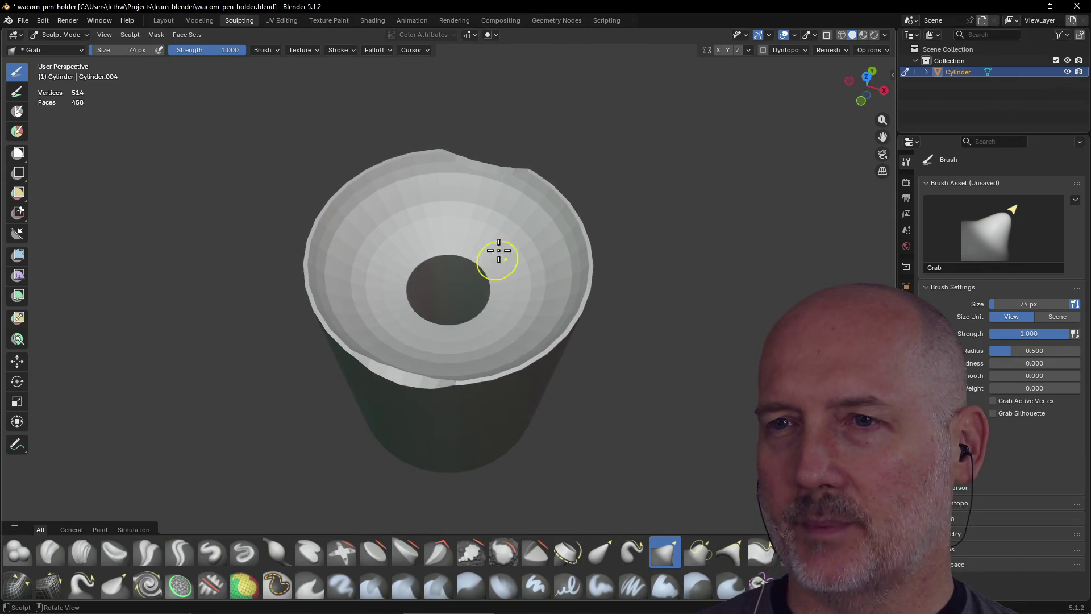
Hop between Modeling and Sculpting workspaces, ending with the cup's mesh in Edit Mode.
left_click(199, 20)
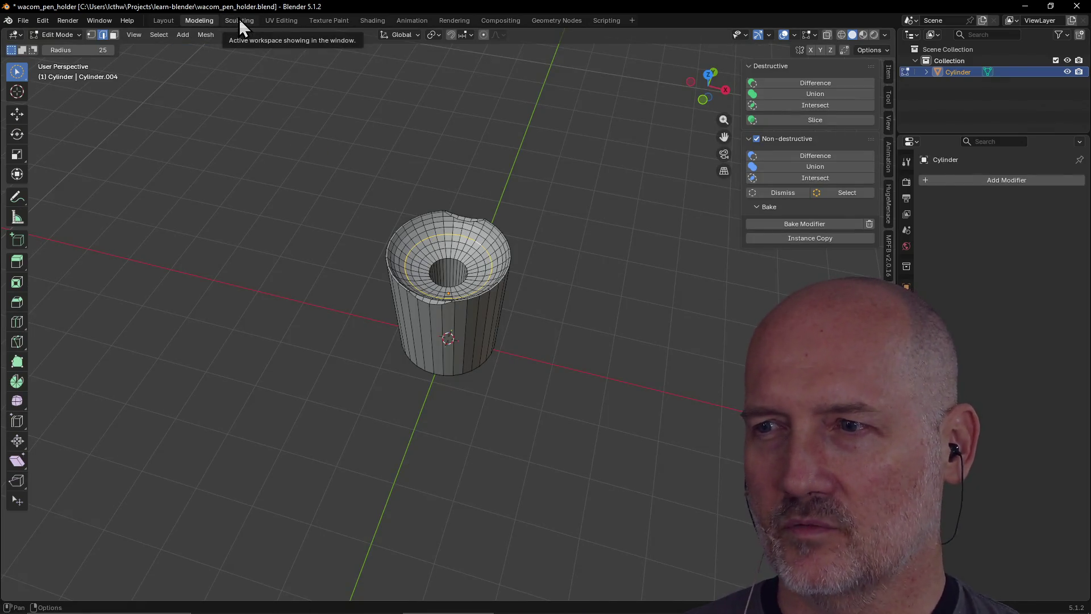
left_click(239, 20)
scroll(328, 188, "down", 3)
middle_click_drag(329, 188, 318, 177)
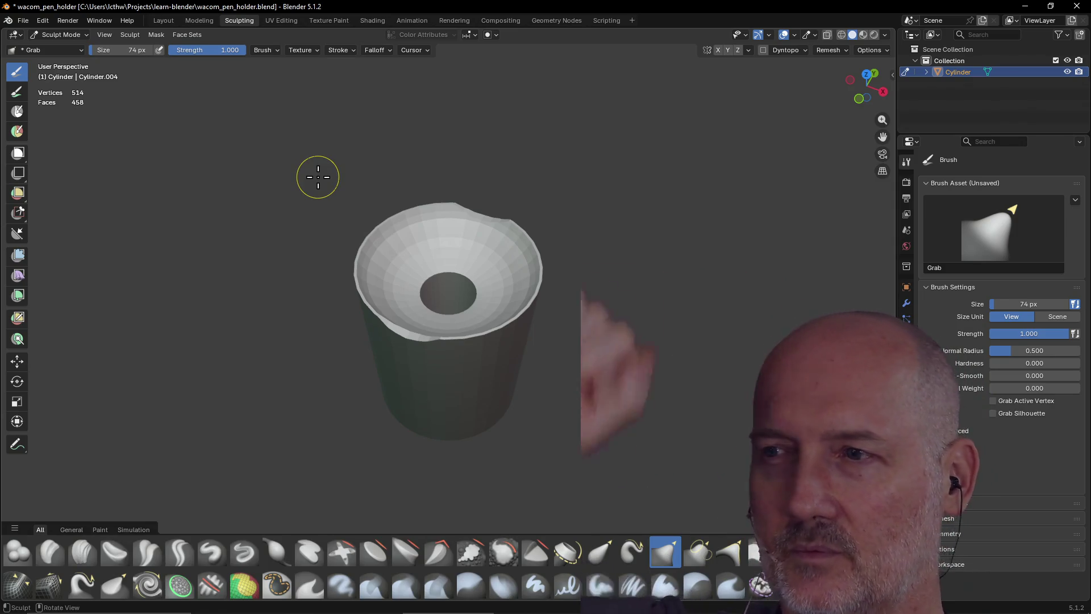
left_click(201, 20)
scroll(463, 307, "up", 2)
scroll(465, 308, "up", 2)
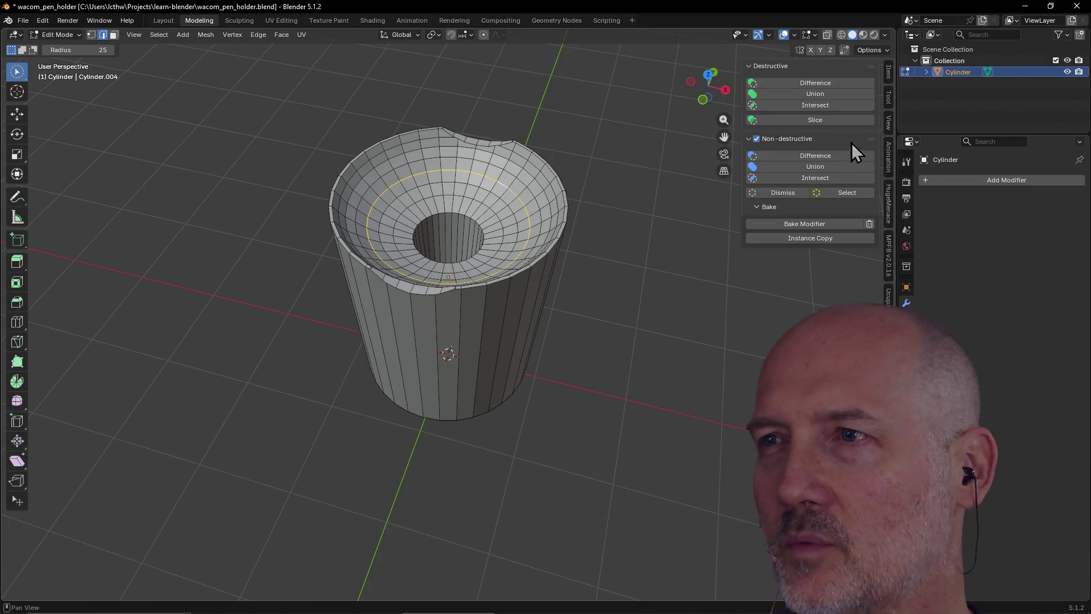
Check the cup from side and top views, then save the pen holder file with Ctrl+S.
middle_click_drag(643, 210, 486, 220)
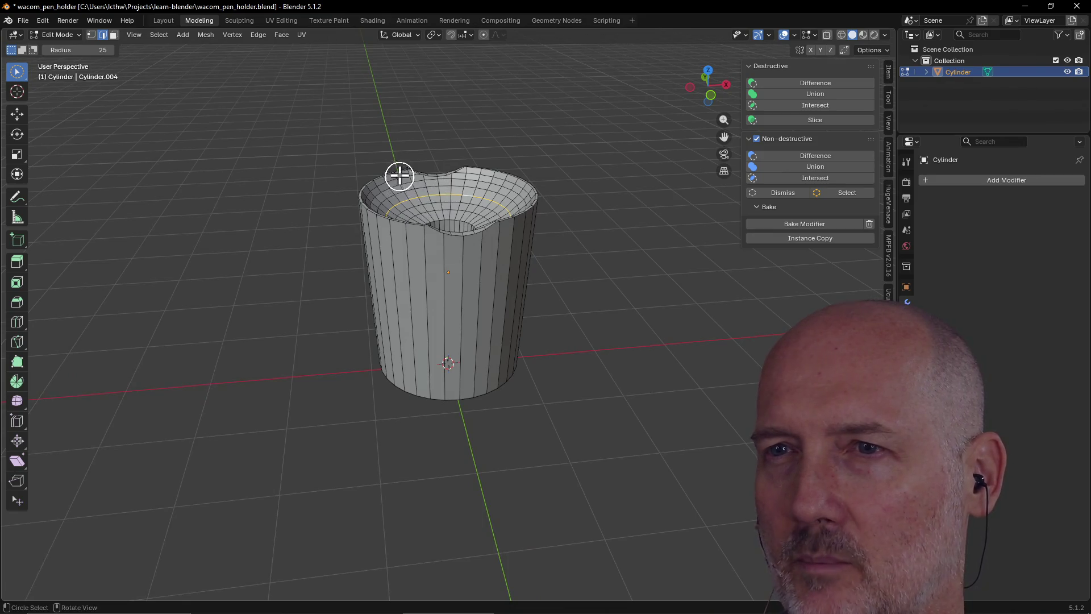
middle_click_drag(441, 178, 427, 231)
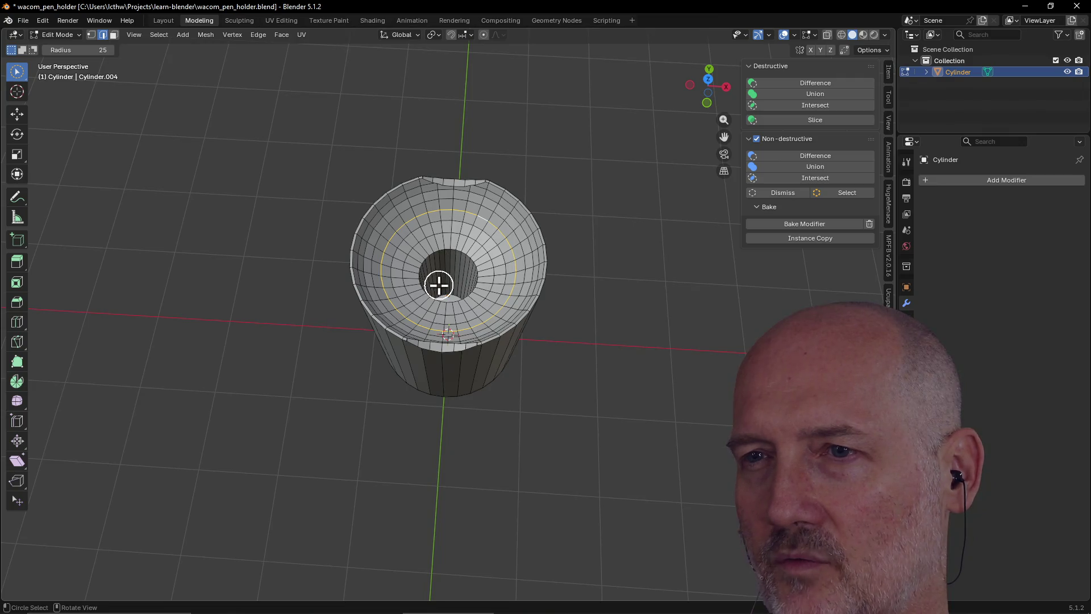
mouse_move(450, 288)
middle_mouse_down()
mouse_move(450, 159)
mouse_move(497, 110)
mouse_move(463, 341)
mouse_move(411, 349)
mouse_move(426, 264)
mouse_move(404, 307)
mouse_move(400, 401)
mouse_move(404, 392)
mouse_move(383, 415)
mouse_move(486, 236)
mouse_move(504, 237)
middle_mouse_up()
key("ctrl+s")
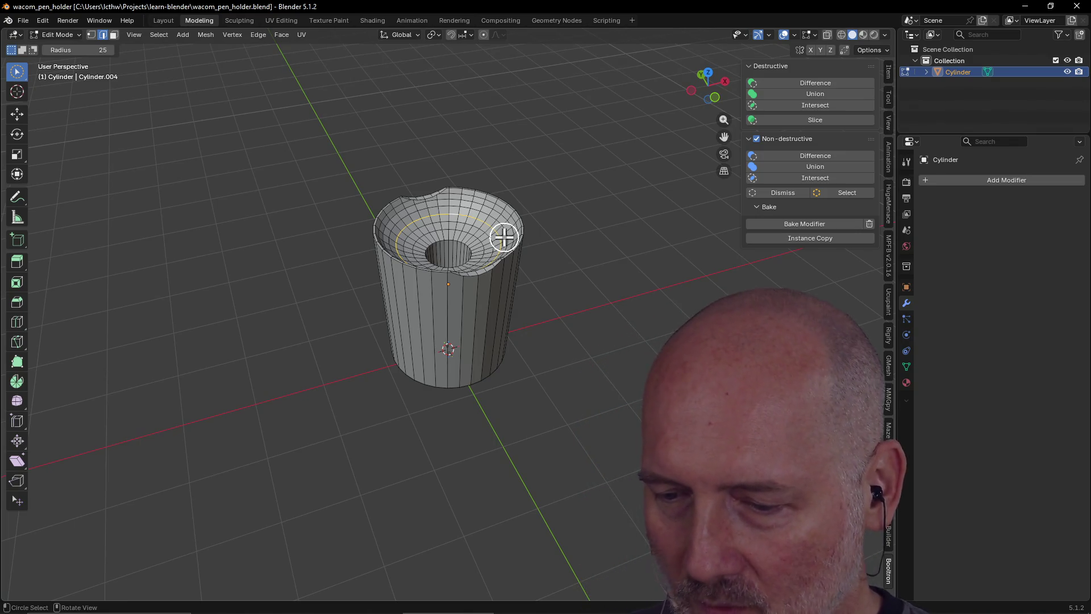
Start a new General scene, delete the default cube, camera and light, and show the Maze Generator Pro sidebar.
left_click(21, 23)
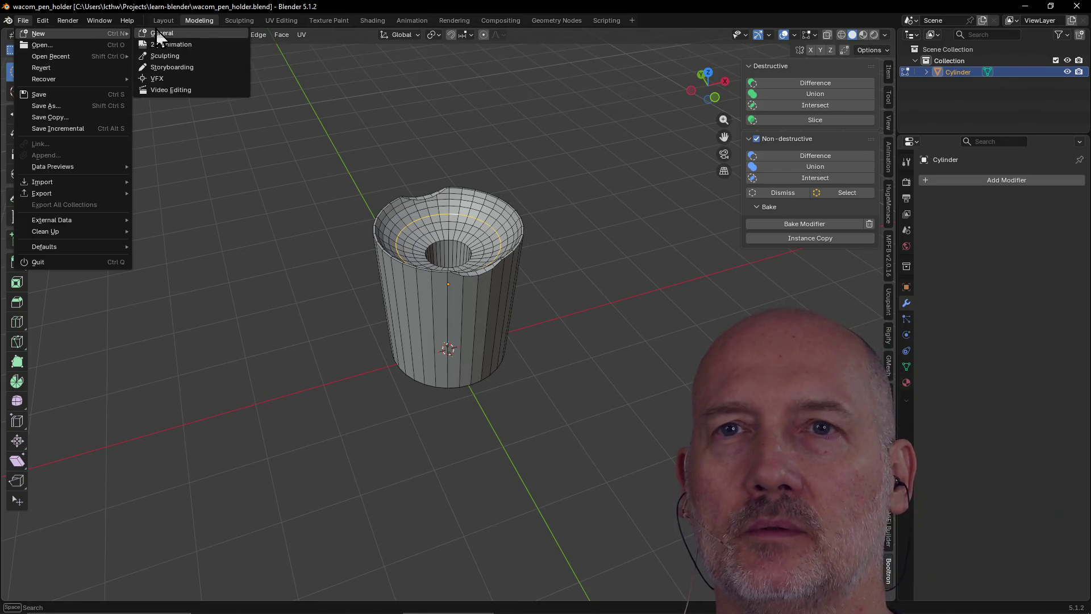
left_click(159, 37)
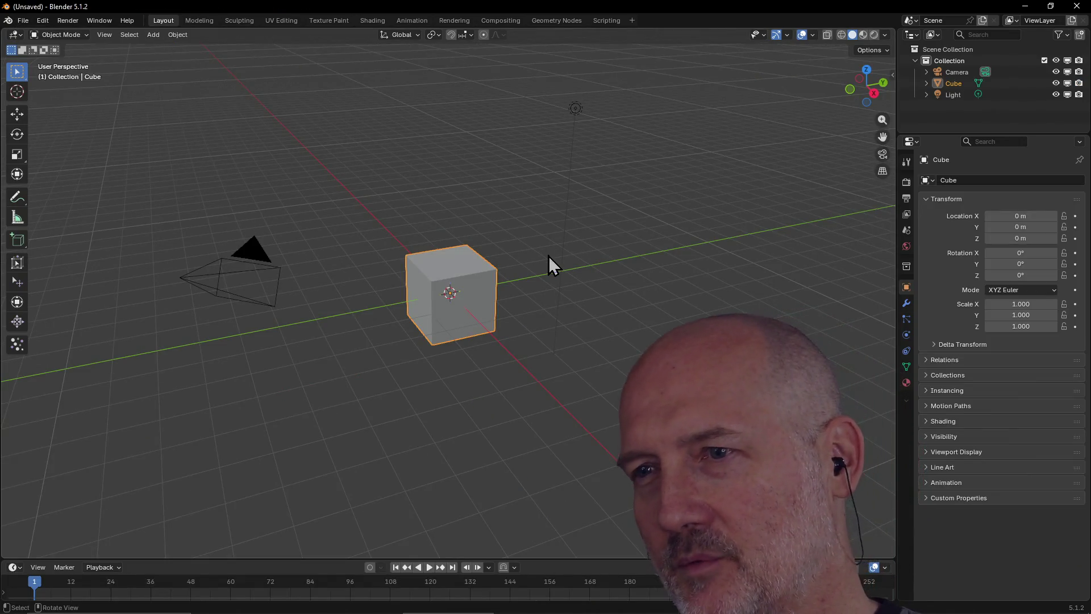
key("a")
key("Delete")
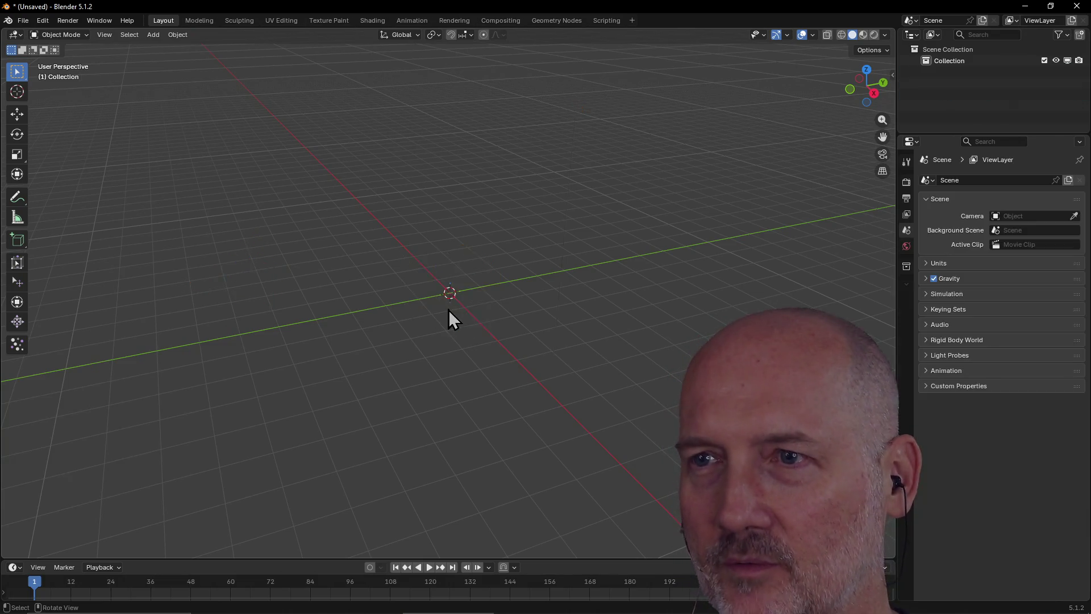
key("n")
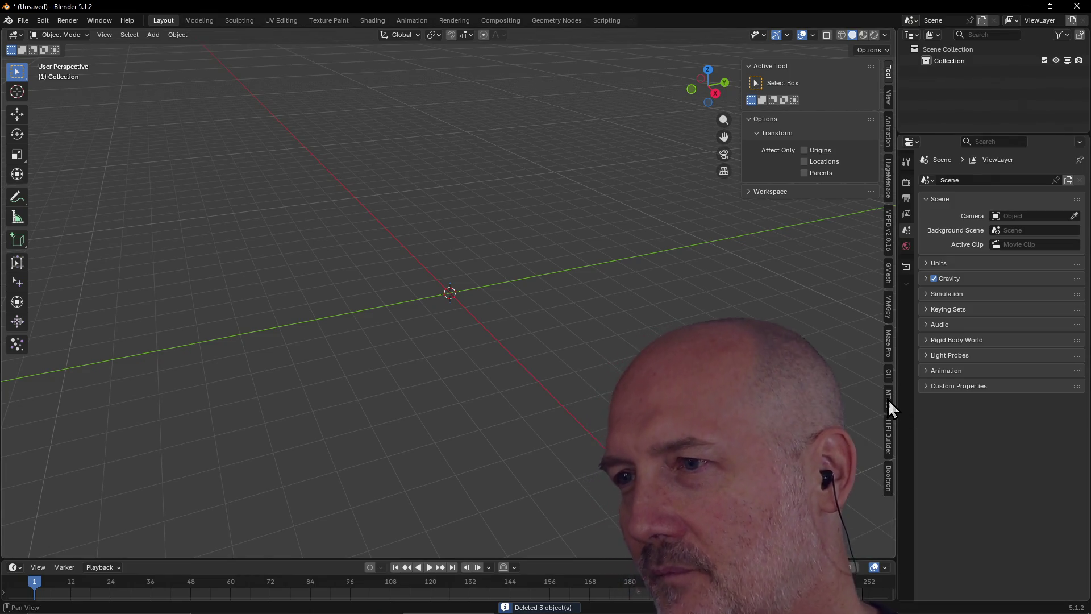
left_click(887, 342)
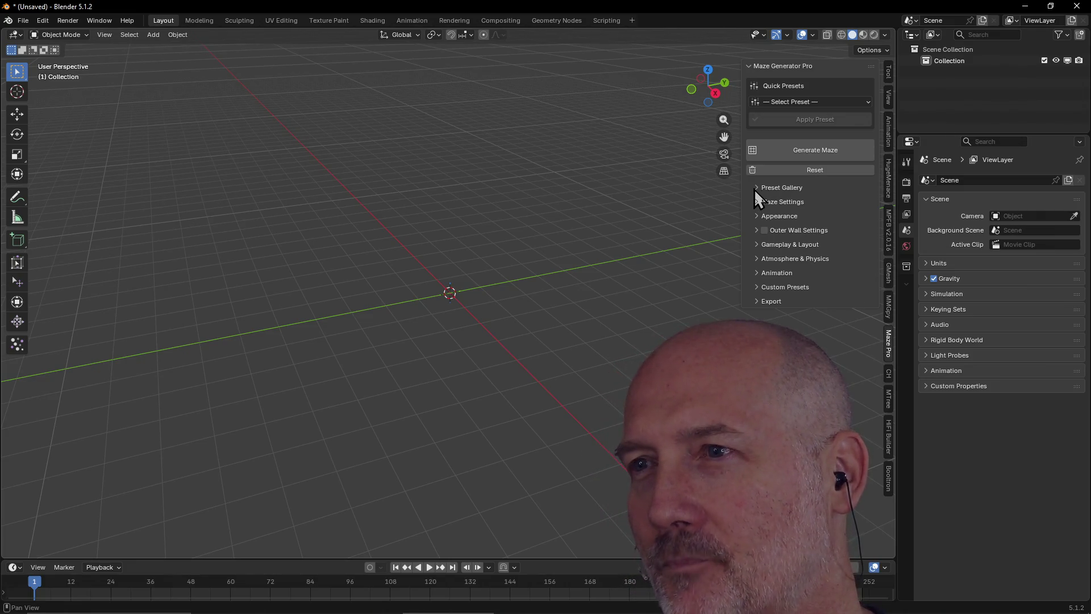
Choose the Classic Labyrinth preset and peek at the Preset Gallery, Appearance and Gameplay & Layout sections.
left_click(786, 103)
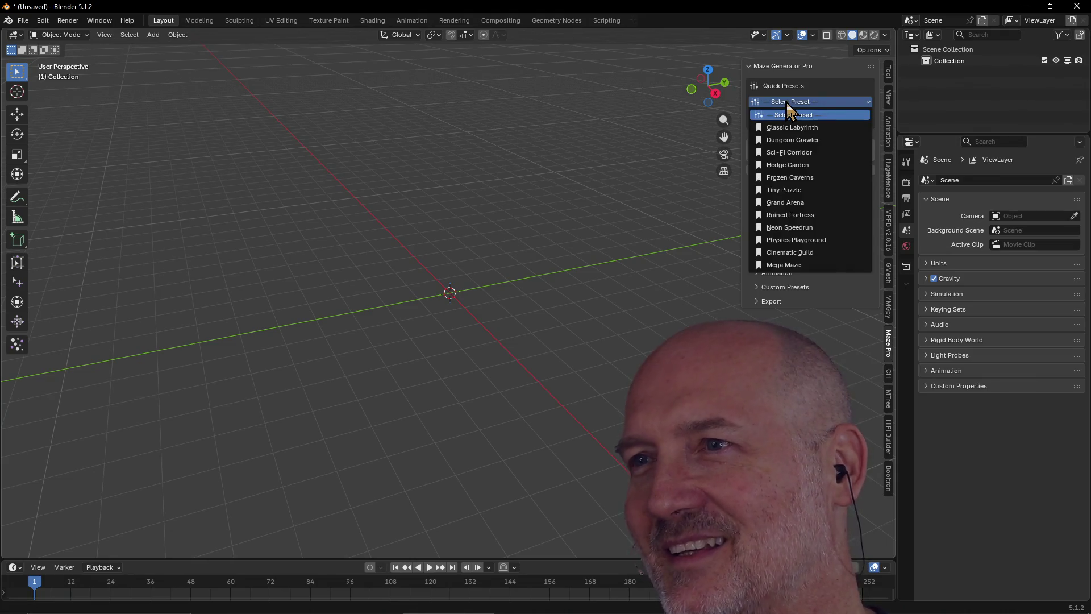
left_click(835, 127)
left_click(758, 188)
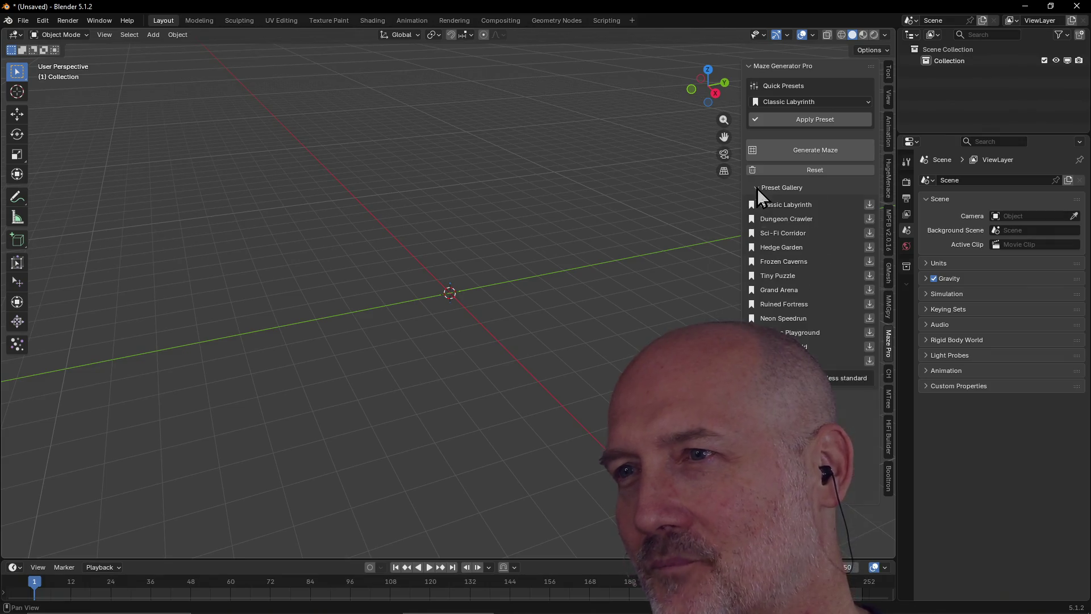
left_click(756, 189)
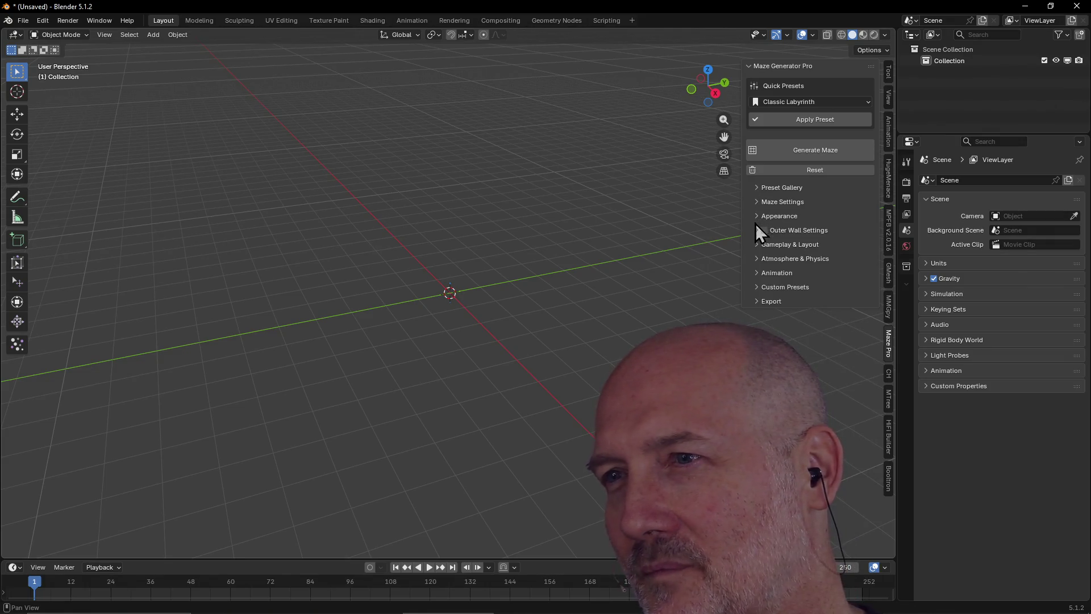
left_click(755, 217)
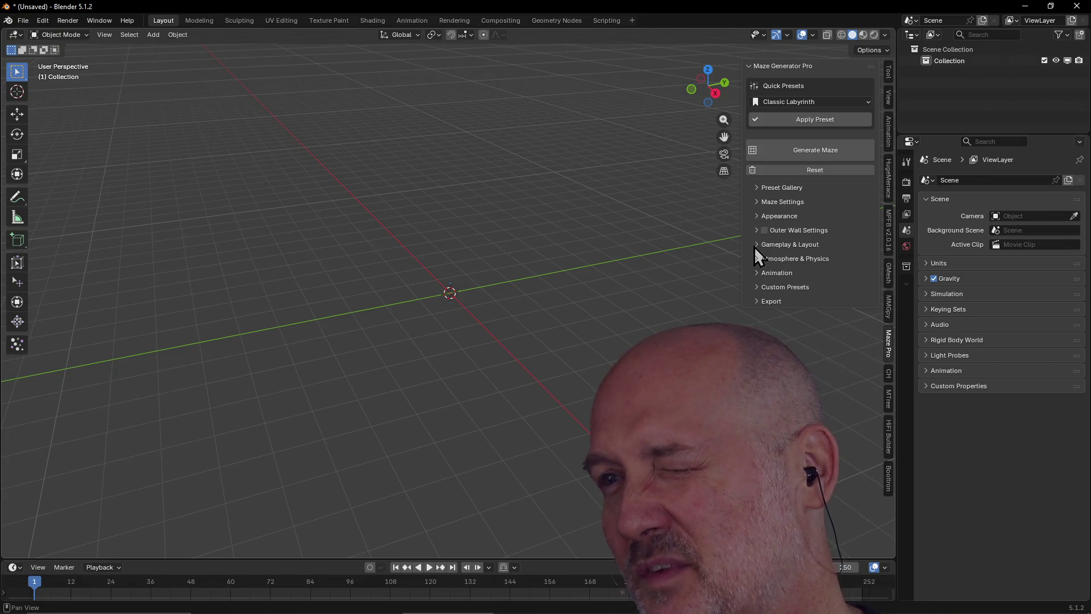
left_click(754, 244)
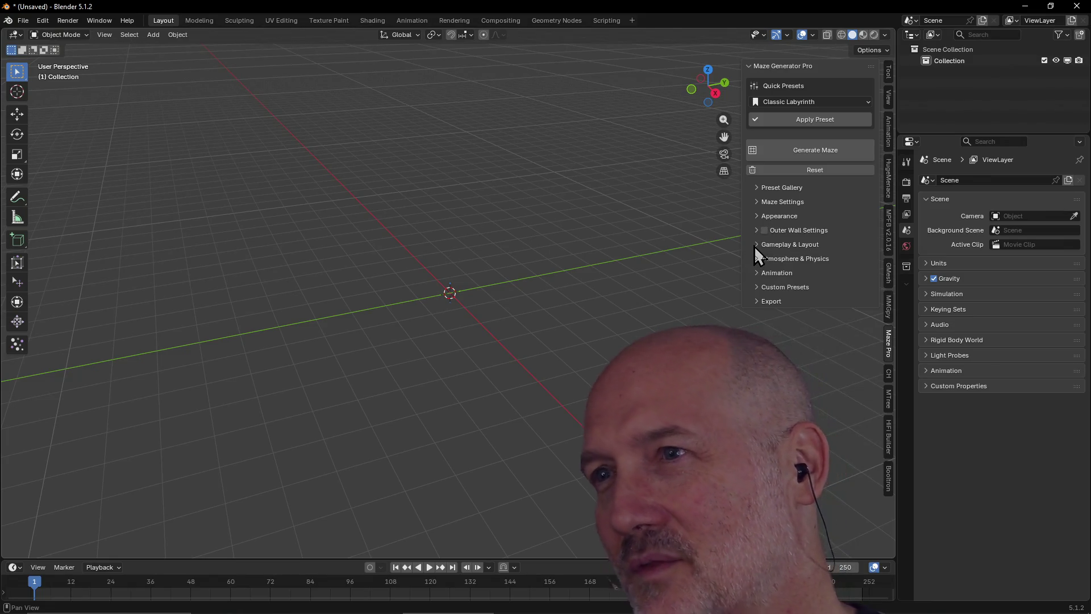
Generate the 25×25 maze and orbit out to see it whole.
left_click(808, 152)
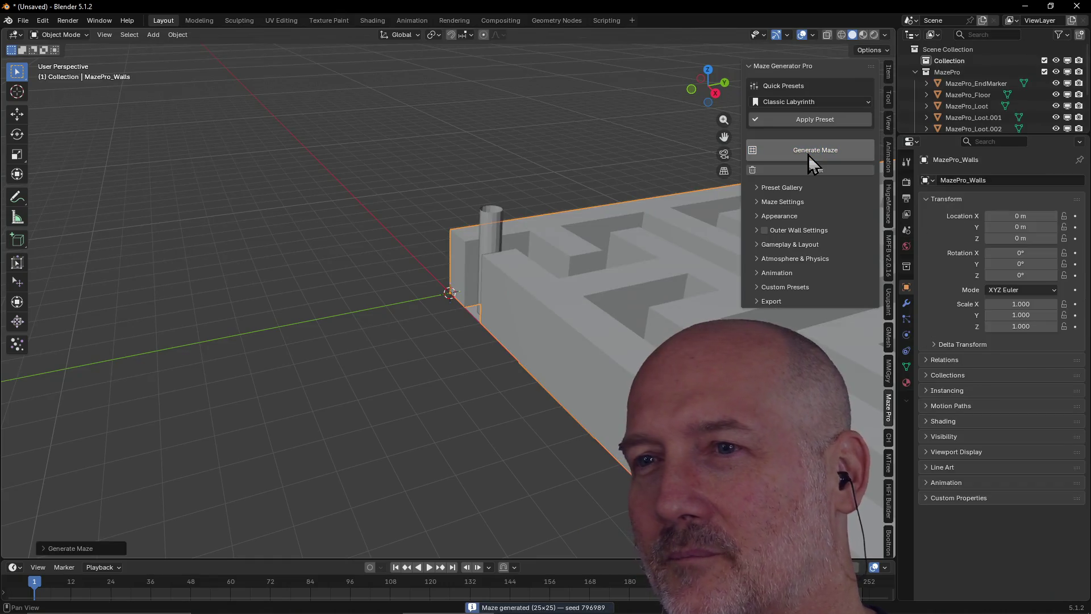
scroll(575, 309, "down", 5)
mouse_move(682, 299)
middle_mouse_down()
mouse_move(694, 292)
mouse_move(680, 254)
mouse_move(614, 211)
middle_mouse_up()
scroll(697, 308, "down", 3)
scroll(686, 269, "down", 2)
Frame the whole maze, fly in over the walls and select the MazePro_Loot object.
key("grave")
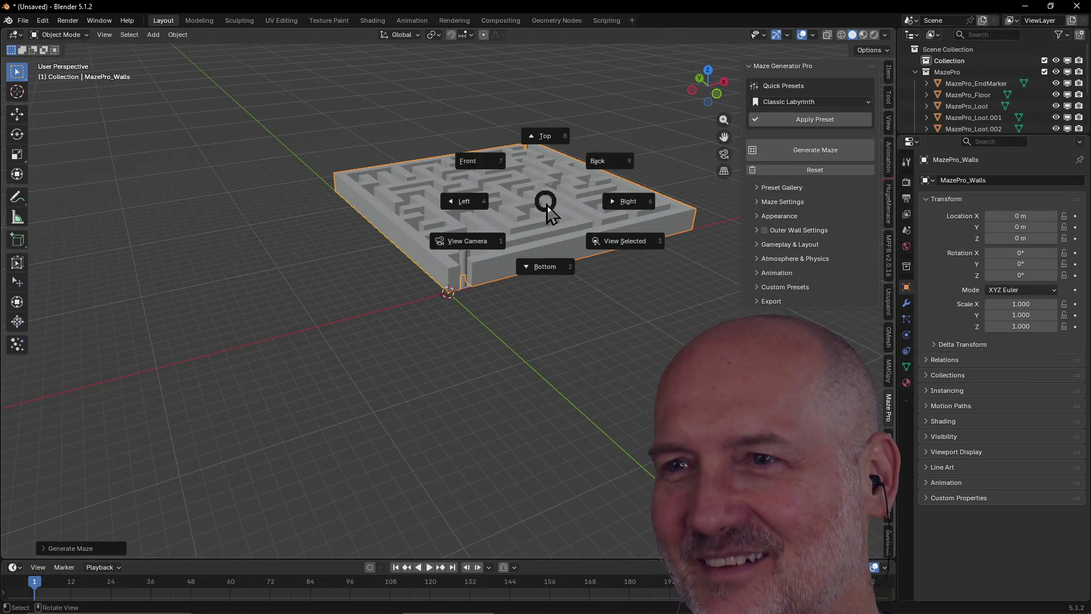
left_click(609, 248)
mouse_move(609, 250)
middle_mouse_down()
mouse_move(513, 285)
mouse_move(650, 261)
mouse_move(588, 316)
mouse_move(445, 397)
mouse_move(304, 446)
middle_mouse_up()
scroll(514, 285, "up", 5)
scroll(515, 285, "down", 2)
scroll(511, 285, "down", 2)
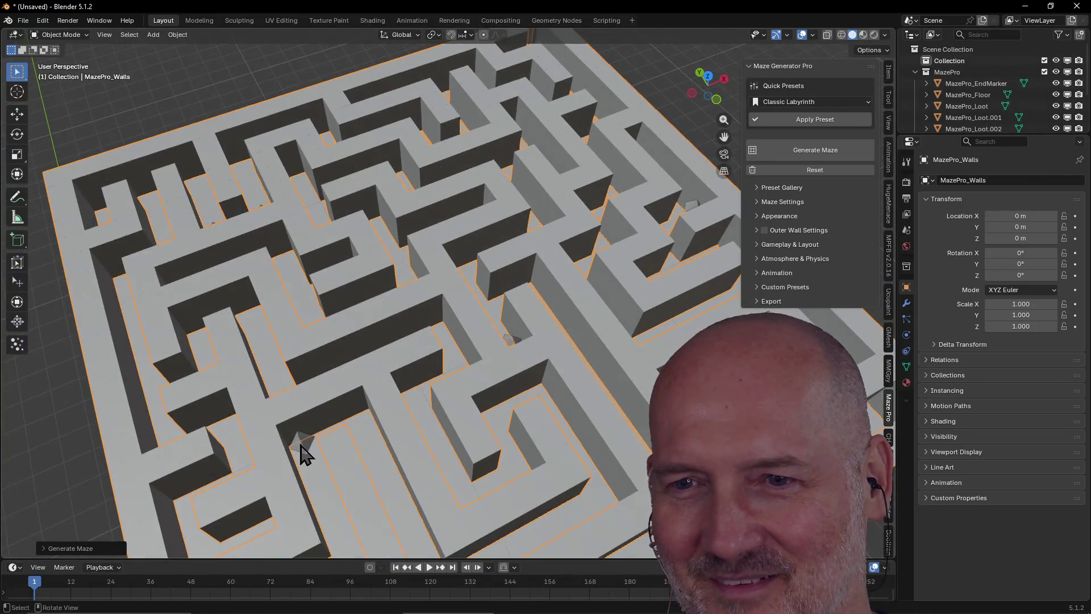
left_click(301, 444)
left_click(509, 345)
mouse_move(509, 345)
middle_mouse_down()
mouse_move(534, 312)
mouse_move(509, 134)
middle_mouse_up()
Select and zoom onto the end and start marker cylinders, then overlook the whole maze.
left_click(500, 90)
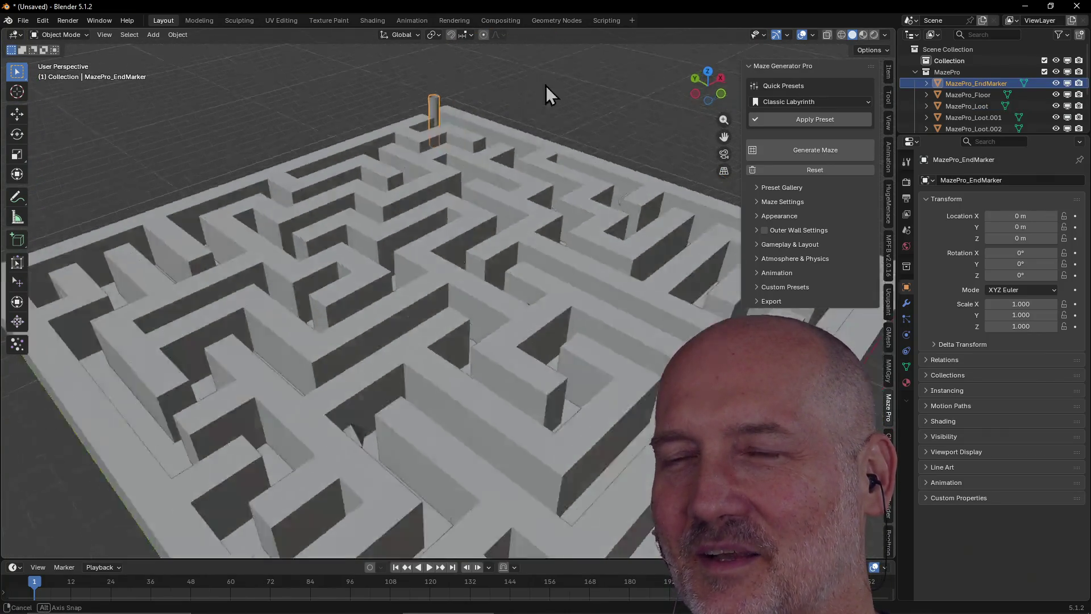
middle_click_drag(527, 85, 794, 82)
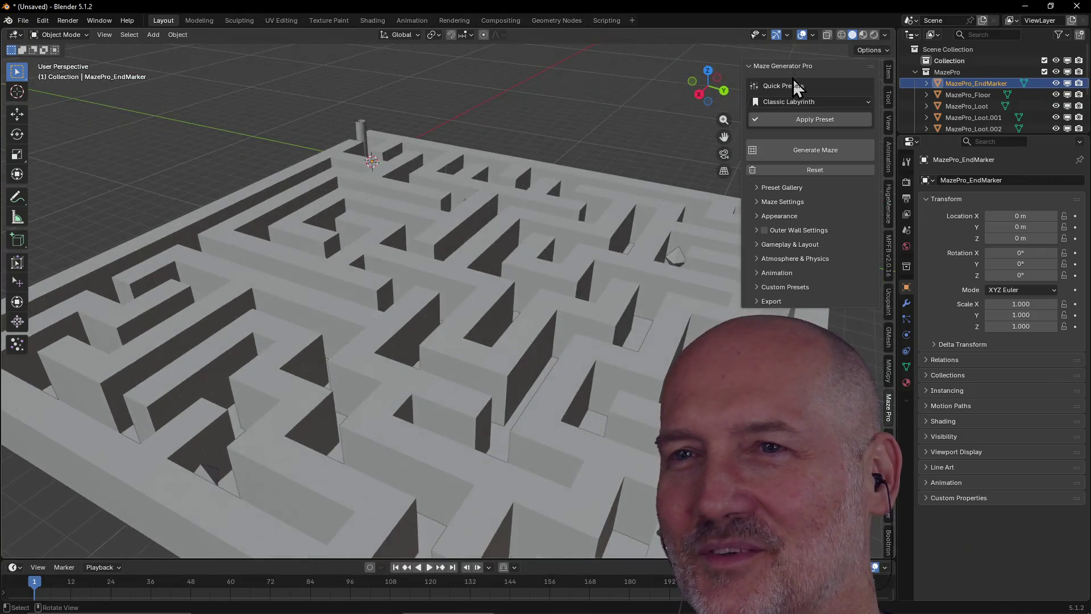
left_click(365, 141)
middle_click_drag(365, 141, 490, 179)
key("KP_Decimal")
middle_click_drag(587, 120, 572, 123)
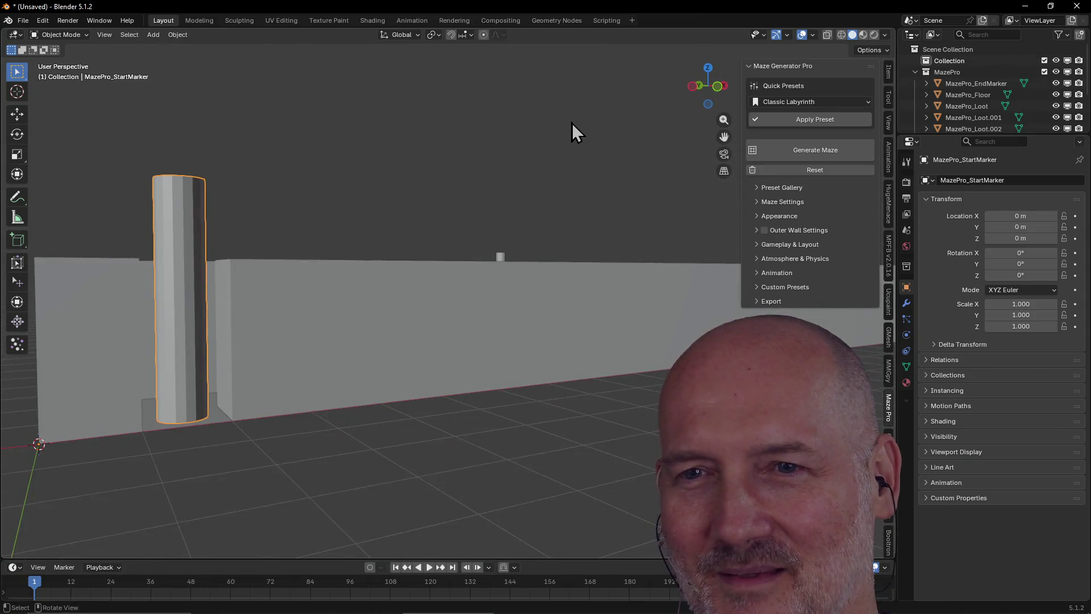
mouse_move(469, 149)
middle_mouse_down()
mouse_move(428, 235)
mouse_move(395, 209)
mouse_move(386, 168)
mouse_move(463, 256)
mouse_move(469, 316)
mouse_move(488, 312)
mouse_move(431, 365)
mouse_move(143, 298)
mouse_move(55, 303)
mouse_move(50, 313)
middle_mouse_up()
scroll(488, 311, "up", 5)
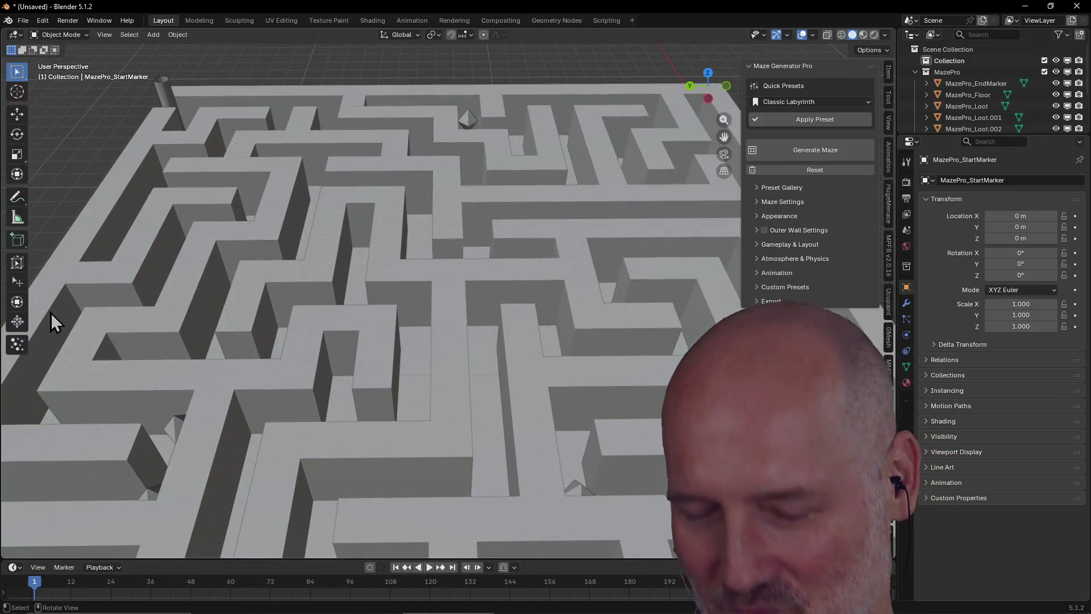
Delete all maze objects to empty the scene and reopen the preset list.
key("a")
key("Delete")
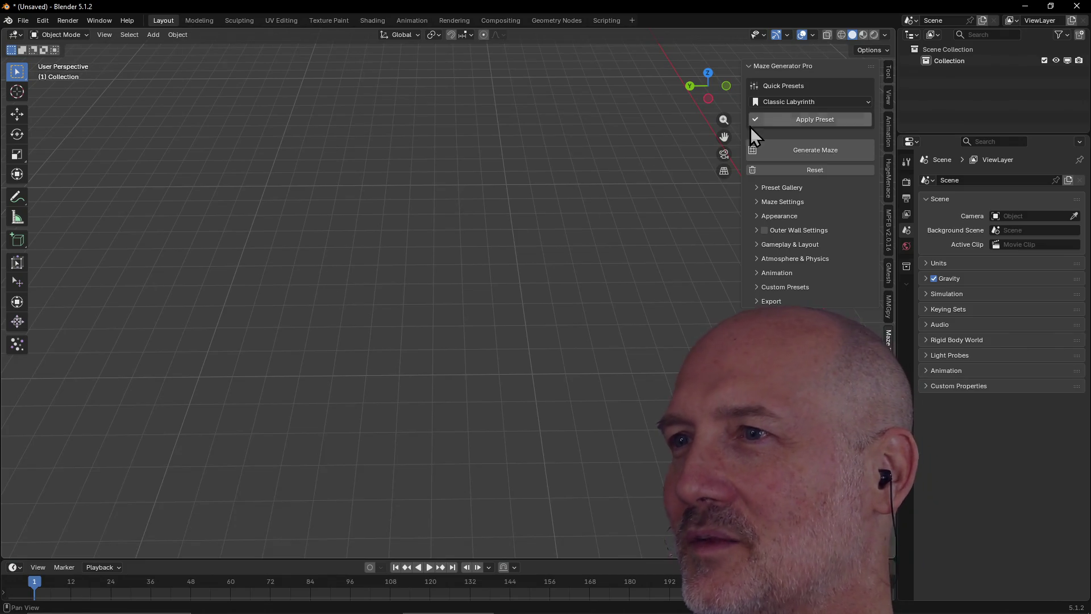
left_click(792, 103)
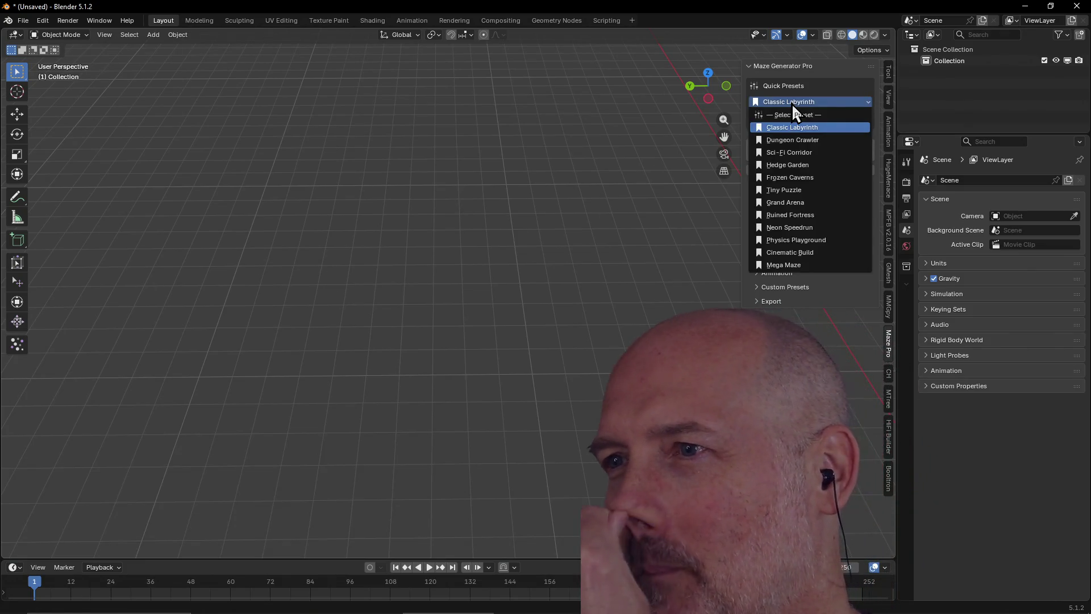
Apply the Frozen Caverns preset, inspect the generated maze, then undo to clear it.
left_click(797, 174)
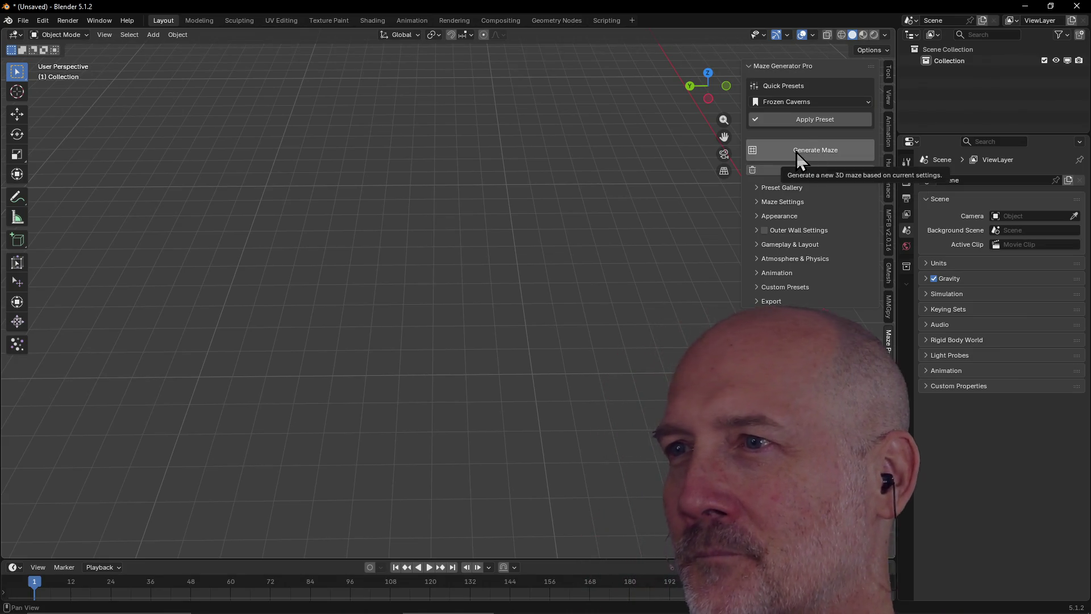
left_click(802, 121)
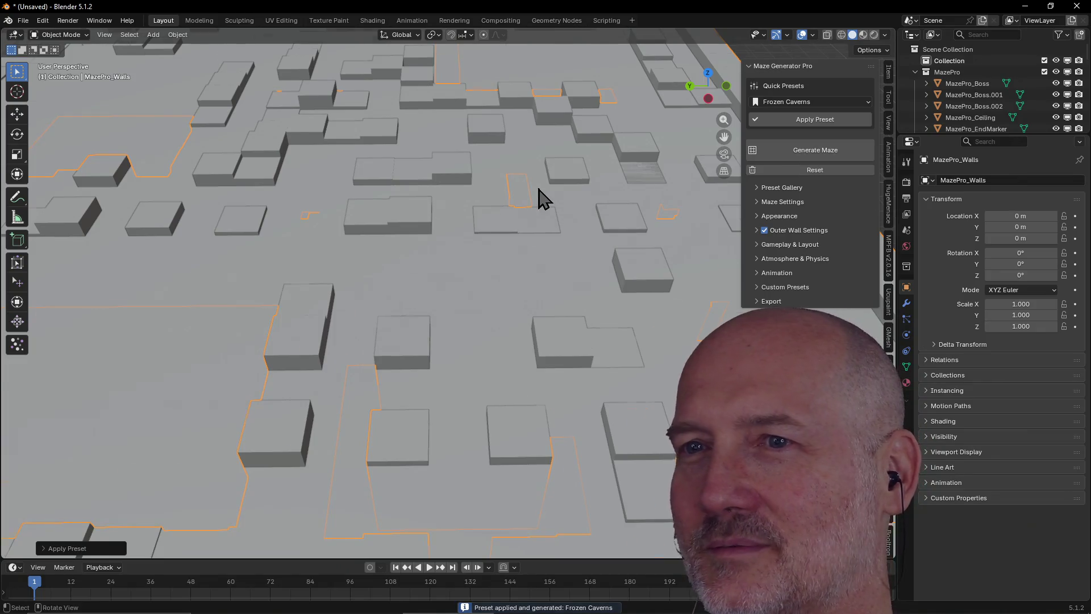
key("Home")
scroll(576, 205, "up", 4)
scroll(576, 204, "up", 3)
mouse_move(577, 205)
middle_mouse_down()
mouse_move(444, 203)
mouse_move(417, 169)
mouse_move(435, 151)
mouse_move(429, 189)
mouse_move(407, 211)
middle_mouse_up()
key("ctrl+z")
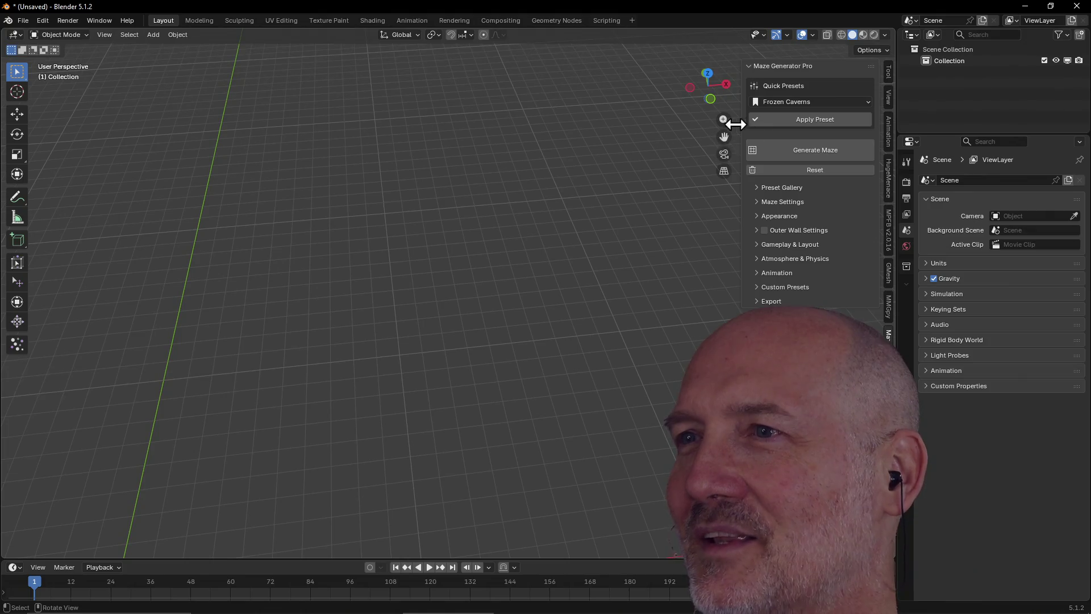
Apply the Sci-Fi Corridor preset and look over the generated maze.
left_click(786, 103)
left_click(794, 152)
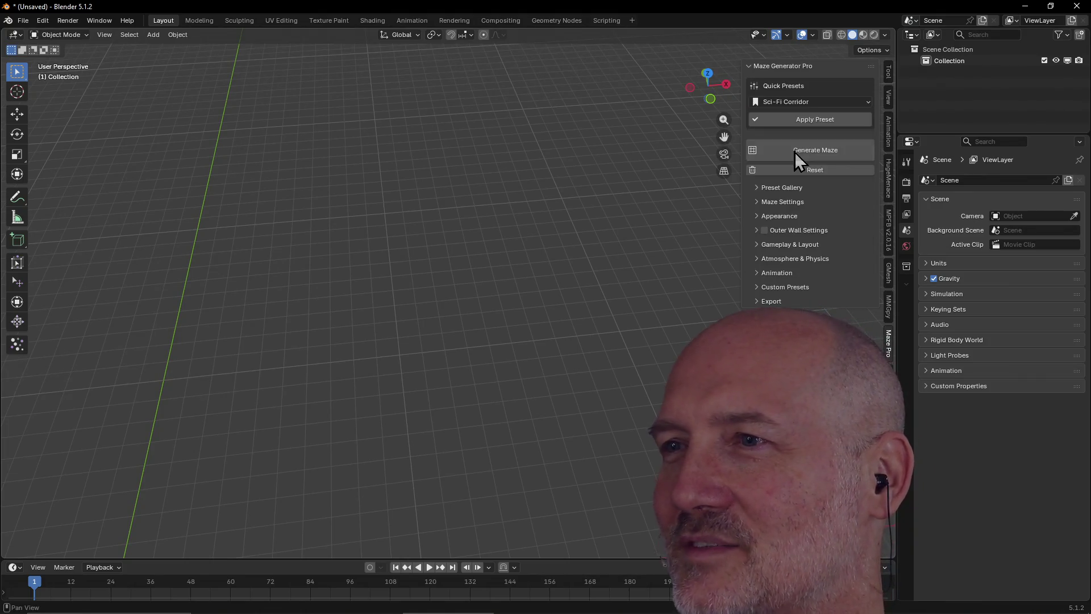
left_click(814, 122)
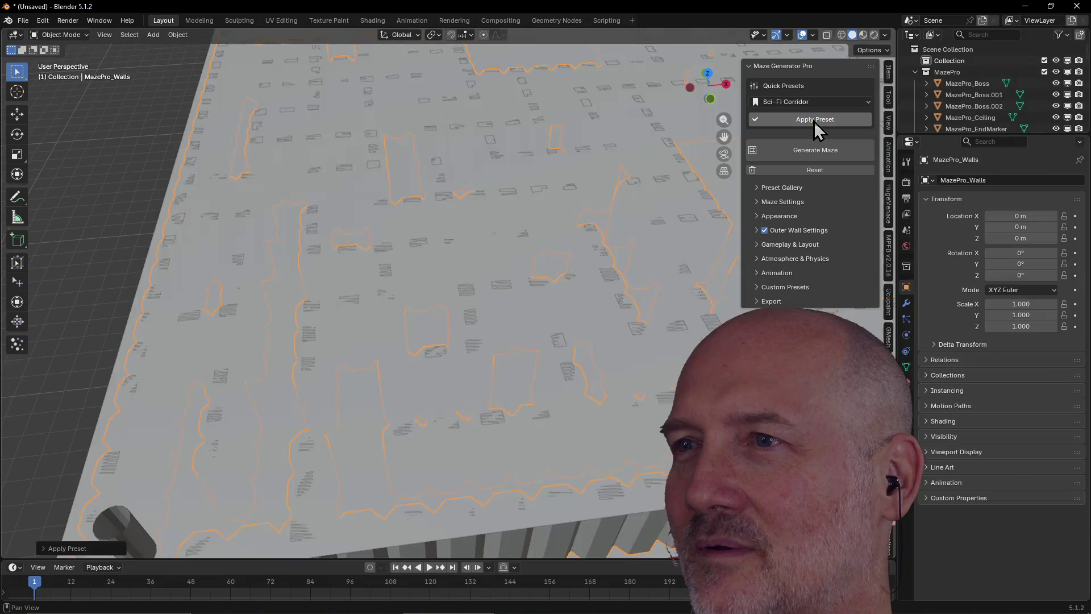
scroll(553, 228, "down", 3)
mouse_move(552, 226)
middle_mouse_down()
mouse_move(569, 198)
mouse_move(587, 207)
middle_mouse_up()
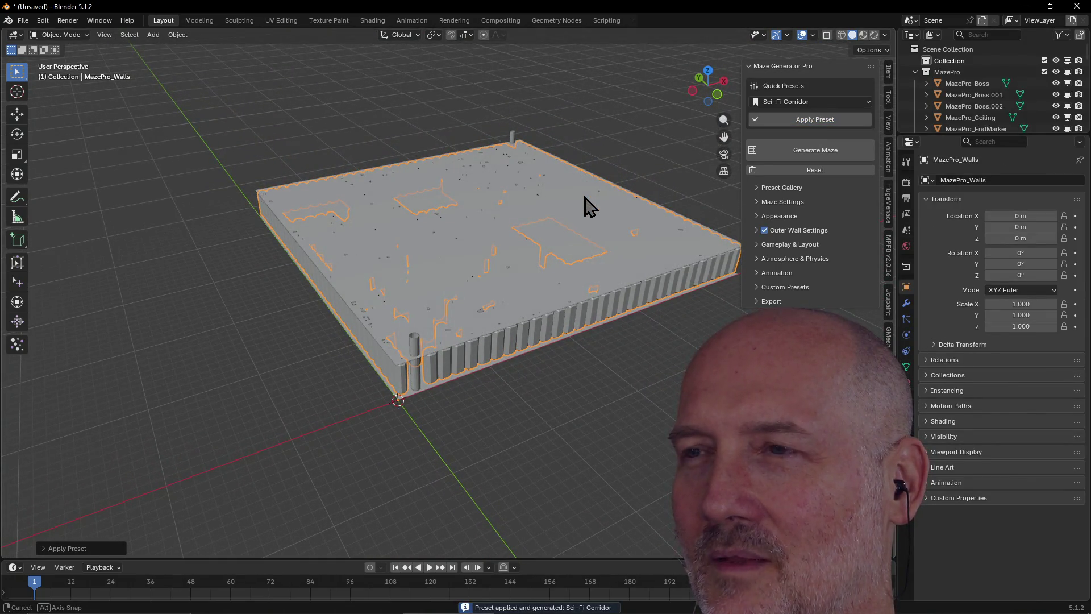
middle_click_drag(587, 207, 567, 214)
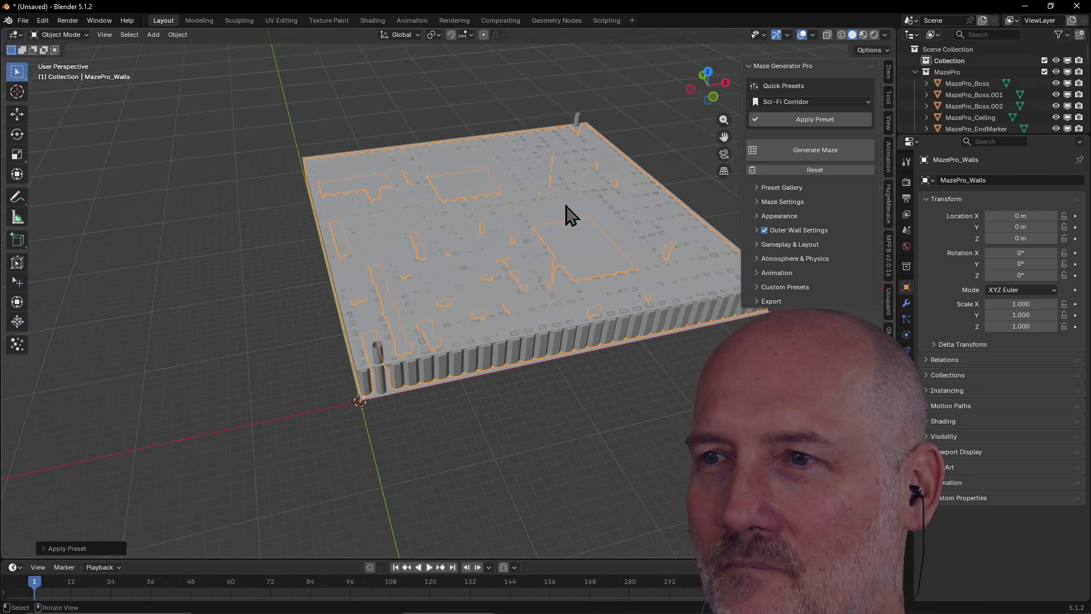
Delete the maze walls and then all remaining maze objects.
key("Delete")
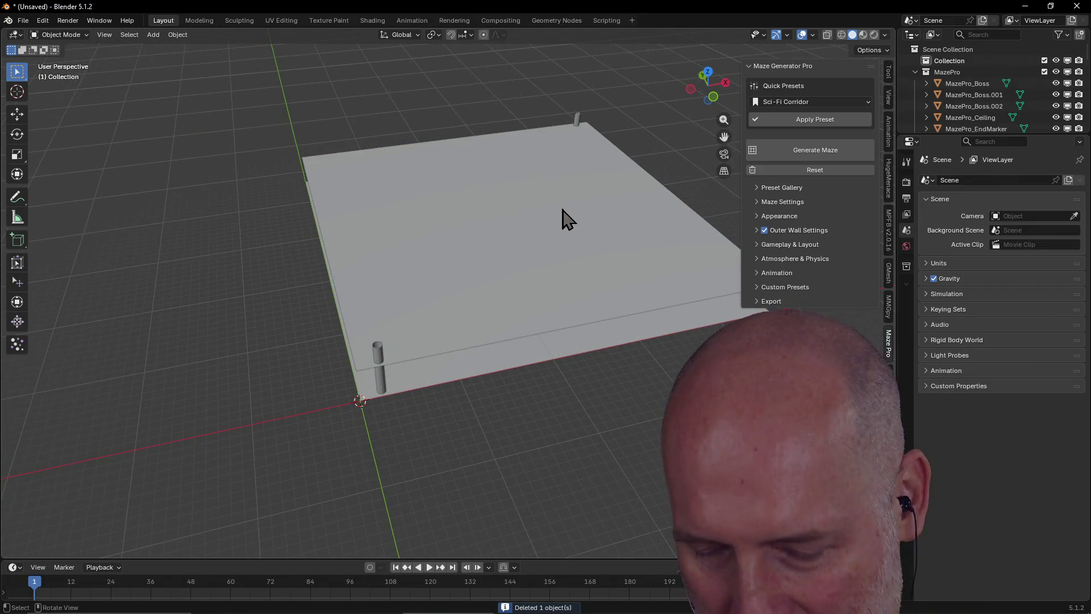
key("ctrl+a")
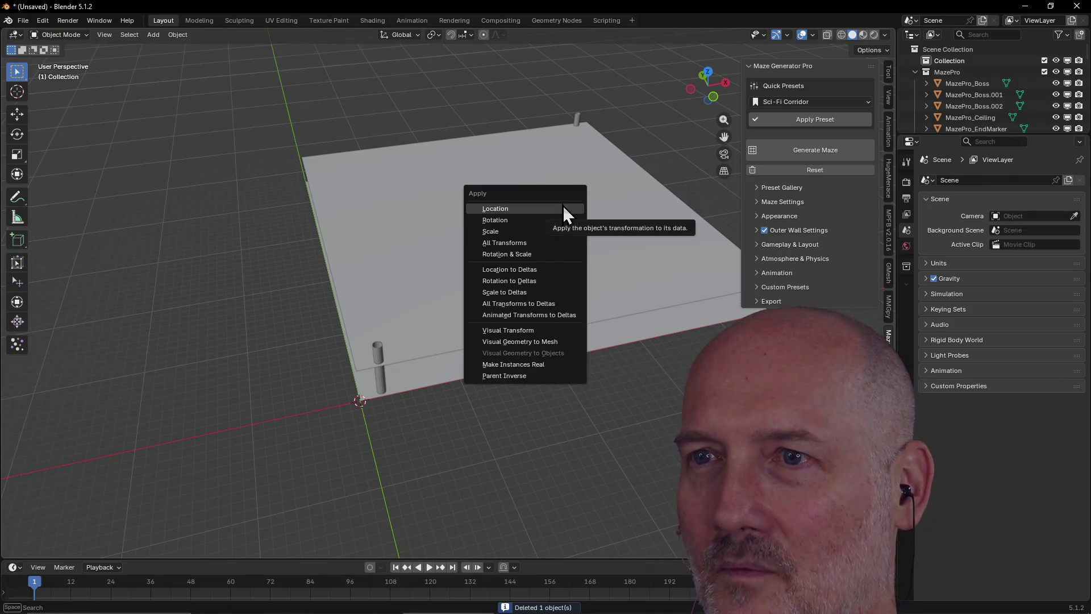
key("Escape")
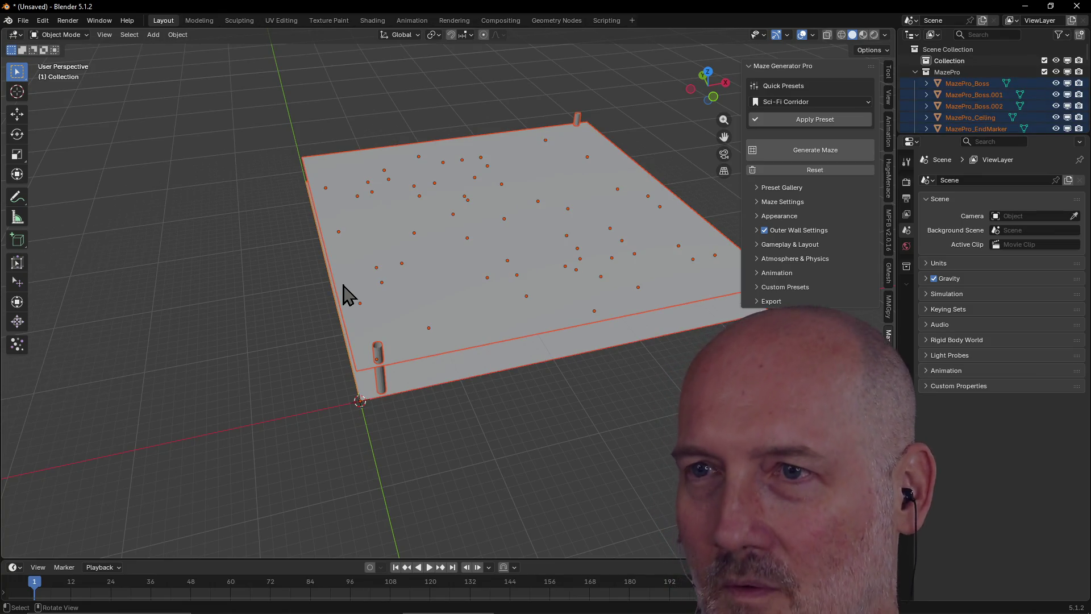
key("Delete")
Regenerate the maze and delete MazePro_Ceiling to reveal the corridors inside.
left_click(791, 148)
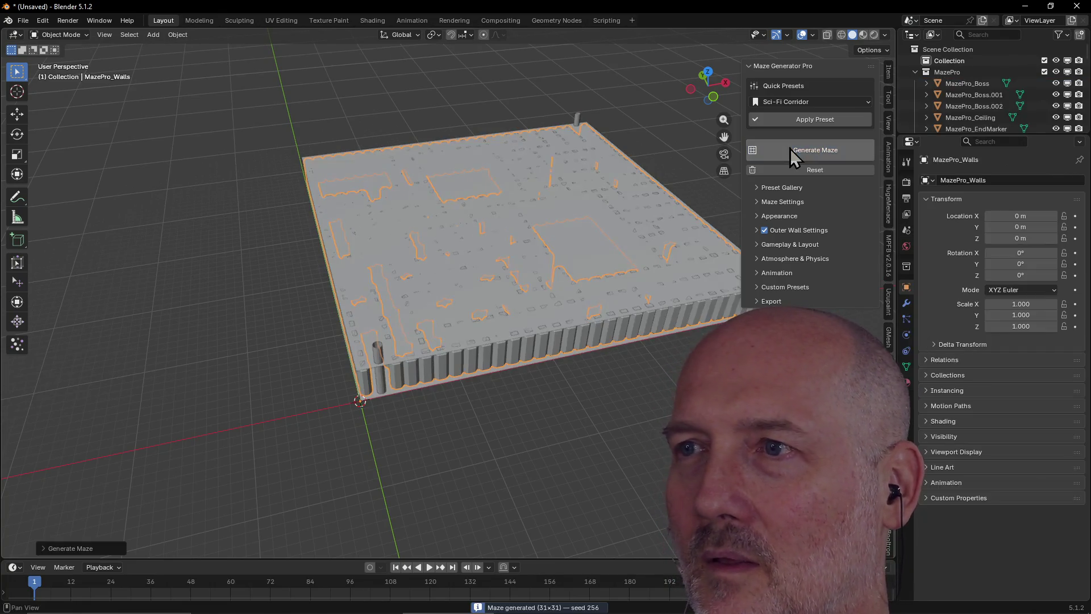
mouse_move(494, 352)
middle_mouse_down()
mouse_move(543, 279)
mouse_move(509, 312)
middle_mouse_up()
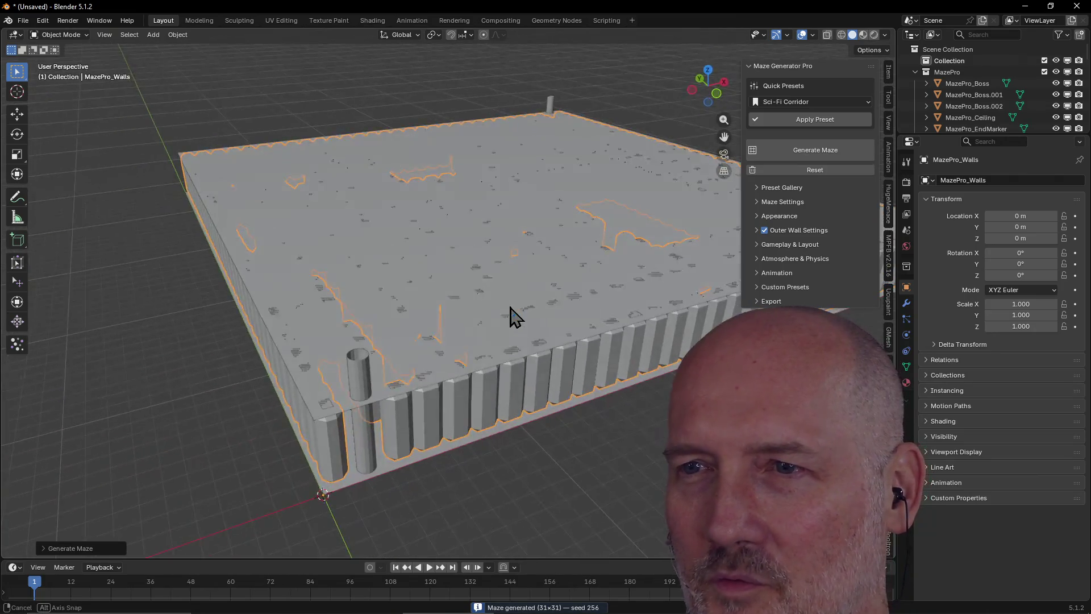
scroll(508, 312, "up", 3)
left_click(485, 349)
scroll(484, 347, "down", 3)
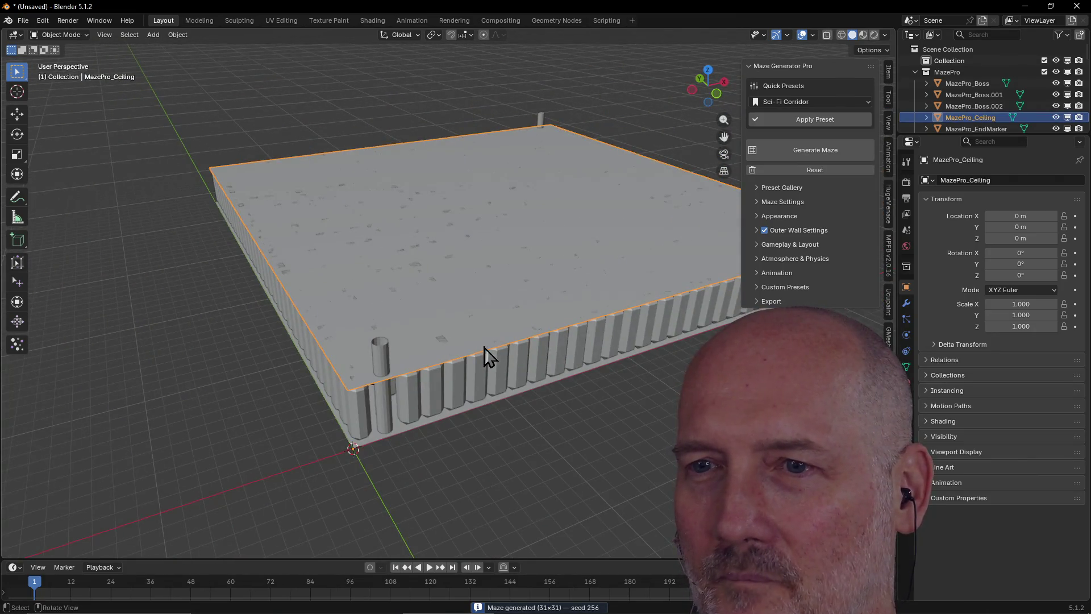
key("Delete")
scroll(484, 347, "up", 3)
mouse_move(401, 384)
middle_mouse_down()
mouse_move(473, 320)
mouse_move(462, 336)
mouse_move(519, 325)
mouse_move(565, 357)
mouse_move(540, 359)
mouse_move(532, 329)
mouse_move(435, 327)
mouse_move(493, 328)
mouse_move(433, 402)
middle_mouse_up()
scroll(473, 319, "down", 3)
scroll(474, 320, "up", 5)
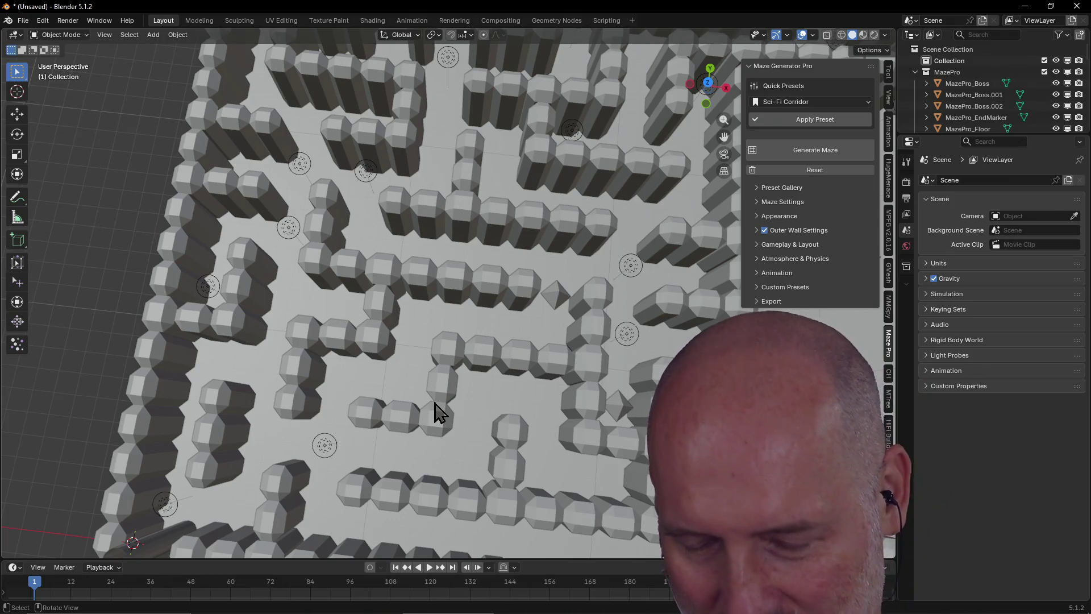
Start a new General file and discard the unsaved maze scene.
left_click(19, 23)
left_click(149, 33)
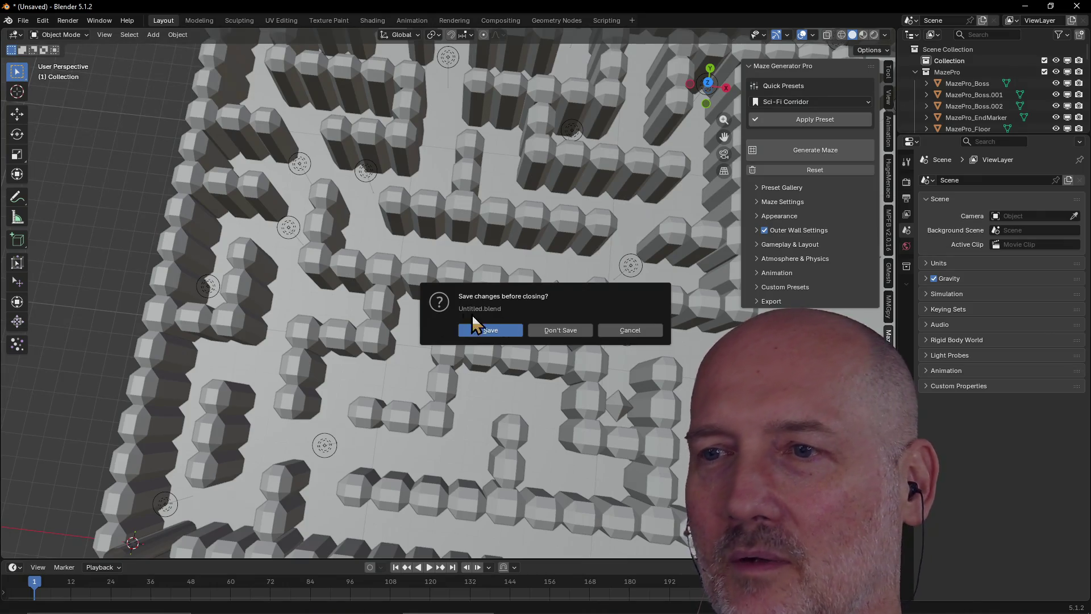
left_click(563, 331)
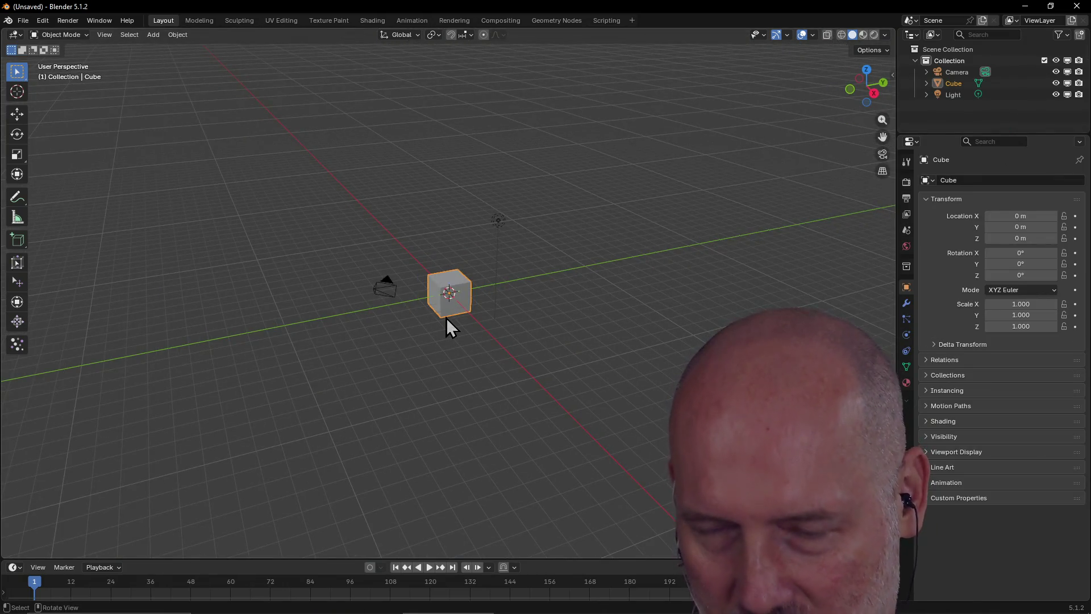
Delete the default cube, camera and light, then show the HiFi Builder sidebar panels.
key("a")
key("Delete")
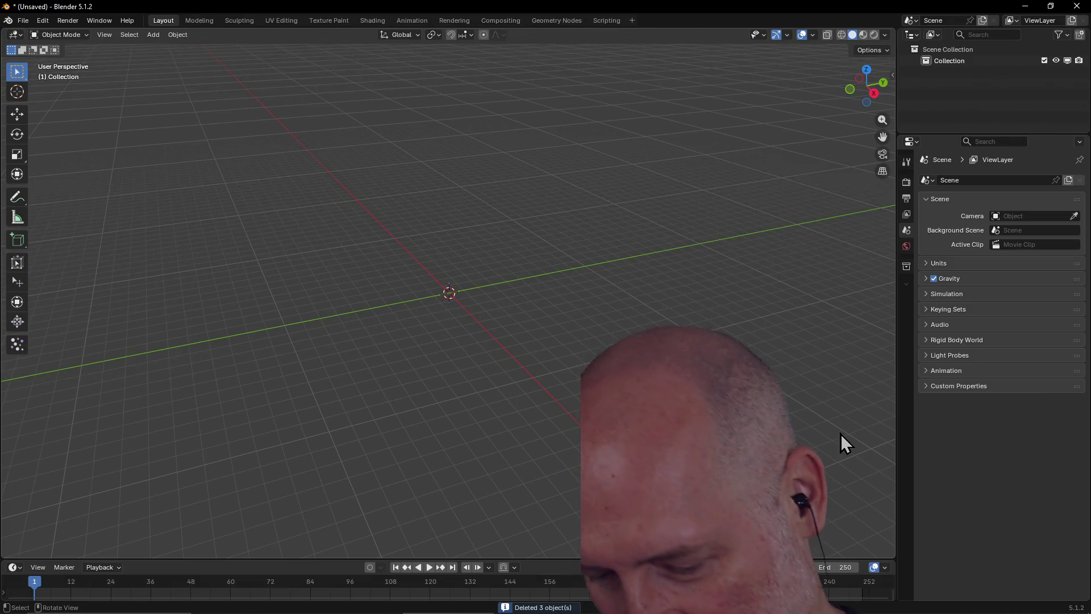
key("n")
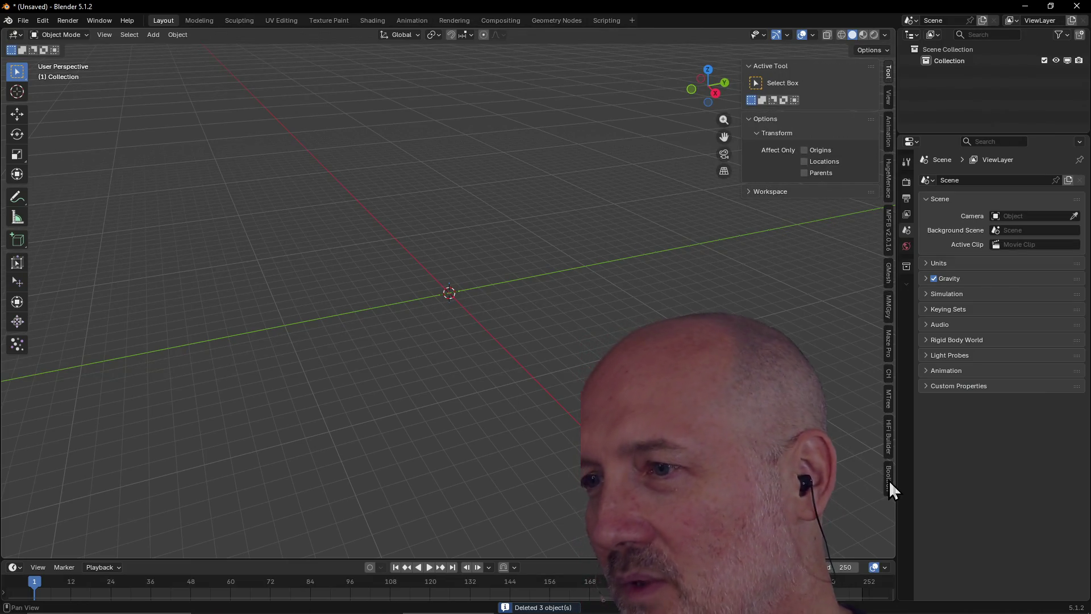
left_click(890, 439)
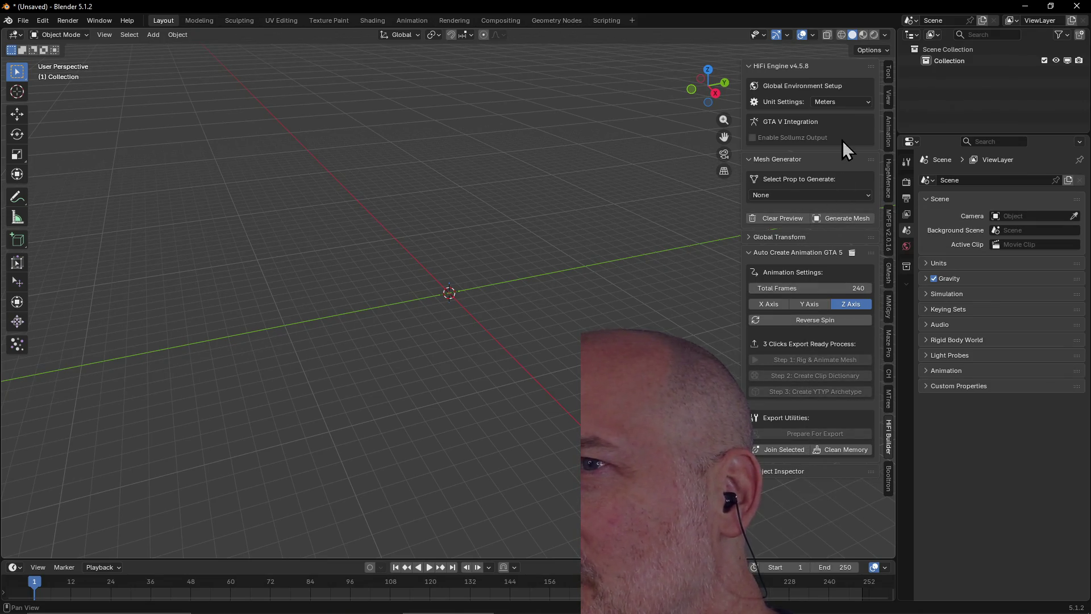
Try Generate Mesh with no prop, check unit settings, clear previews and list the props.
left_click(850, 217)
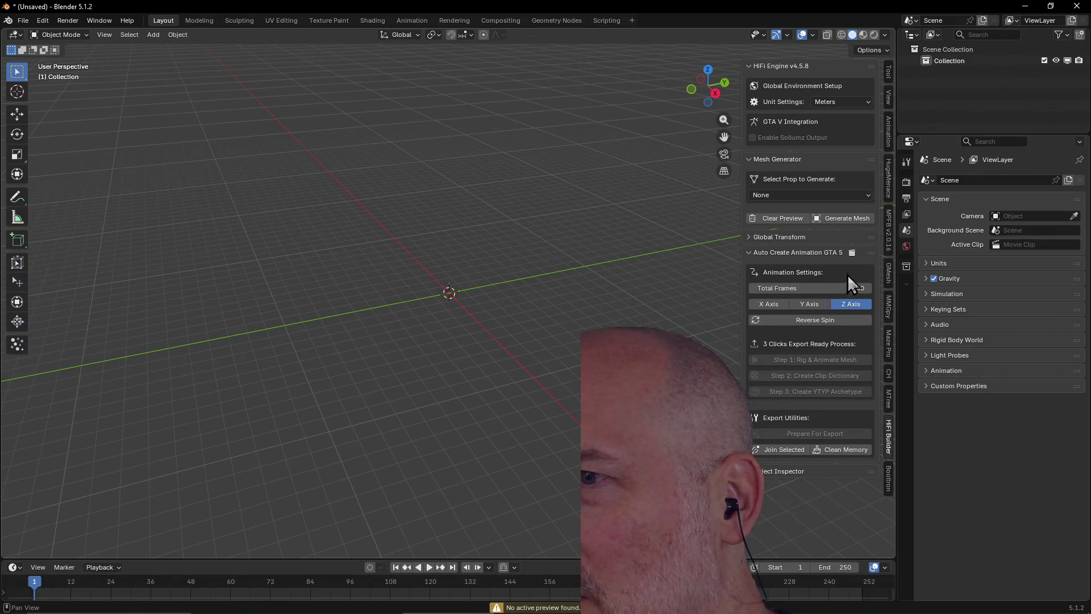
left_click(834, 100)
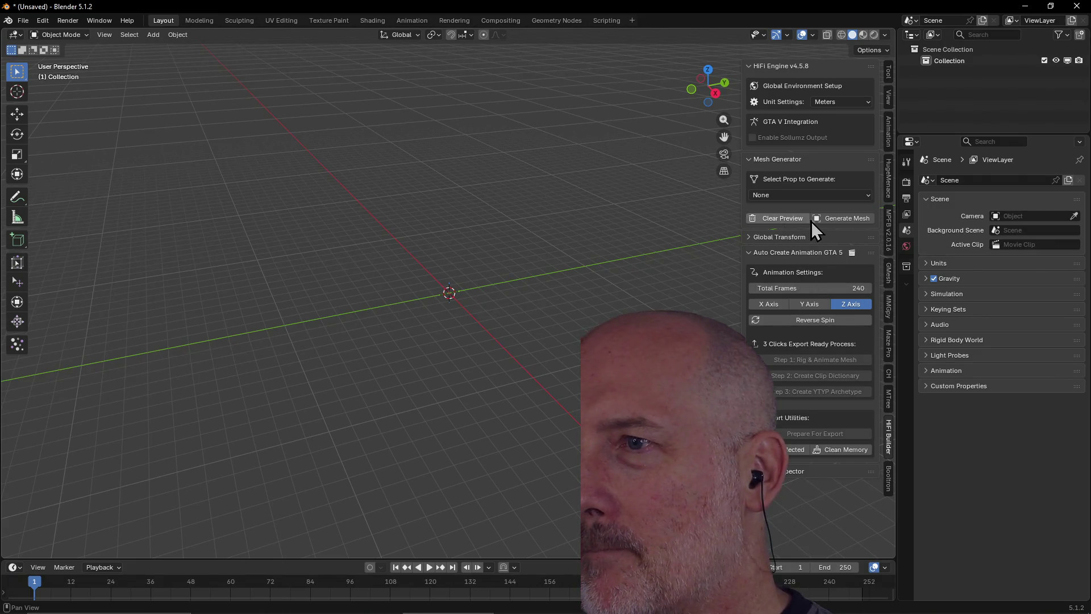
left_click(776, 219)
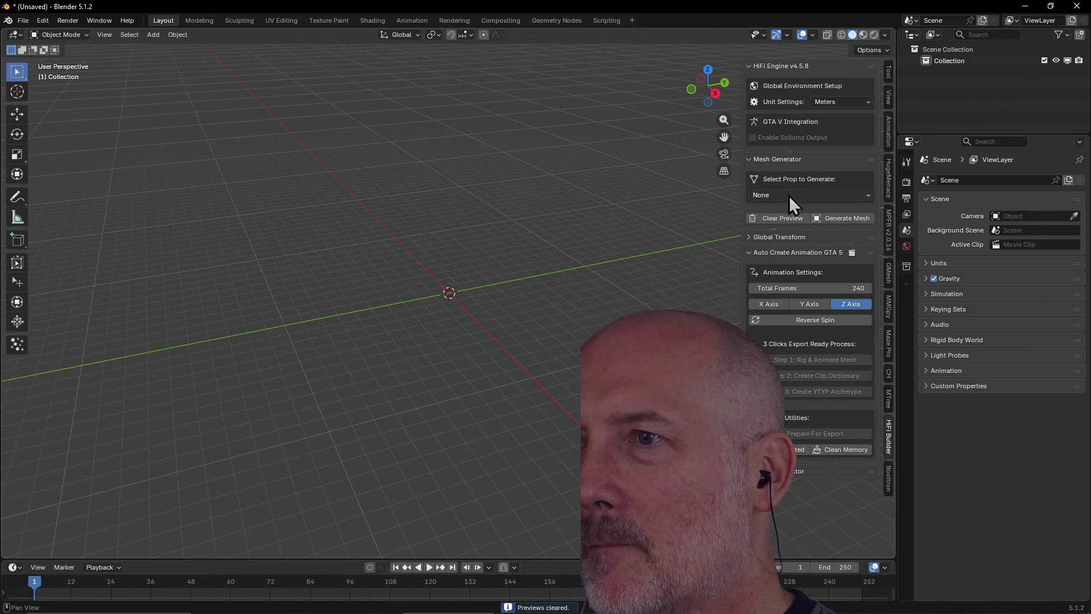
left_click(788, 196)
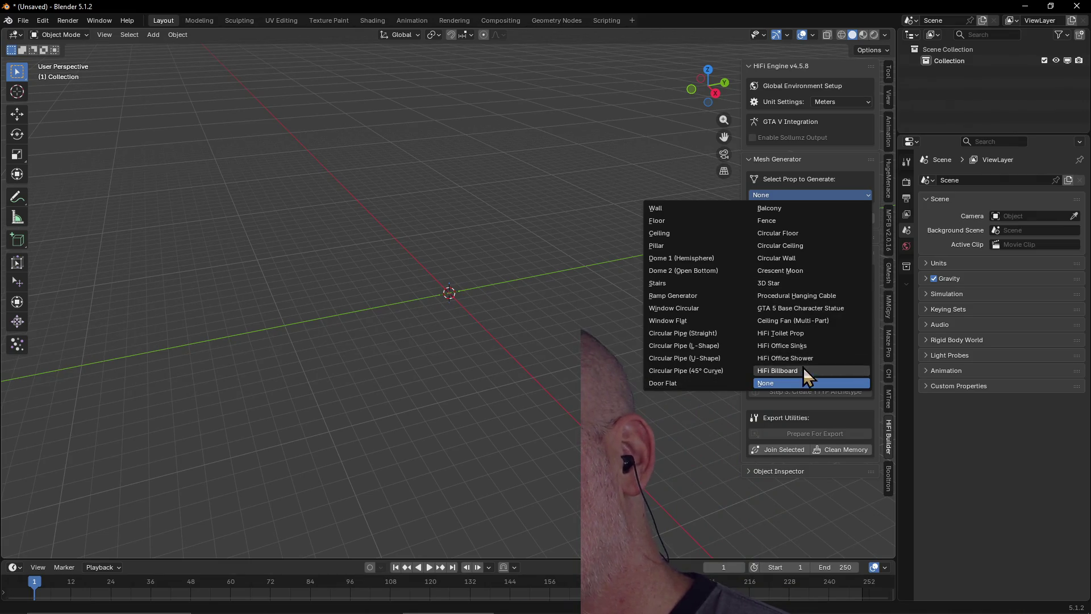
Preview the HiFi Toilet Prop, orbit around it, then delete the toilet preview.
left_click(802, 330)
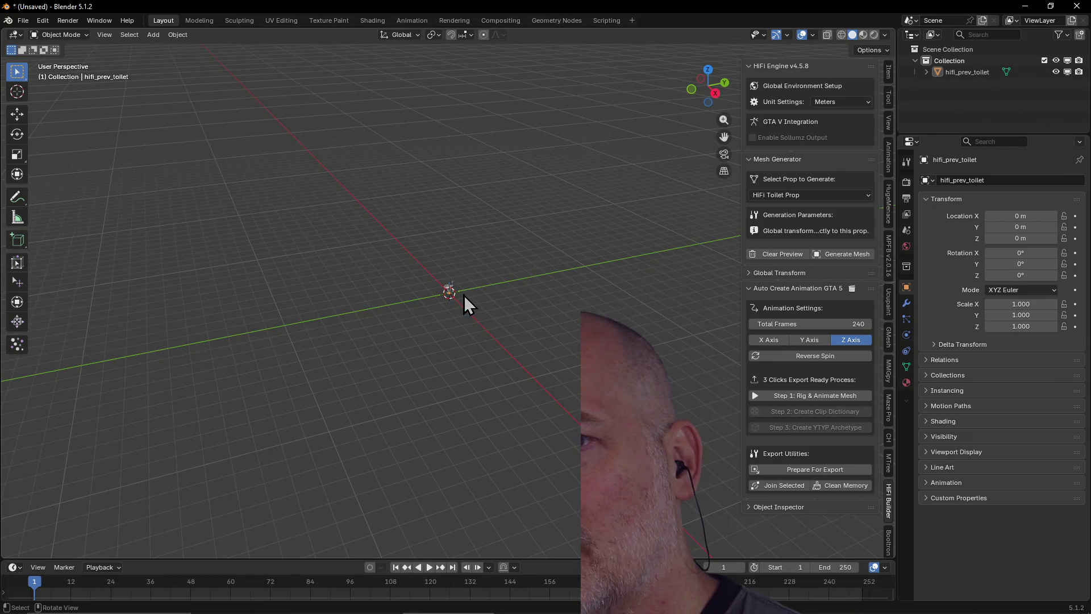
mouse_move(462, 295)
middle_mouse_down()
mouse_move(519, 320)
mouse_move(449, 324)
mouse_move(527, 284)
mouse_move(577, 294)
middle_mouse_up()
scroll(412, 304, "up", 3)
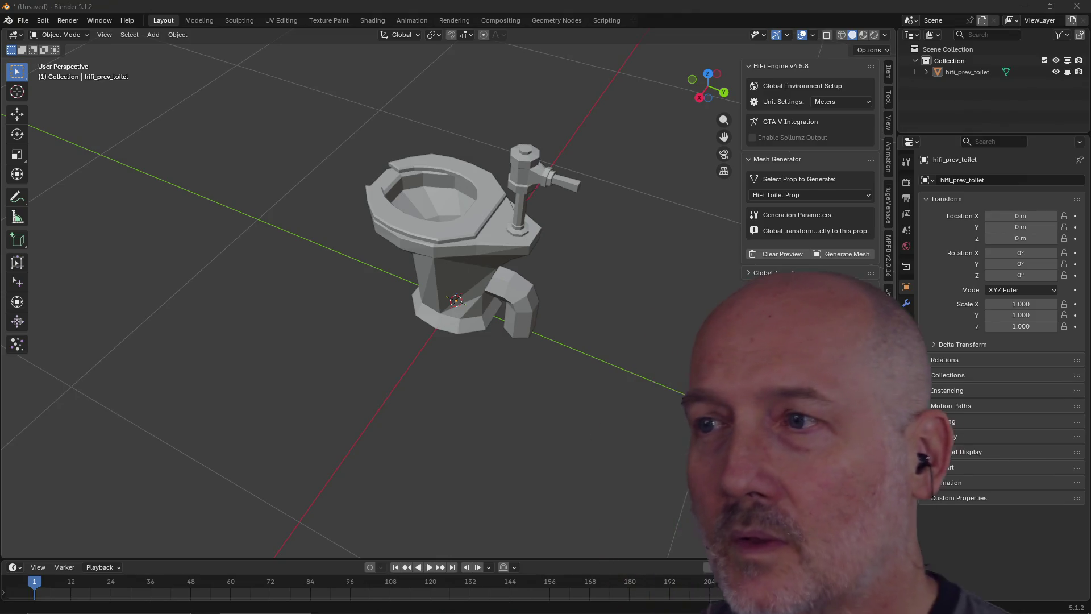
scroll(633, 208, "down", 2)
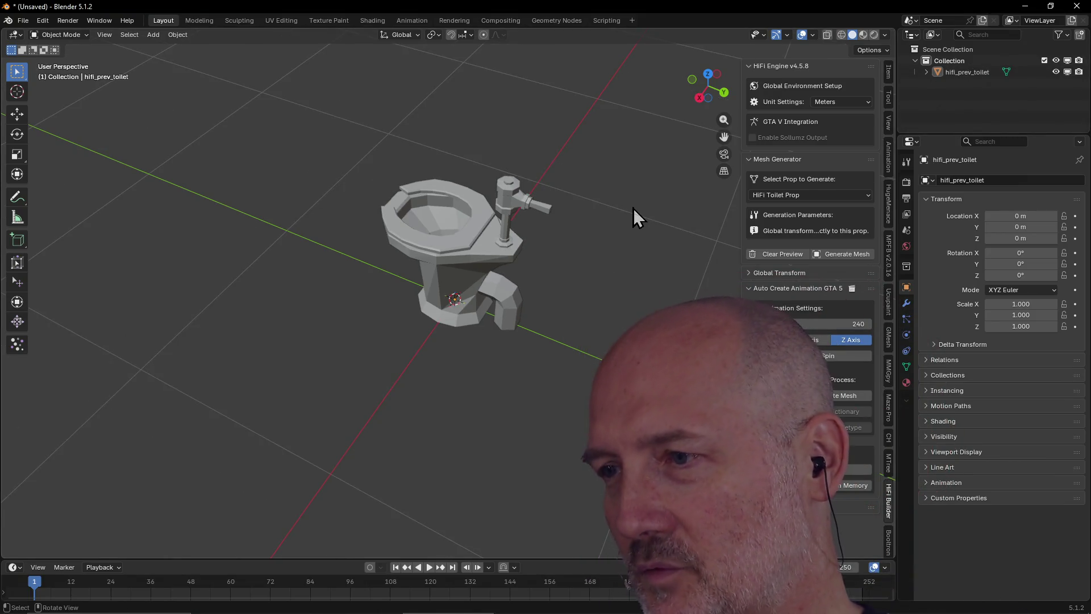
mouse_move(612, 275)
middle_mouse_down()
mouse_move(640, 237)
mouse_move(598, 268)
middle_mouse_up()
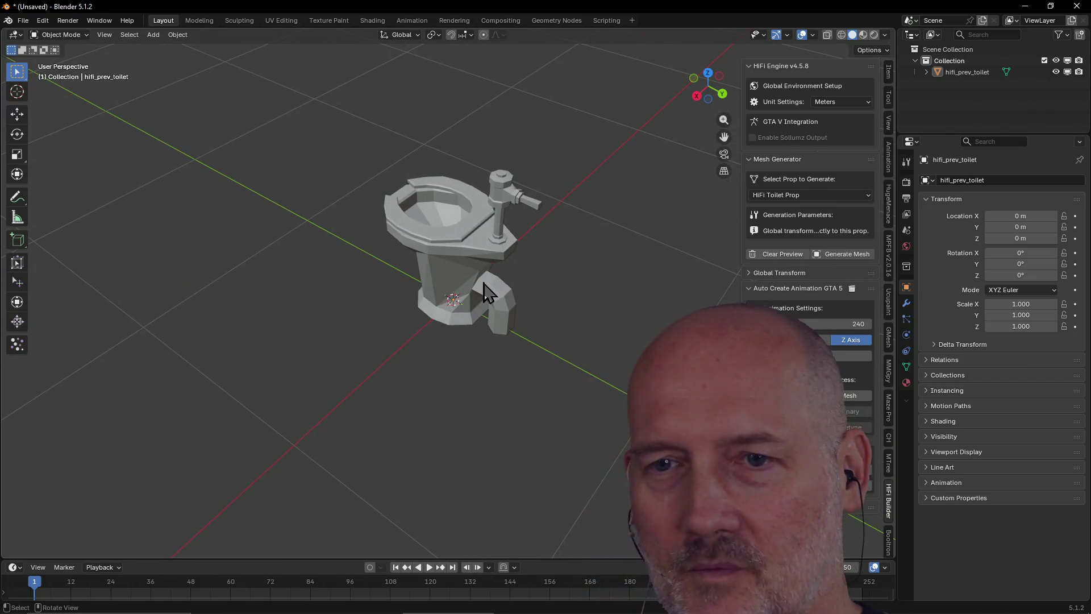
left_click(458, 246)
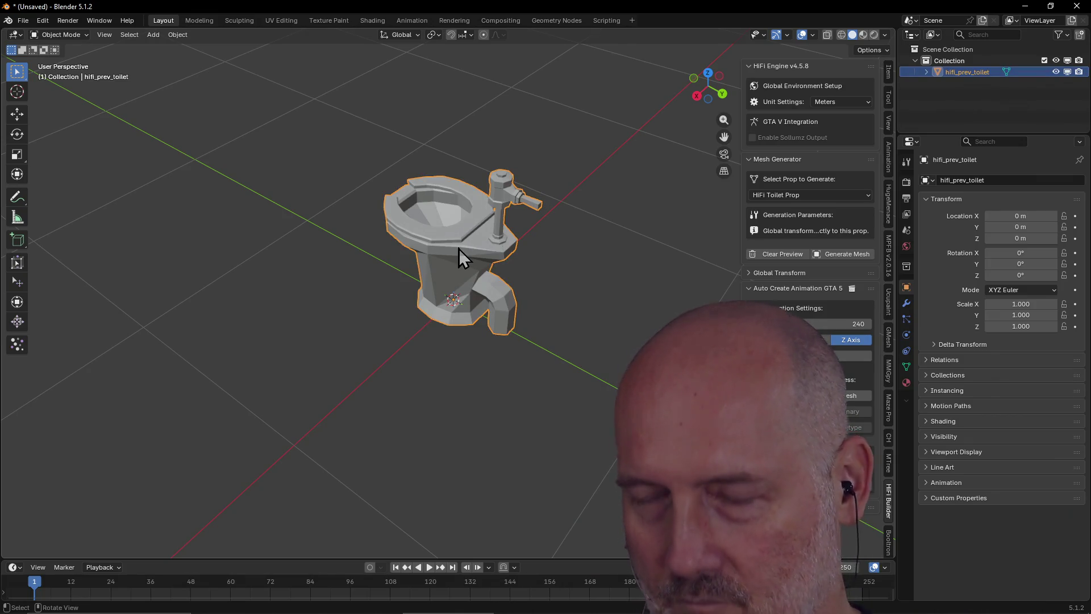
key("Delete")
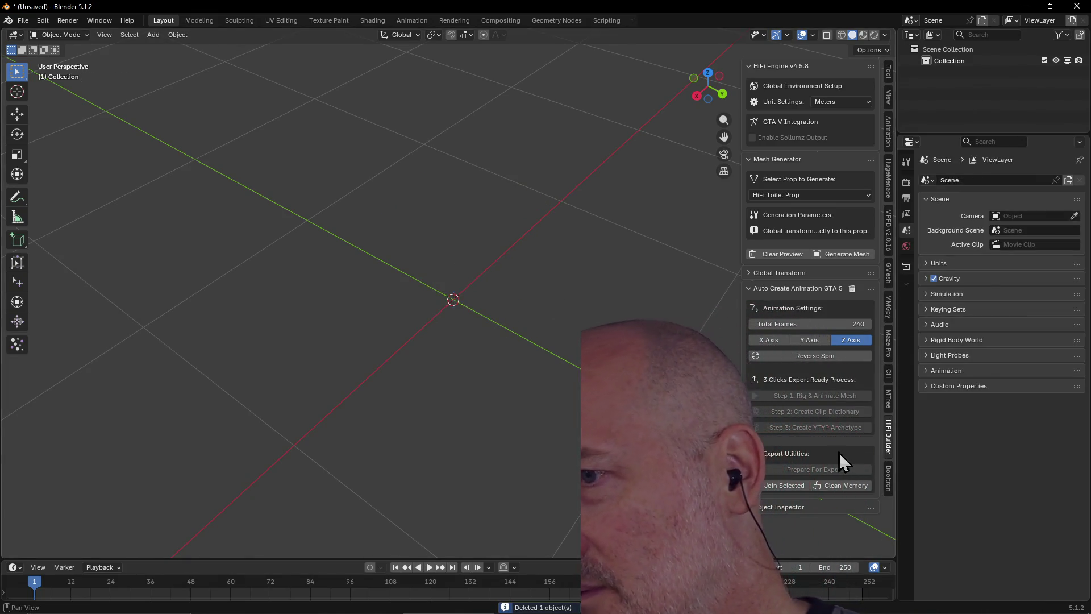
Preview the Floor, Wall, hemisphere dome and open-bottom dome props in turn.
left_click(795, 195)
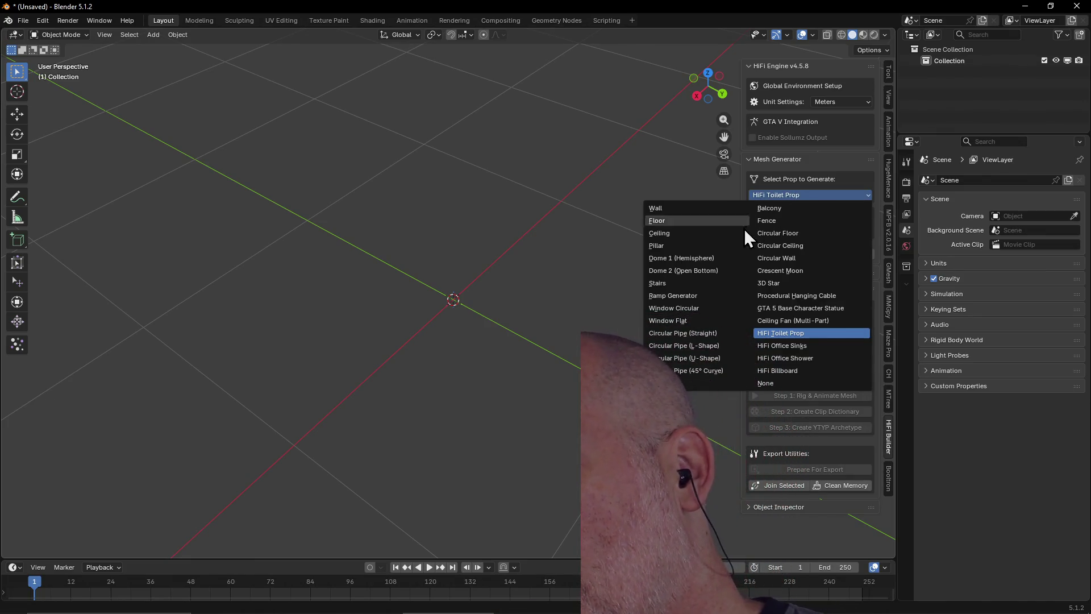
left_click(663, 221)
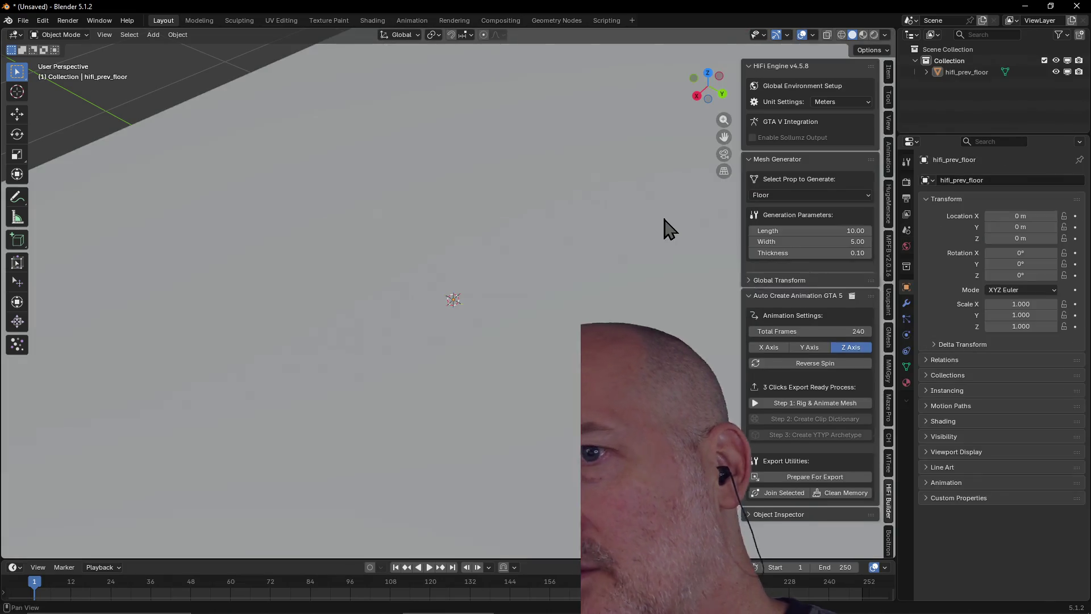
scroll(474, 258, "down", 5)
middle_click_drag(475, 256, 487, 243)
left_click(773, 196)
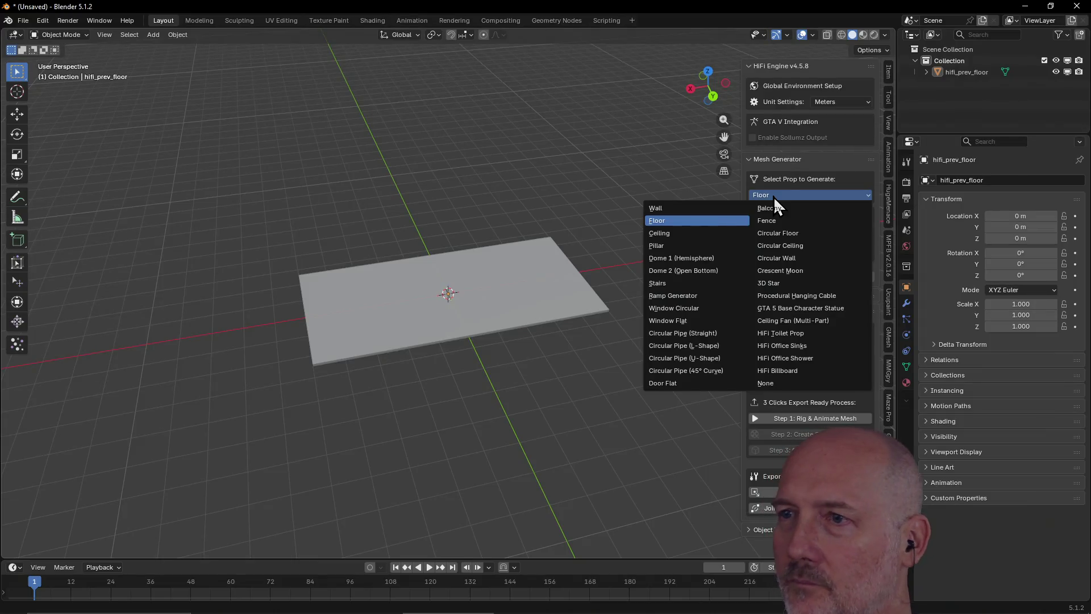
left_click(718, 210)
mouse_move(496, 257)
middle_mouse_down()
mouse_move(569, 256)
mouse_move(715, 215)
middle_mouse_up()
left_click(773, 196)
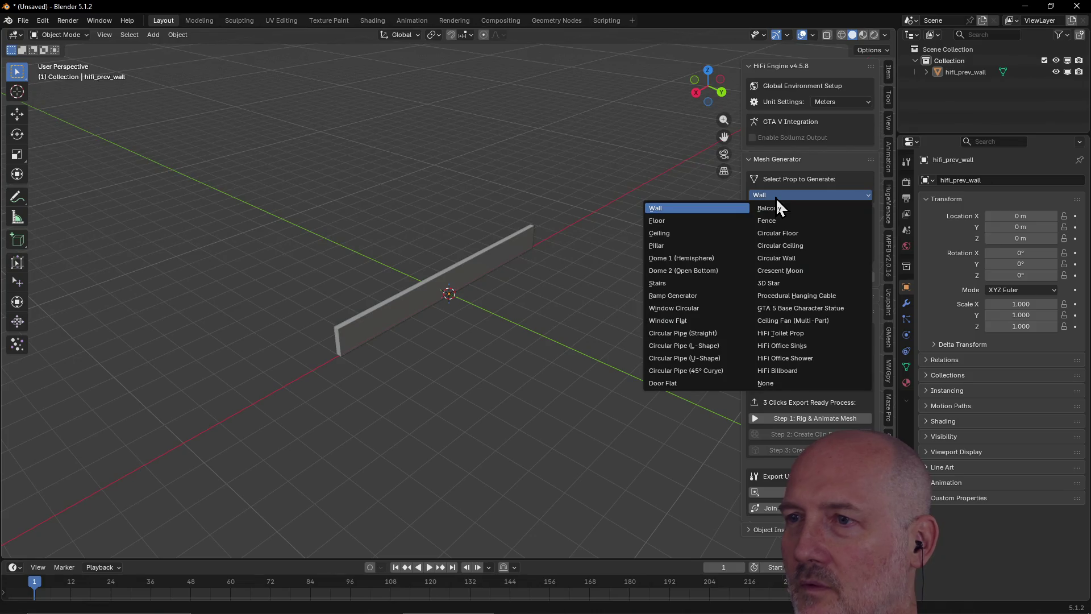
left_click(665, 258)
mouse_move(614, 292)
middle_mouse_down()
mouse_move(648, 264)
mouse_move(619, 302)
mouse_move(756, 202)
middle_mouse_up()
left_click(766, 196)
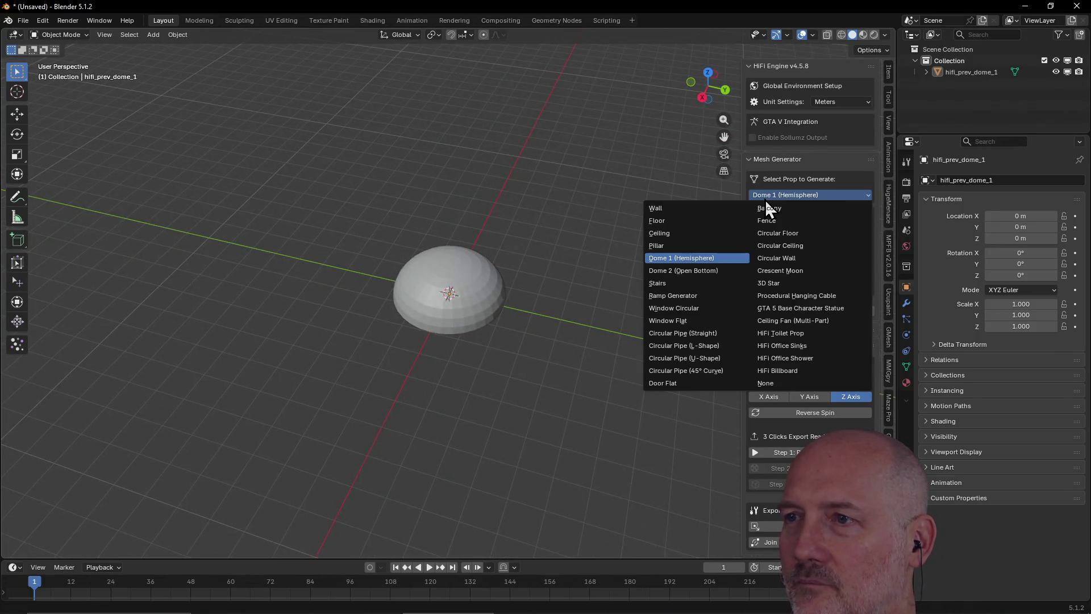
left_click(705, 266)
mouse_move(566, 289)
middle_mouse_down()
mouse_move(619, 207)
mouse_move(502, 315)
mouse_move(735, 213)
middle_mouse_up()
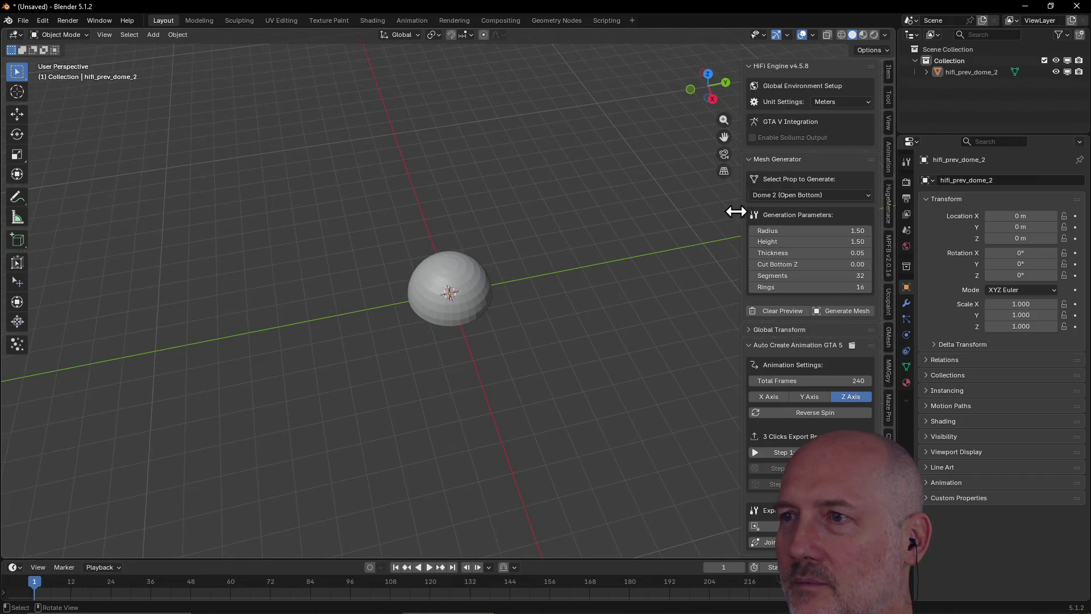
Preview the stairs, ramp, round-window wall and flat door frame props in turn.
left_click(781, 197)
left_click(686, 285)
mouse_move(527, 301)
middle_mouse_down()
mouse_move(734, 255)
mouse_move(739, 232)
middle_mouse_up()
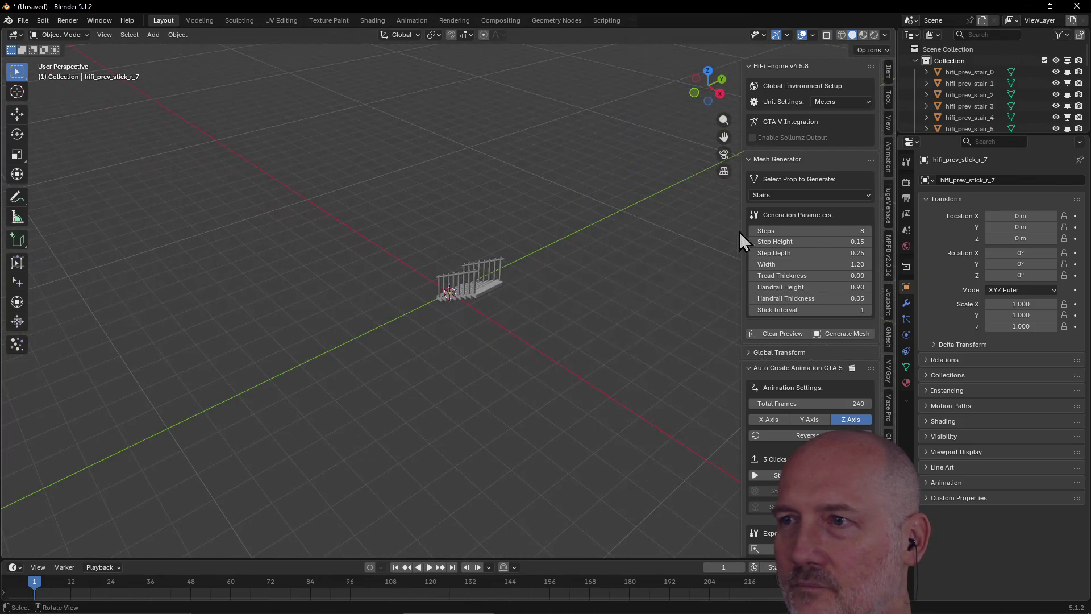
left_click(785, 198)
left_click(696, 292)
mouse_move(507, 302)
middle_mouse_down()
mouse_move(749, 252)
mouse_move(600, 285)
middle_mouse_up()
left_click(774, 199)
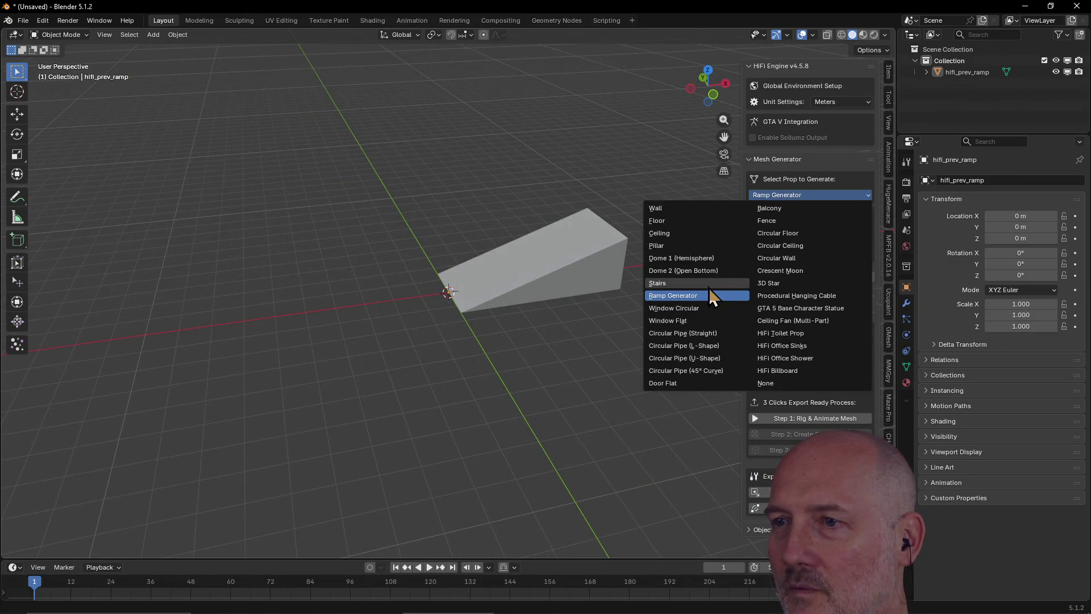
left_click(693, 308)
mouse_move(693, 308)
middle_mouse_down()
mouse_move(580, 269)
mouse_move(449, 311)
mouse_move(719, 212)
middle_mouse_up()
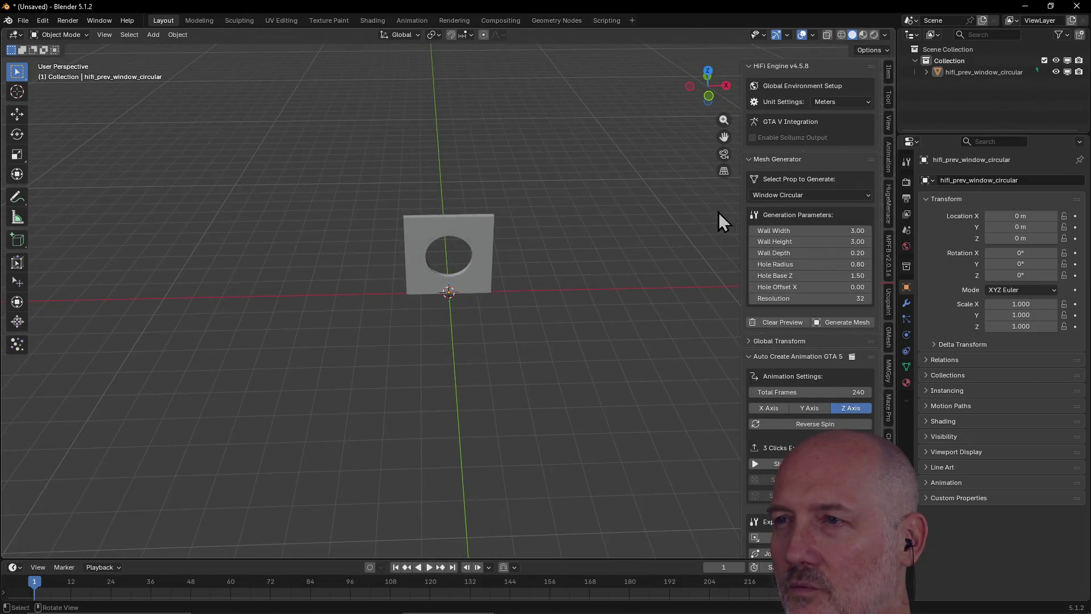
left_click(790, 196)
left_click(670, 382)
mouse_move(670, 379)
middle_mouse_down()
mouse_move(585, 272)
mouse_move(504, 301)
mouse_move(702, 183)
middle_mouse_up()
Preview the balcony, fence and circular floor props, then delete the disc preview.
left_click(790, 195)
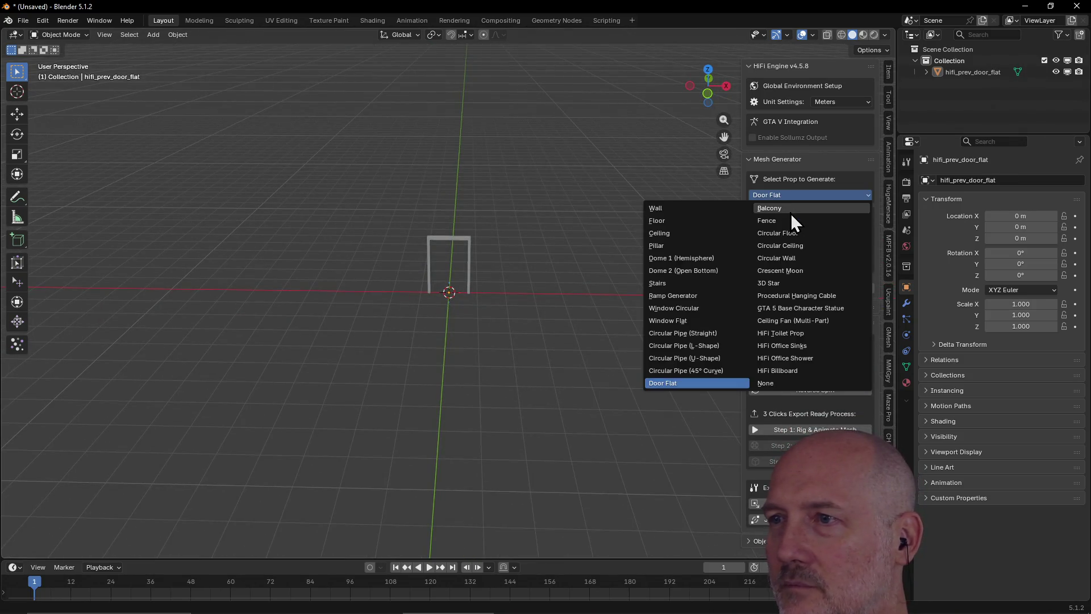
left_click(790, 209)
mouse_move(487, 260)
middle_mouse_down()
mouse_move(695, 268)
mouse_move(543, 274)
mouse_move(733, 221)
mouse_move(681, 203)
mouse_move(550, 233)
mouse_move(762, 202)
mouse_move(490, 270)
middle_mouse_up()
left_click(784, 195)
left_click(782, 223)
left_click(768, 194)
left_click(766, 232)
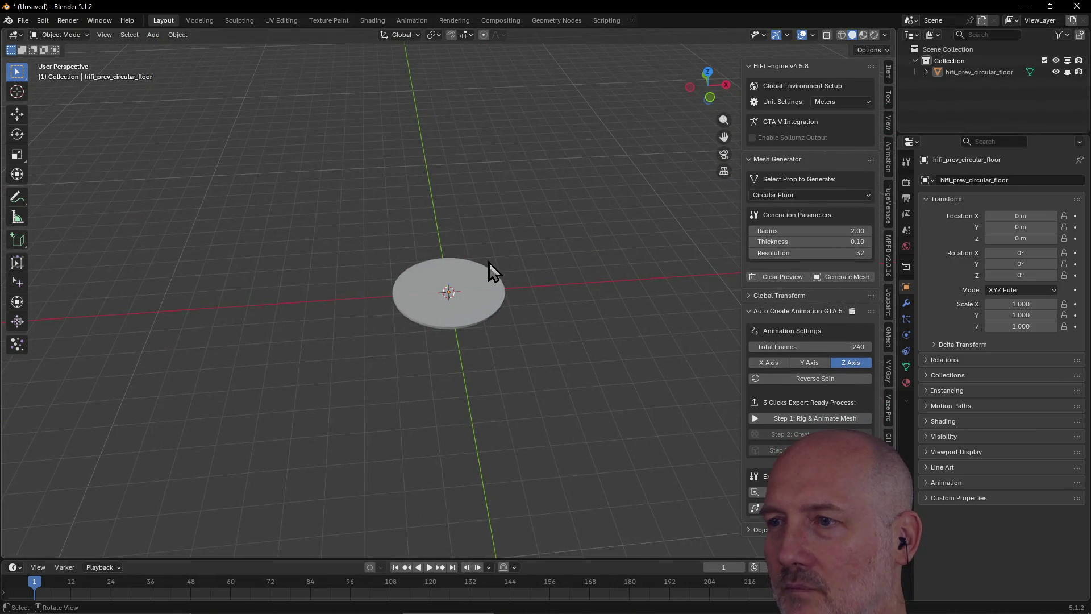
left_click(456, 285)
key("Delete")
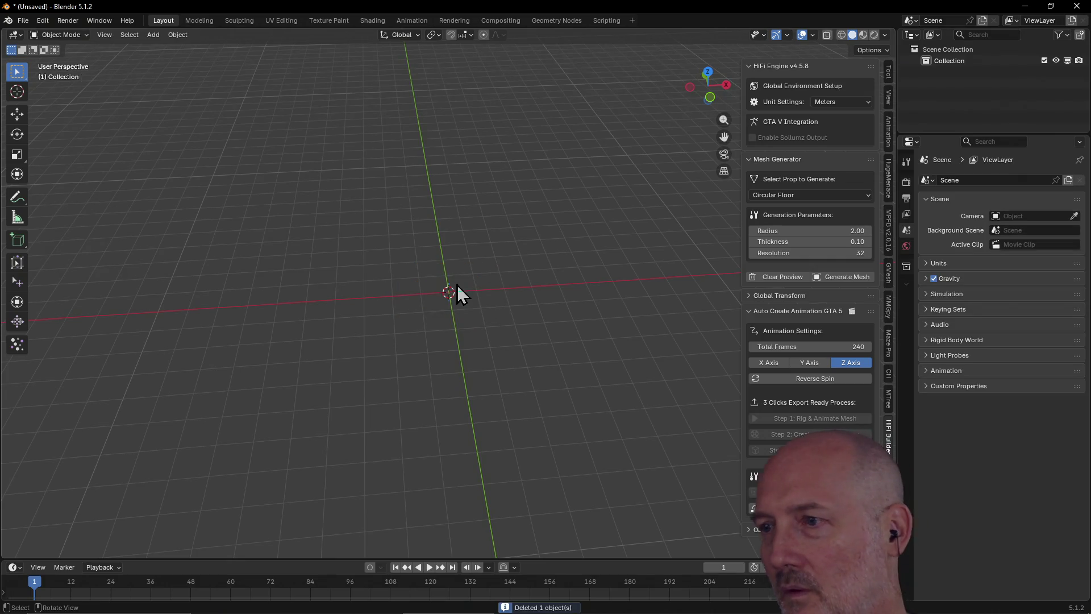
Generate a random MTree tree at the origin and orbit around it.
left_click(889, 398)
mouse_move(623, 246)
middle_mouse_down()
mouse_move(600, 264)
mouse_move(704, 165)
middle_mouse_up()
left_click(787, 103)
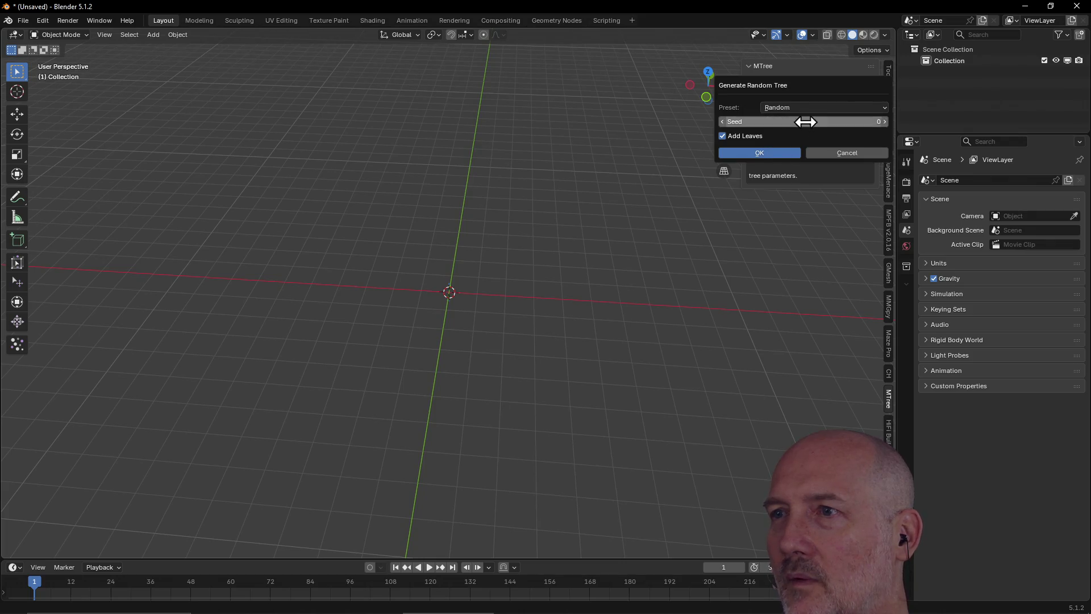
left_click(765, 157)
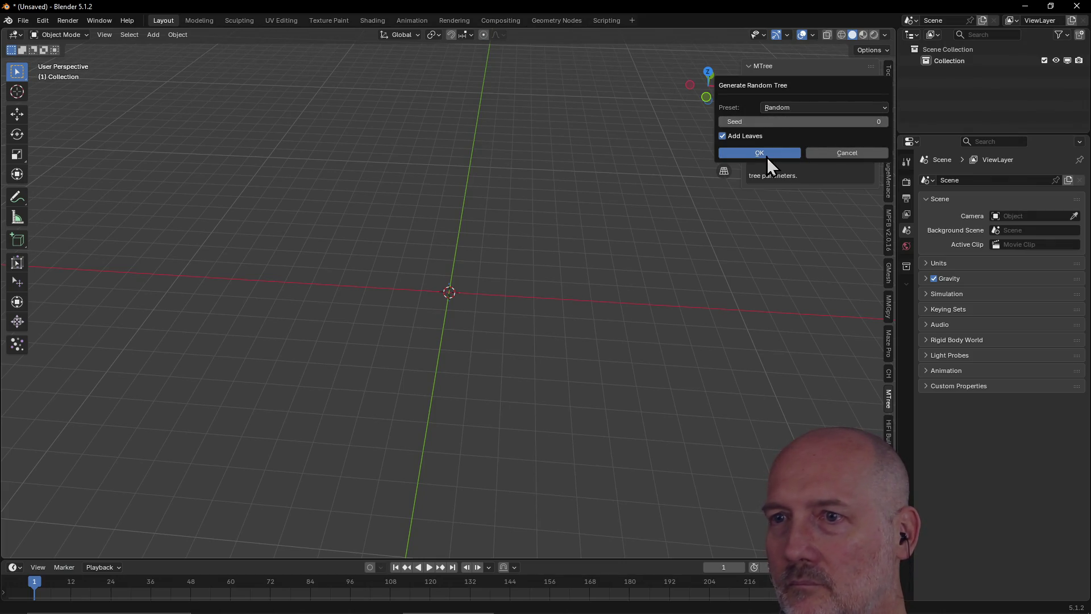
mouse_move(765, 159)
middle_mouse_down()
mouse_move(531, 189)
mouse_move(469, 227)
middle_mouse_up()
scroll(532, 199, "down", 2)
scroll(470, 227, "down", 3)
middle_click_drag(289, 203, 374, 195)
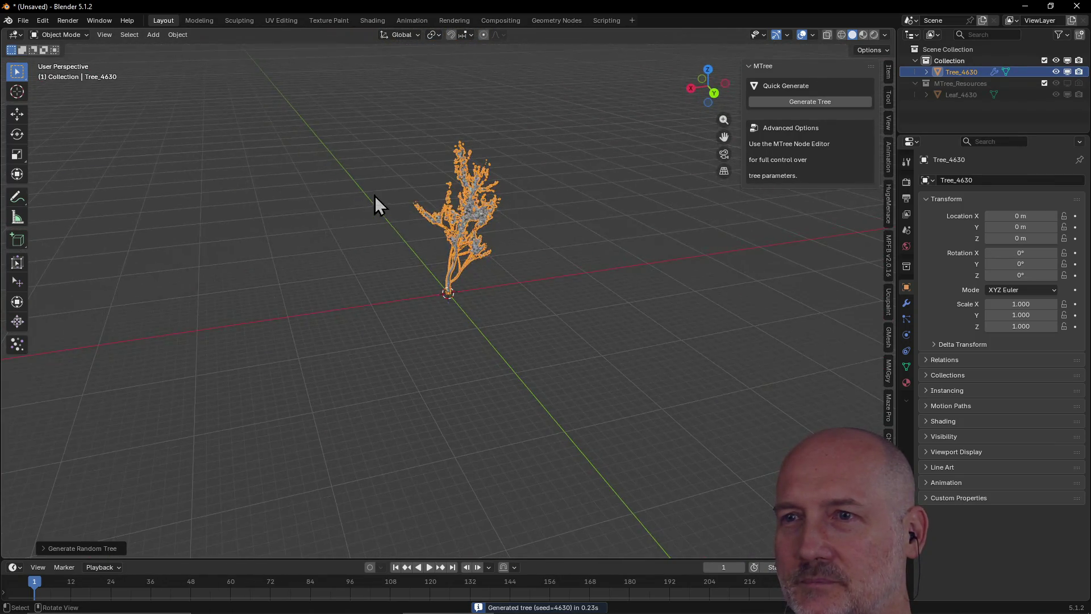
scroll(401, 190, "up", 2)
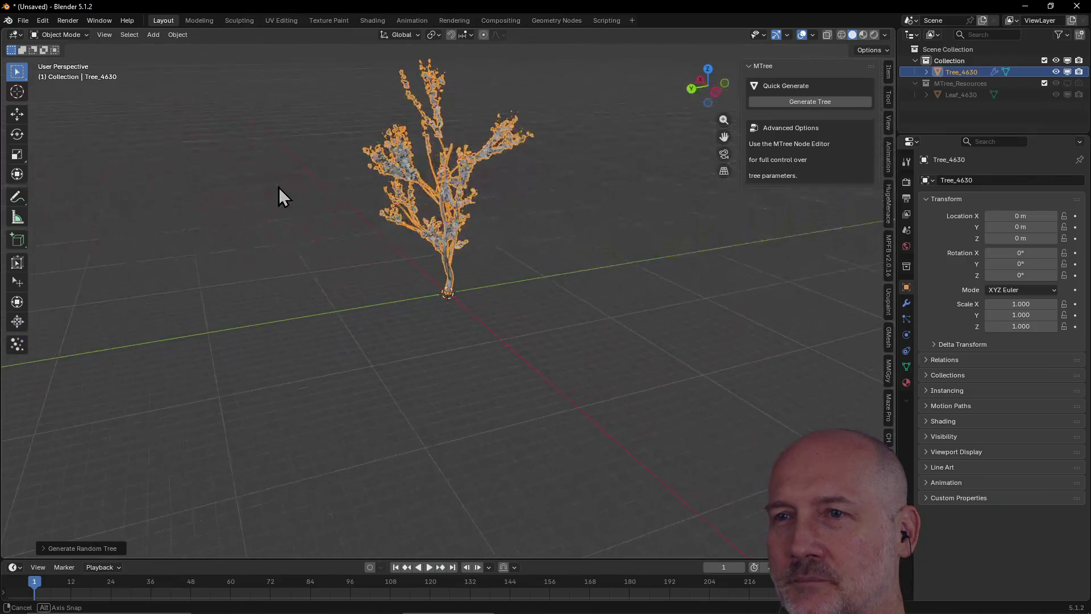
middle_click_drag(401, 190, 509, 199)
scroll(509, 200, "up", 2)
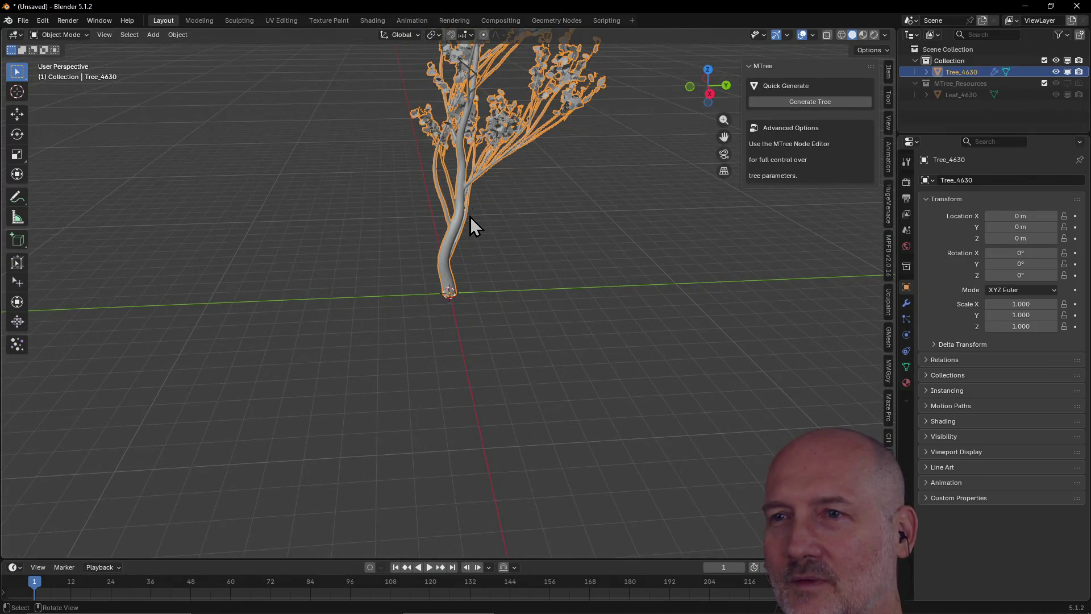
mouse_move(502, 157)
middle_mouse_down()
mouse_move(352, 163)
mouse_move(594, 181)
middle_mouse_up()
scroll(350, 165, "down", 2)
scroll(351, 164, "down", 2)
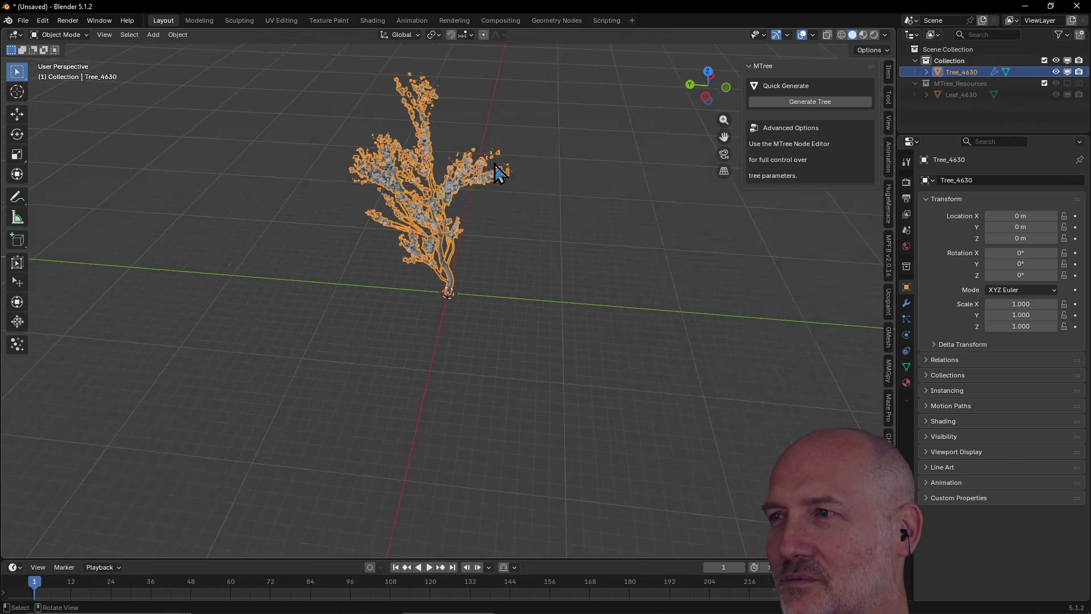
mouse_move(498, 168)
middle_mouse_down()
mouse_move(507, 151)
mouse_move(511, 210)
middle_mouse_up()
scroll(512, 212, "up", 4)
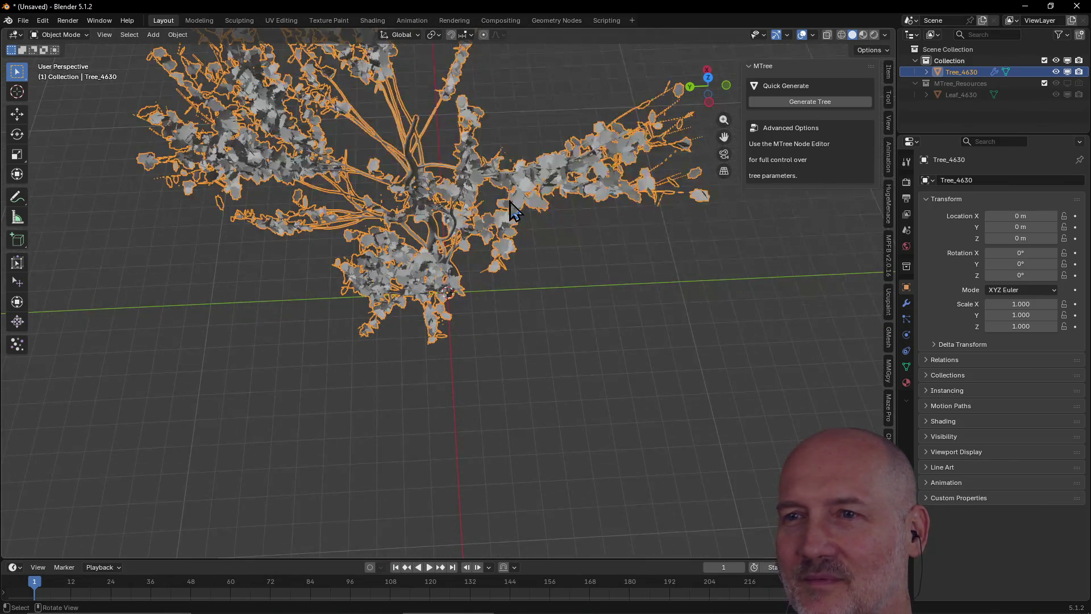
middle_click_drag(390, 281, 298, 229)
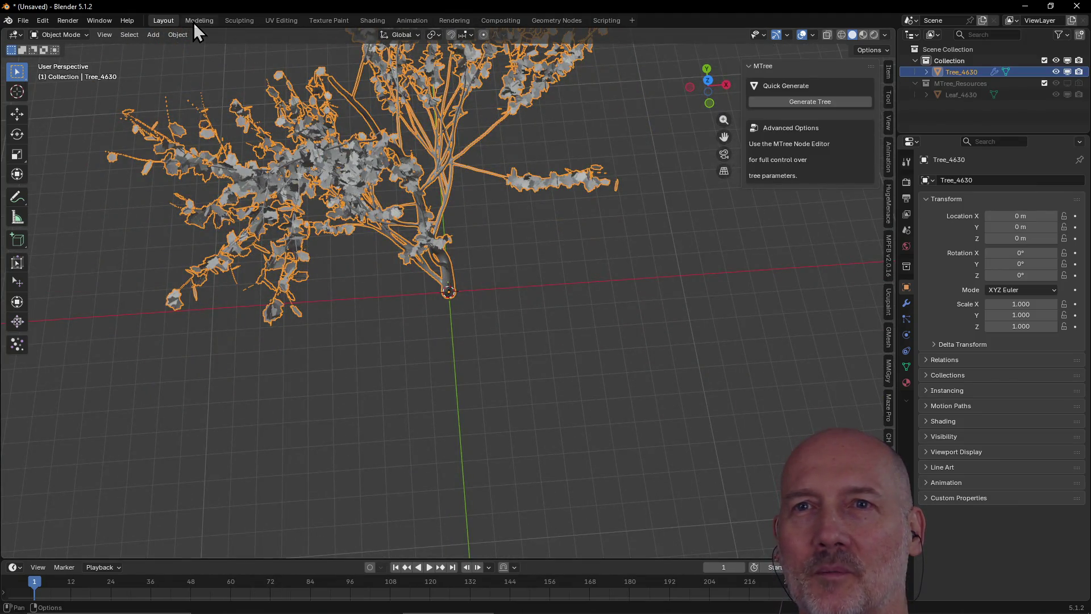
Inspect the tree in the Modeling workspace, deselect its geometry, then delete the tree.
left_click(194, 24)
mouse_move(195, 154)
middle_mouse_down()
mouse_move(400, 180)
mouse_move(390, 183)
middle_mouse_up()
scroll(389, 183, "up", 2)
scroll(393, 189, "up", 2)
key("alt+a")
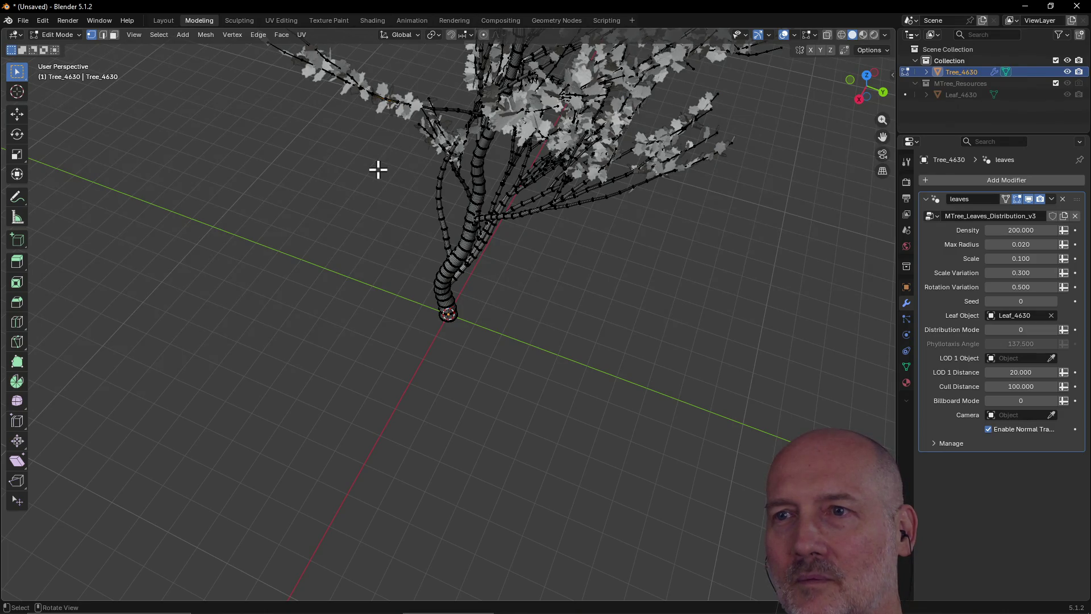
mouse_move(377, 169)
middle_mouse_down()
mouse_move(520, 127)
mouse_move(647, 112)
mouse_move(429, 183)
mouse_move(351, 164)
middle_mouse_up()
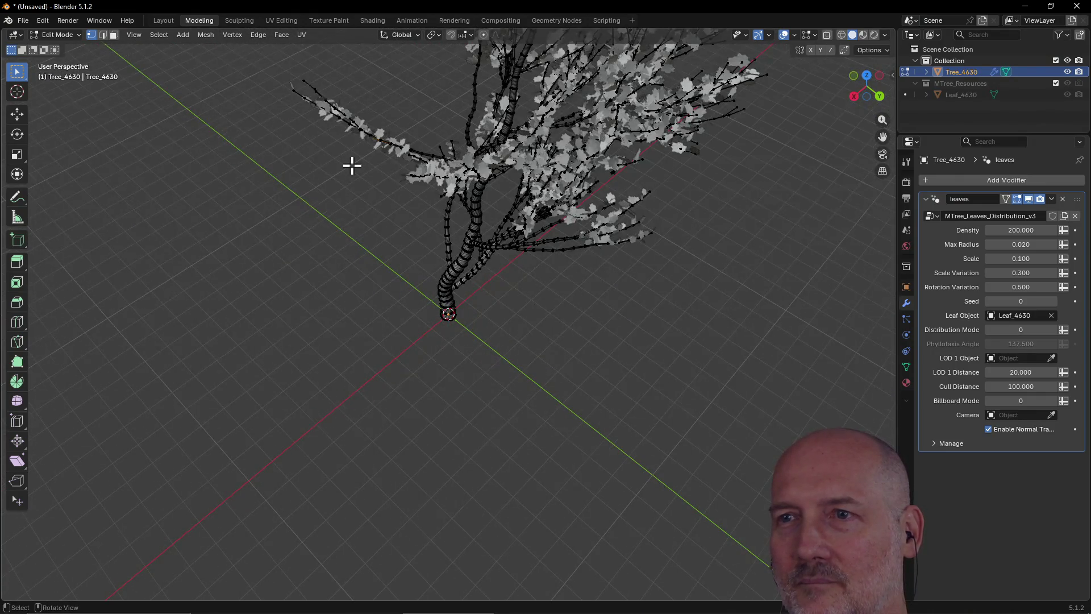
key("ctrl+z")
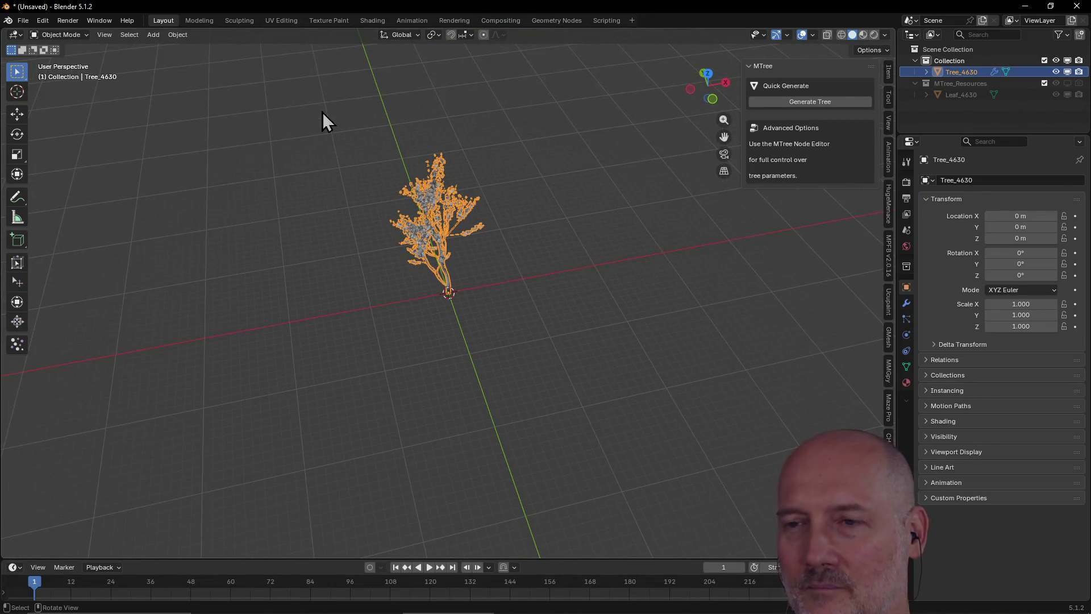
key("Delete")
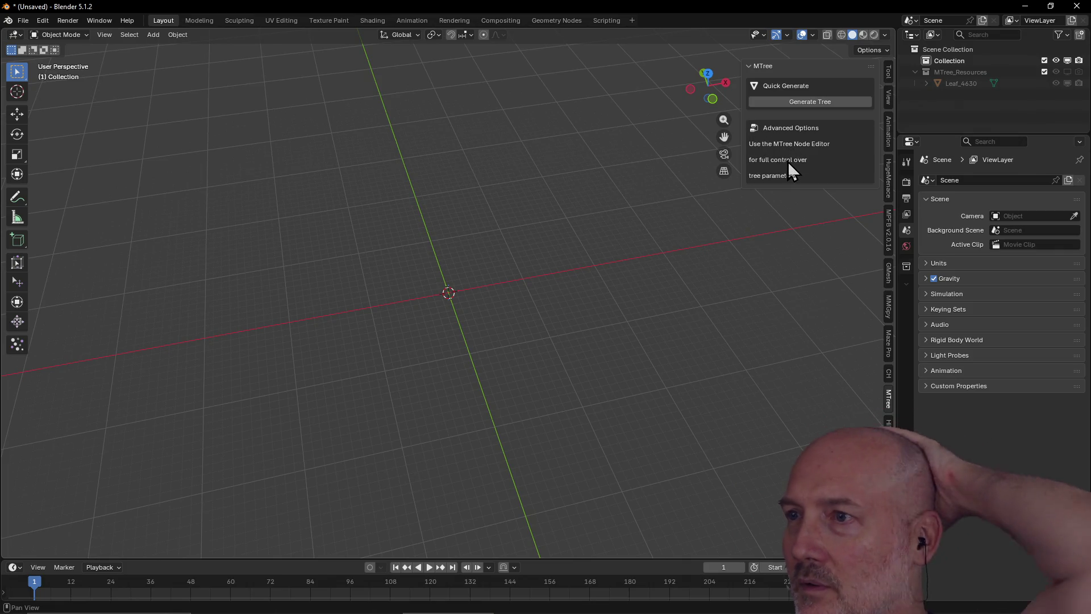
Reopen Generate Random Tree and raise its seed value after abandoning typed entries.
left_click(793, 101)
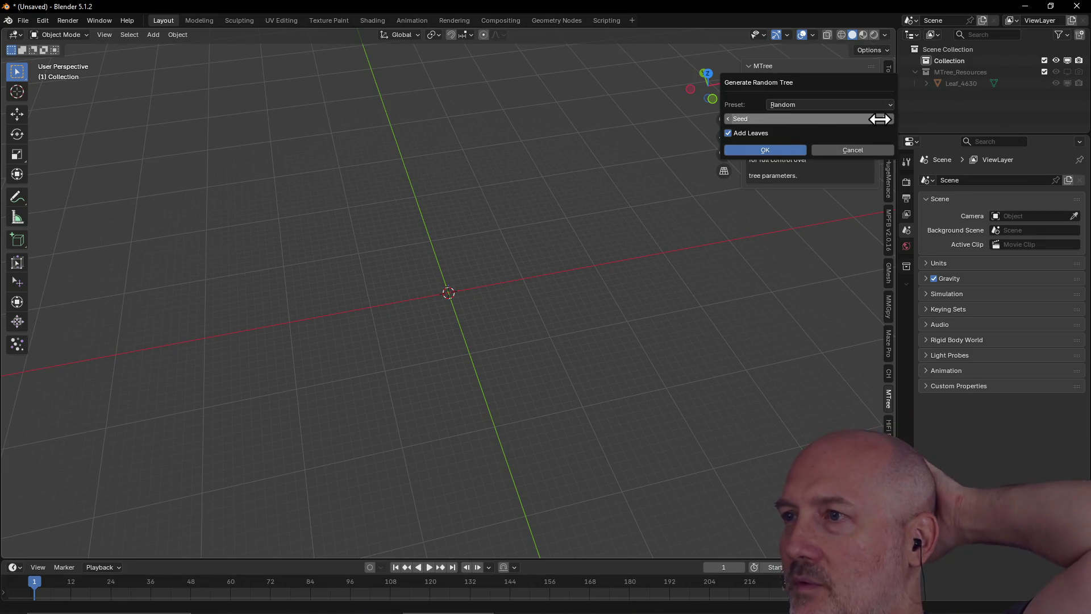
left_click(844, 119)
type("20083948")
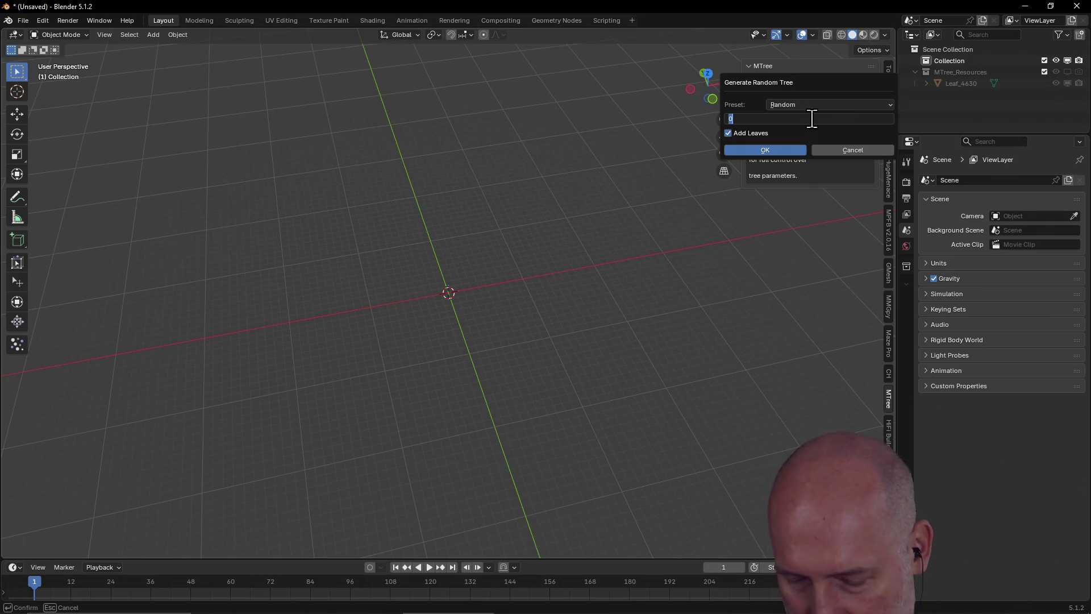
type("794797")
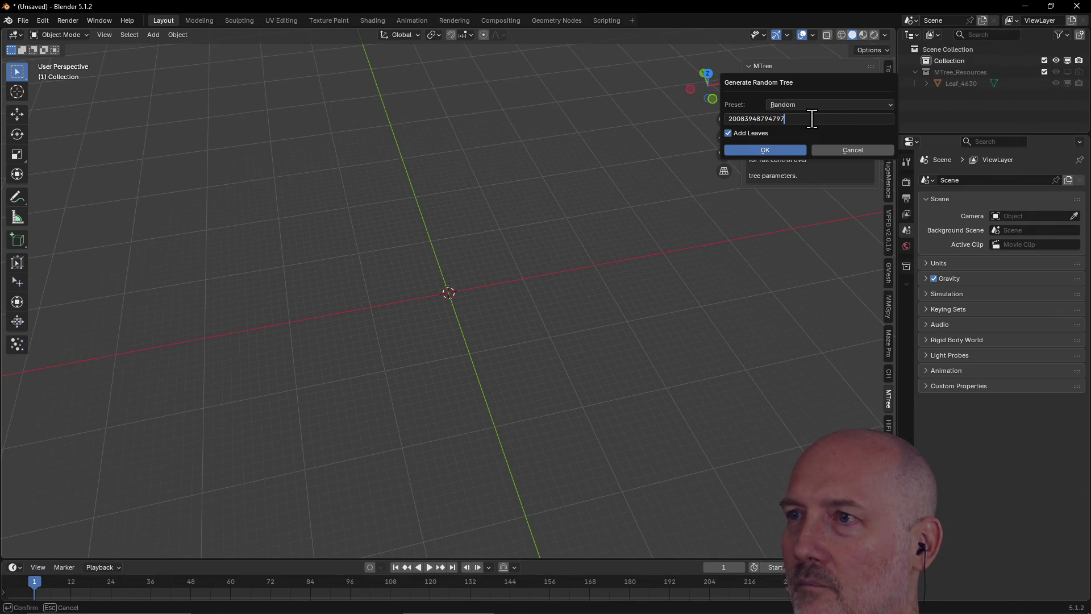
key("Escape")
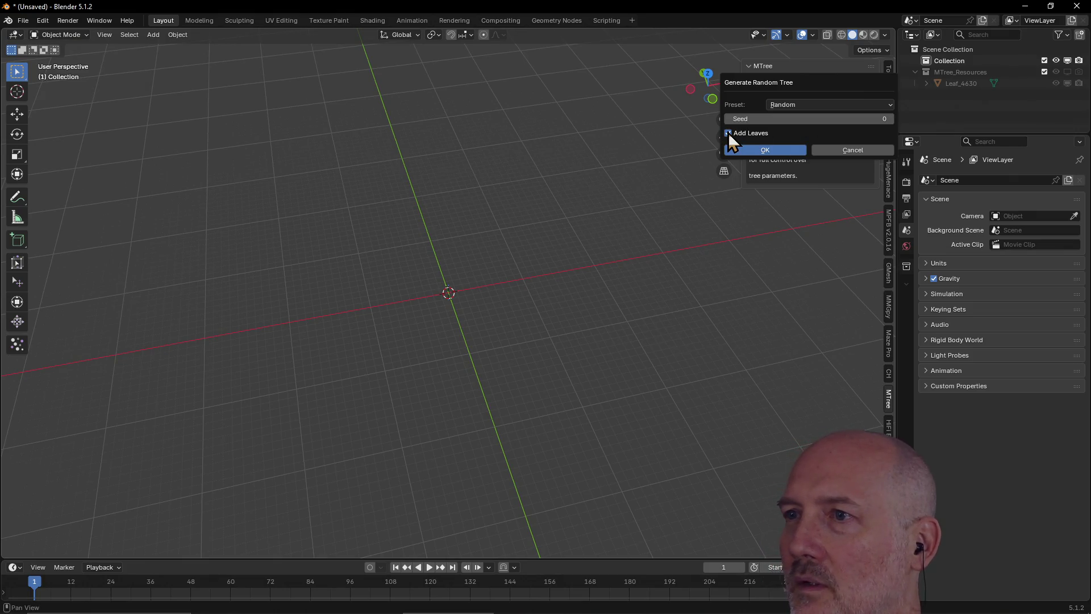
left_click(789, 120)
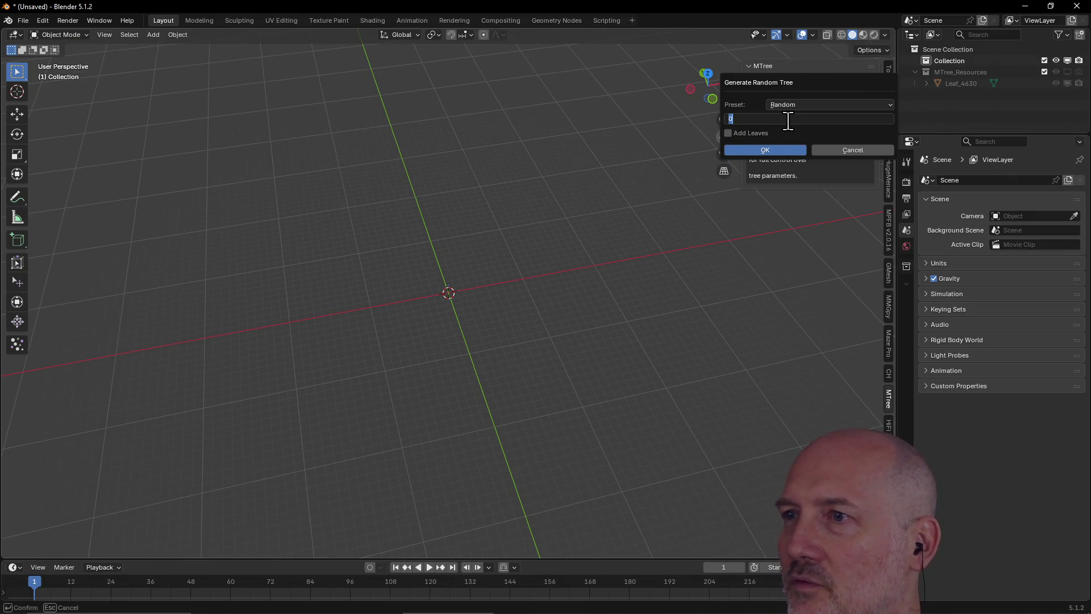
type("20083948794797")
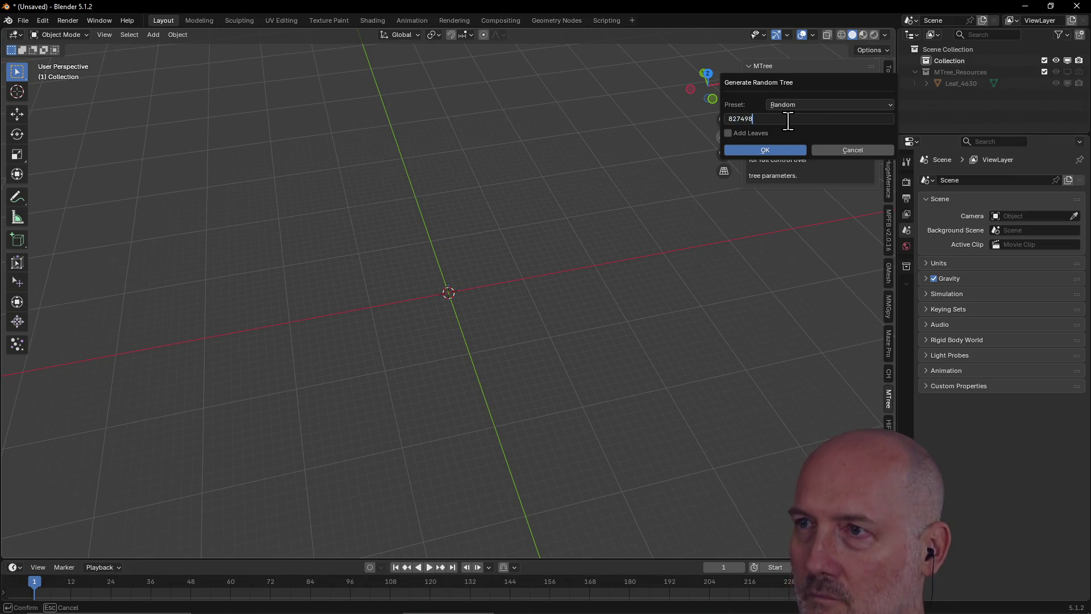
key("Return")
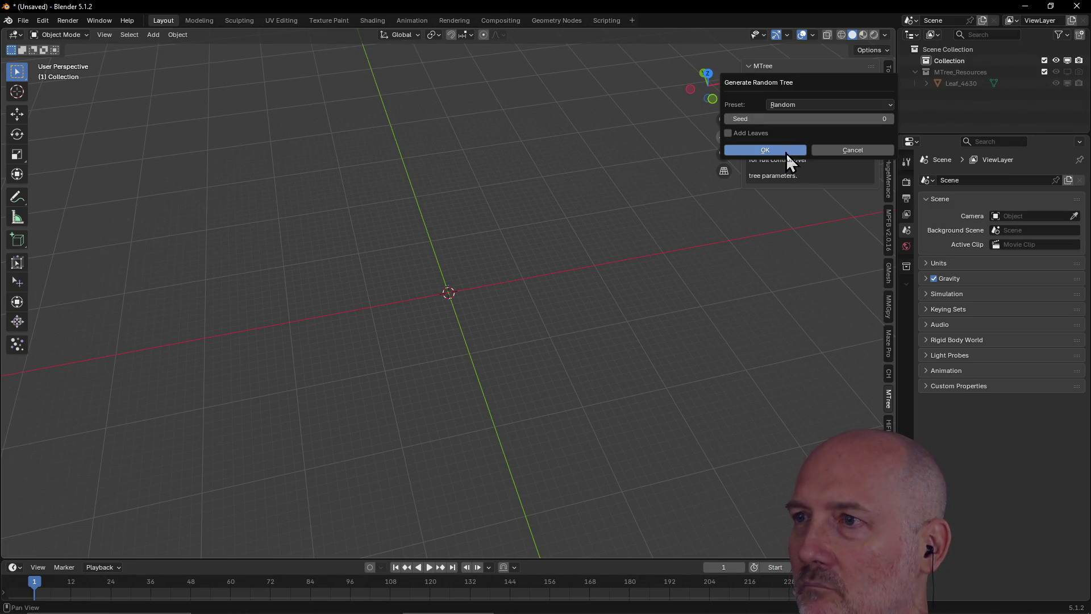
left_click_drag(791, 119, 886, 119)
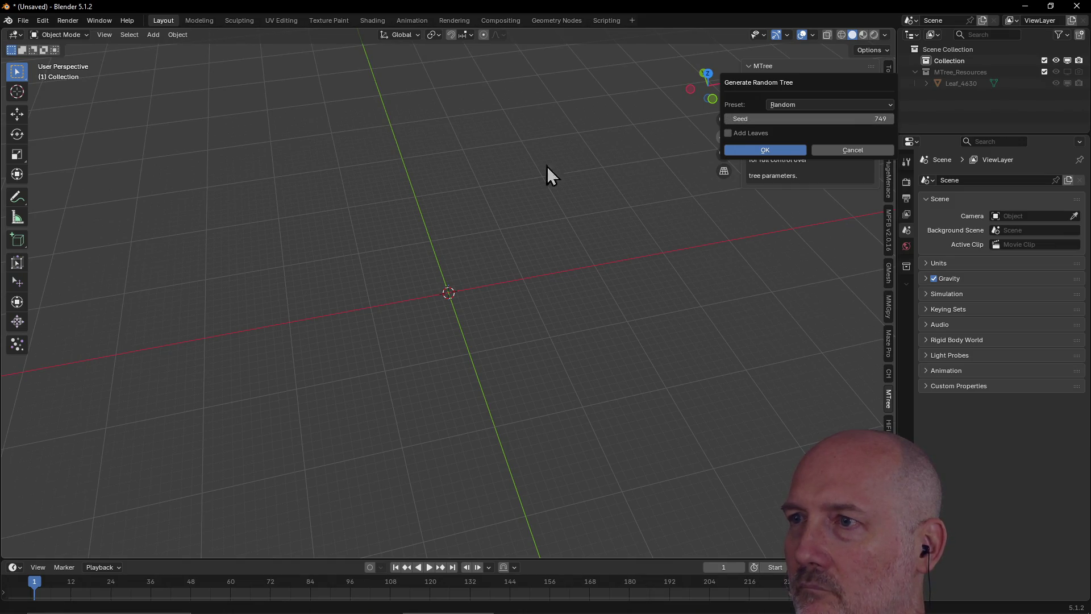
Generate an Oak preset tree, inspect its trunk, then delete it.
left_click(804, 105)
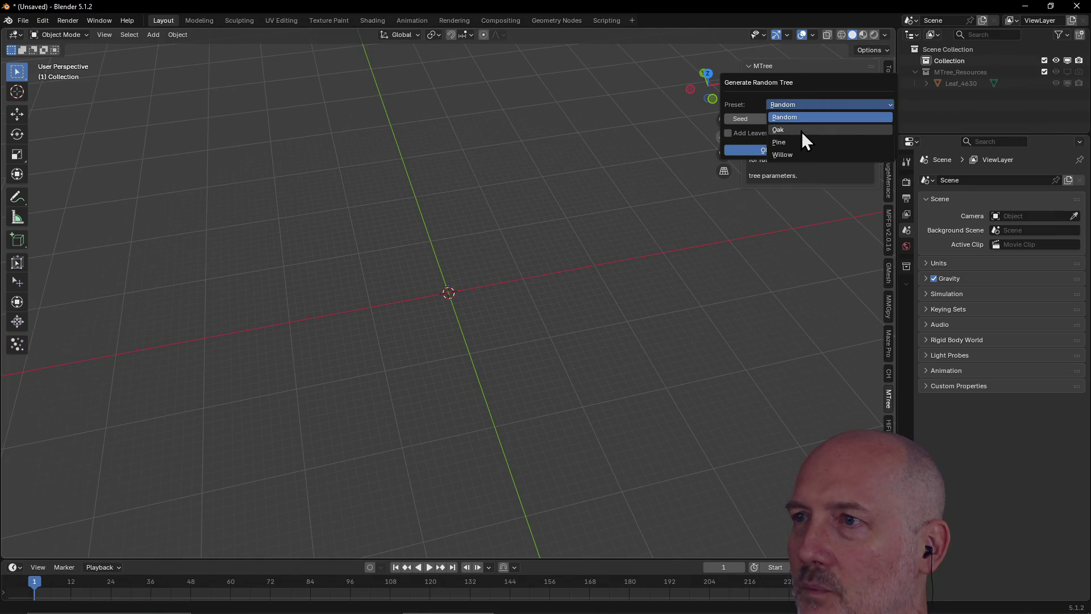
left_click(802, 130)
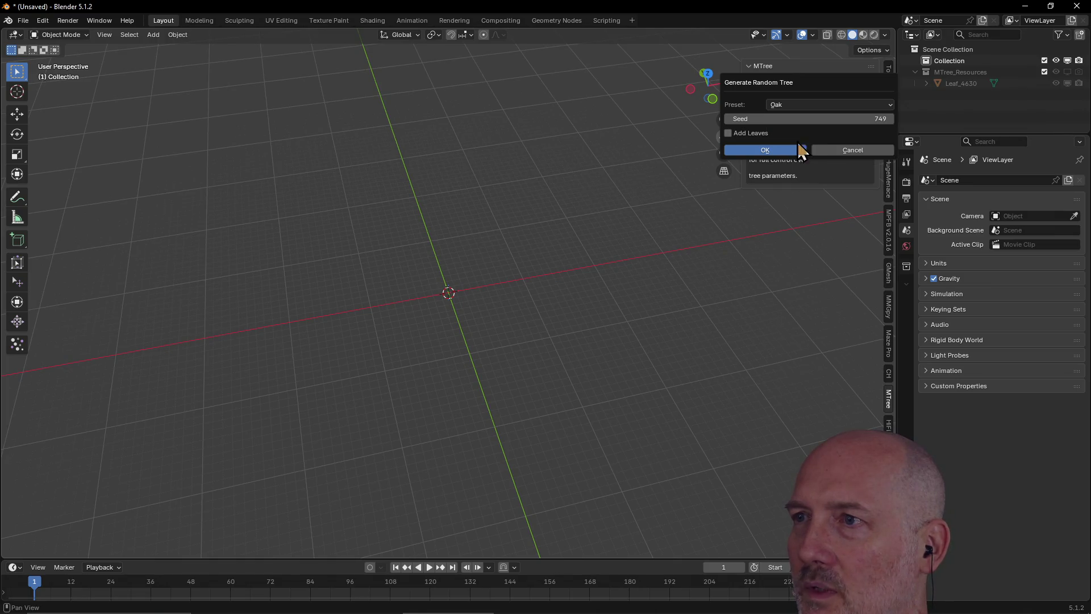
left_click(764, 151)
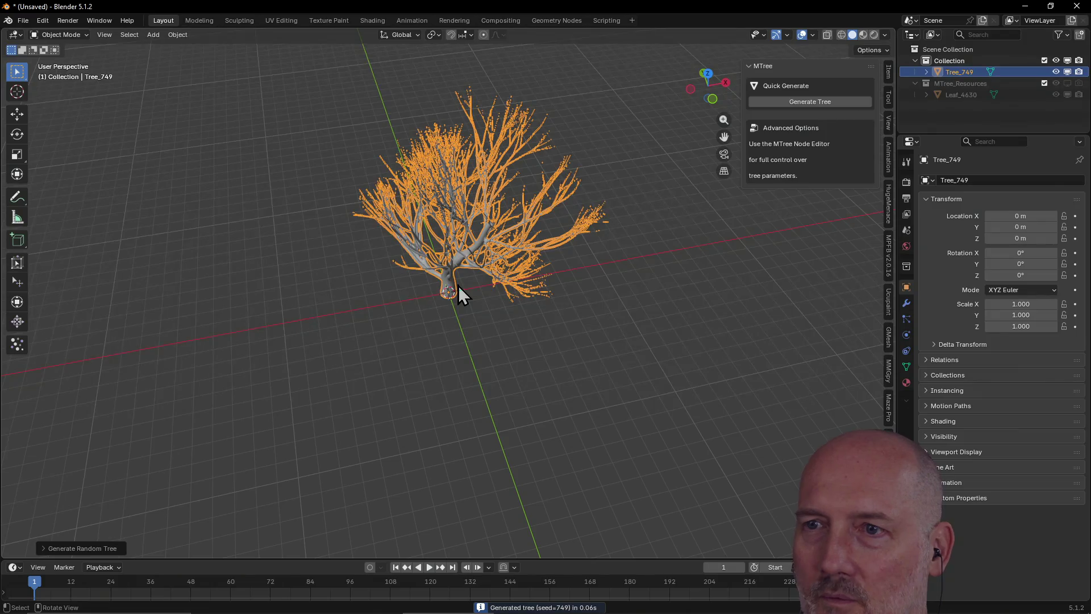
scroll(458, 285, "up", 5)
mouse_move(458, 286)
middle_mouse_down()
mouse_move(620, 248)
mouse_move(287, 263)
middle_mouse_up()
scroll(432, 220, "up", 3)
mouse_move(433, 220)
middle_mouse_down()
mouse_move(664, 171)
mouse_move(628, 170)
mouse_move(600, 236)
mouse_move(596, 208)
middle_mouse_up()
scroll(596, 209, "down", 4)
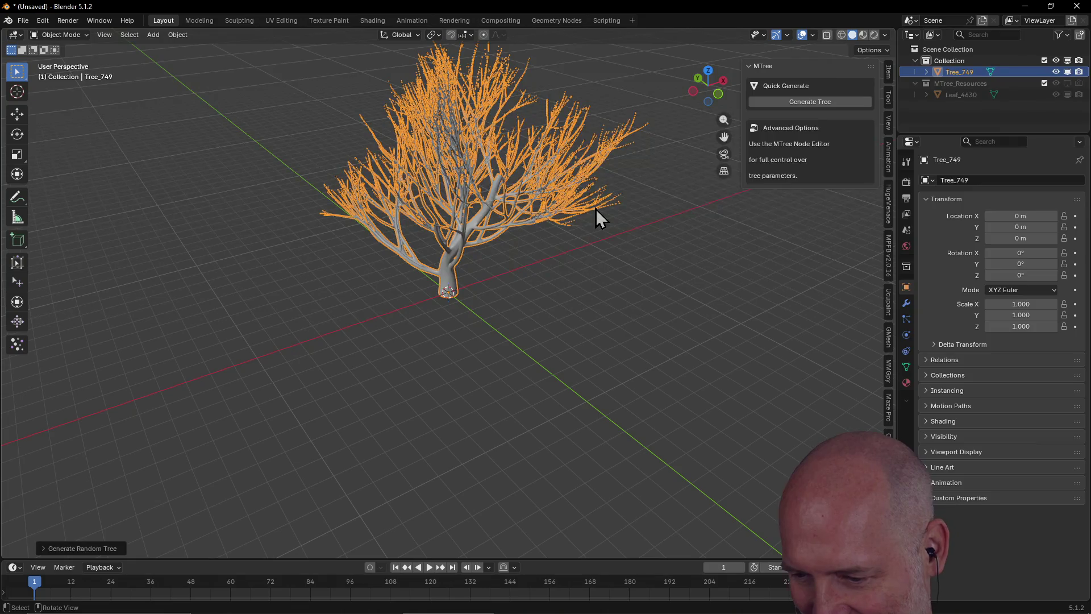
key("Delete")
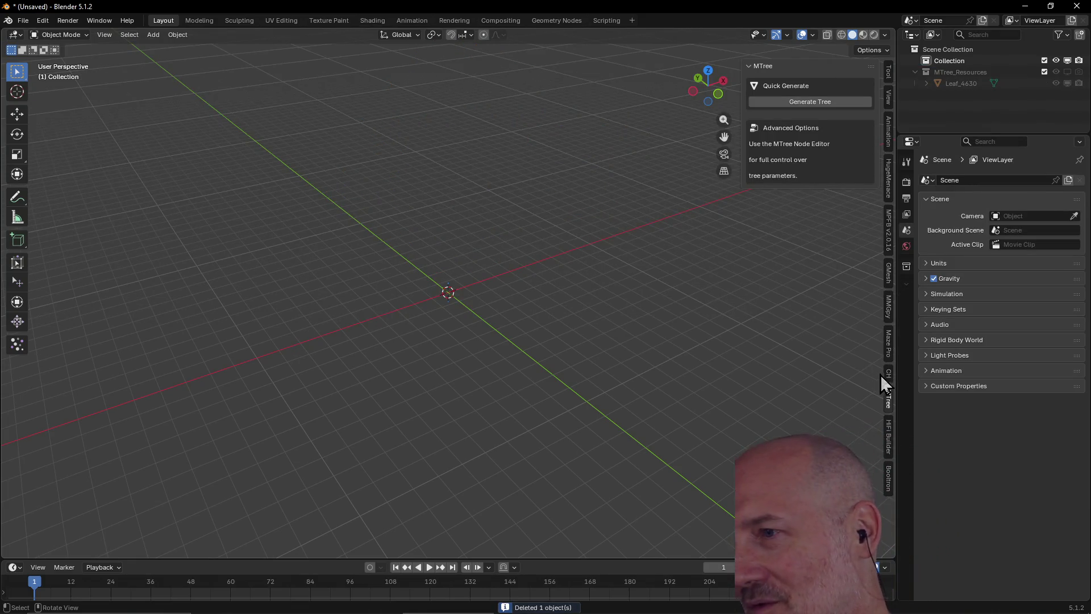
Generate 10 Monochromatic palettes with Color Helper.
left_click(890, 374)
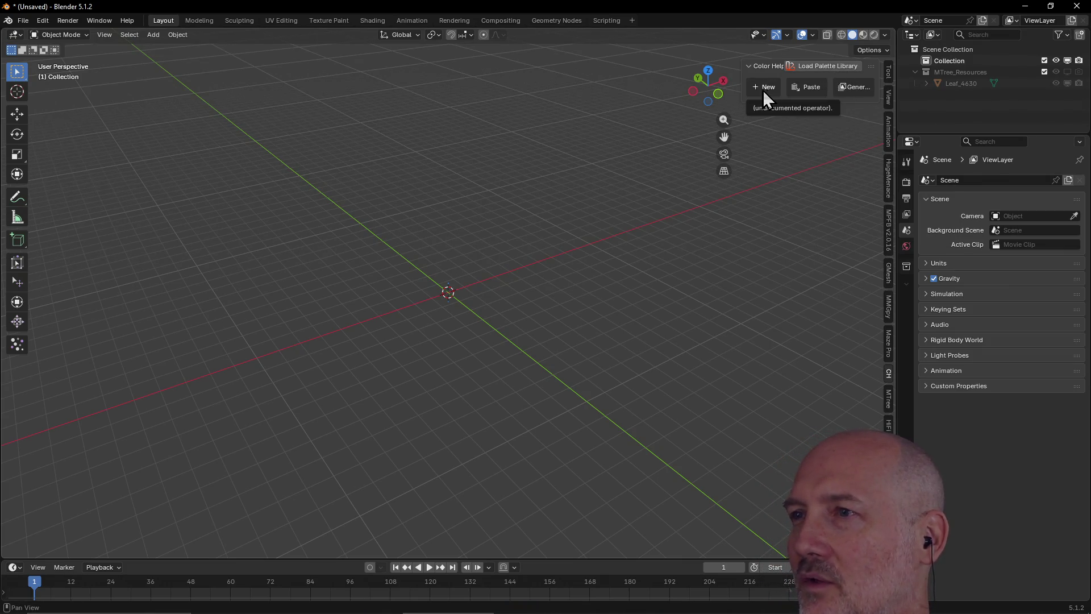
left_click(855, 88)
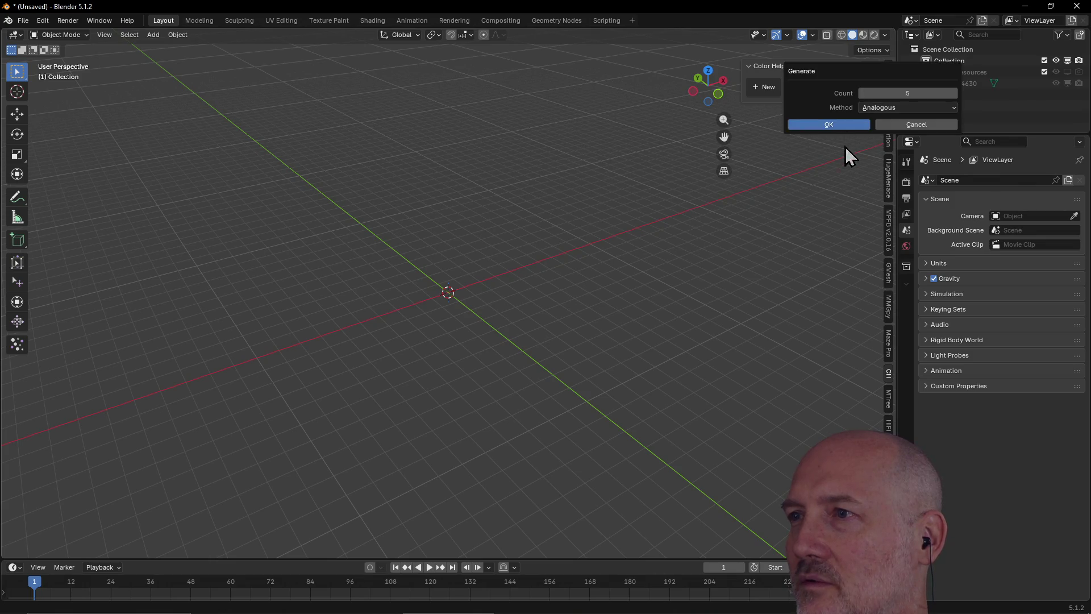
left_click(908, 107)
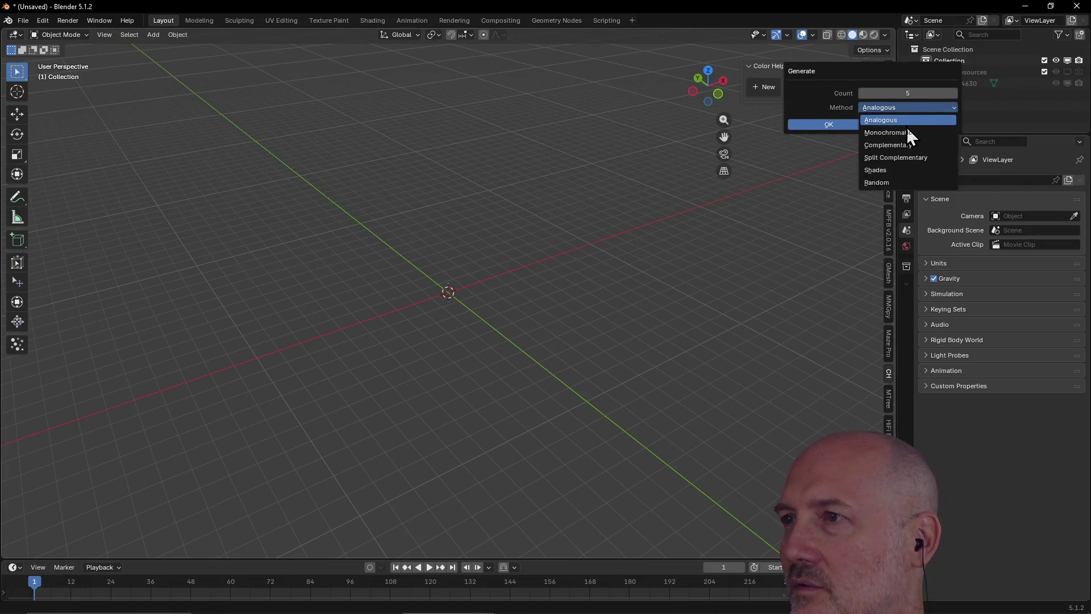
left_click(887, 132)
mouse_move(907, 93)
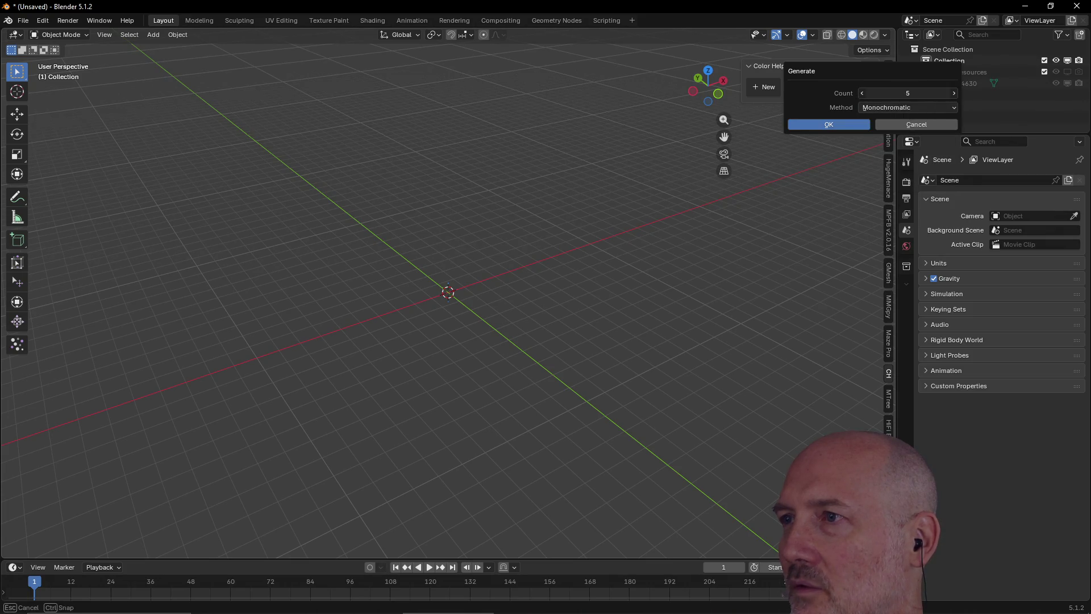
left_click_drag(907, 93, 871, 120)
left_click(830, 125)
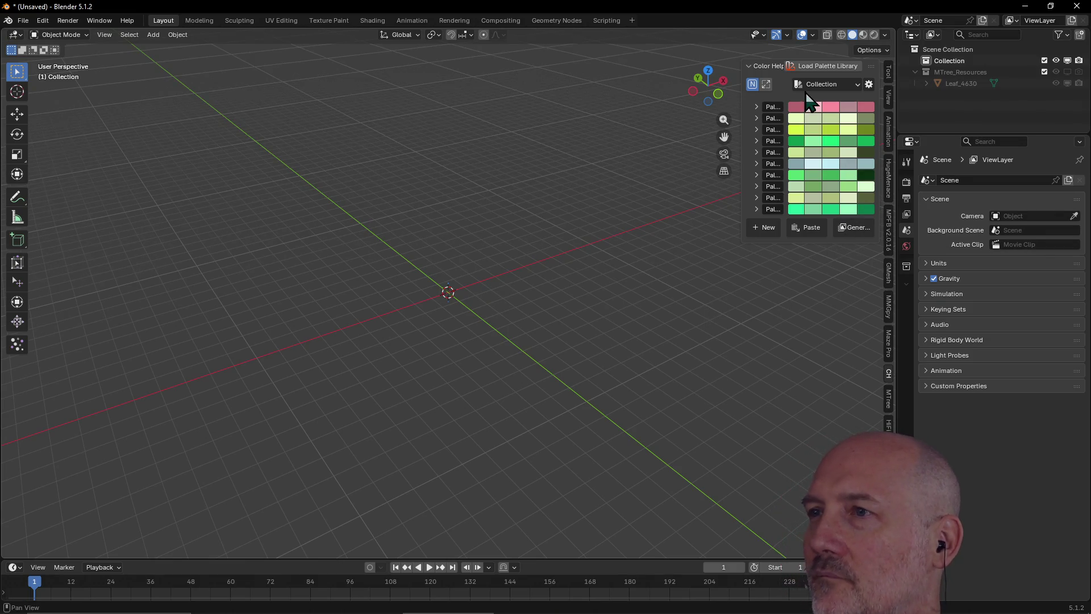
Generate another 10 palettes using the Complementary method instead of Monochromatic.
left_click(857, 85)
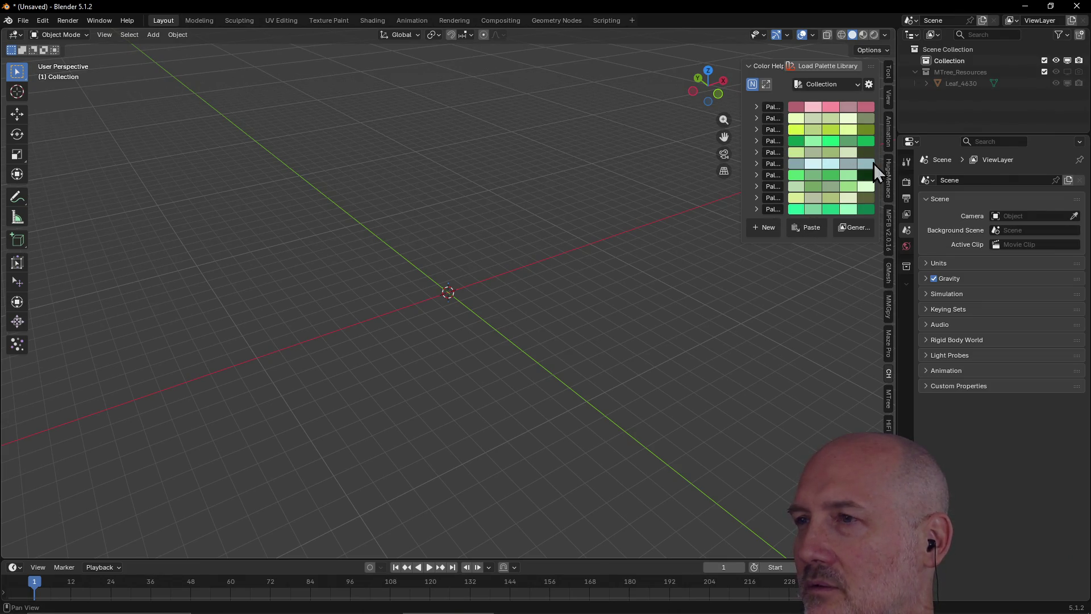
left_click(852, 228)
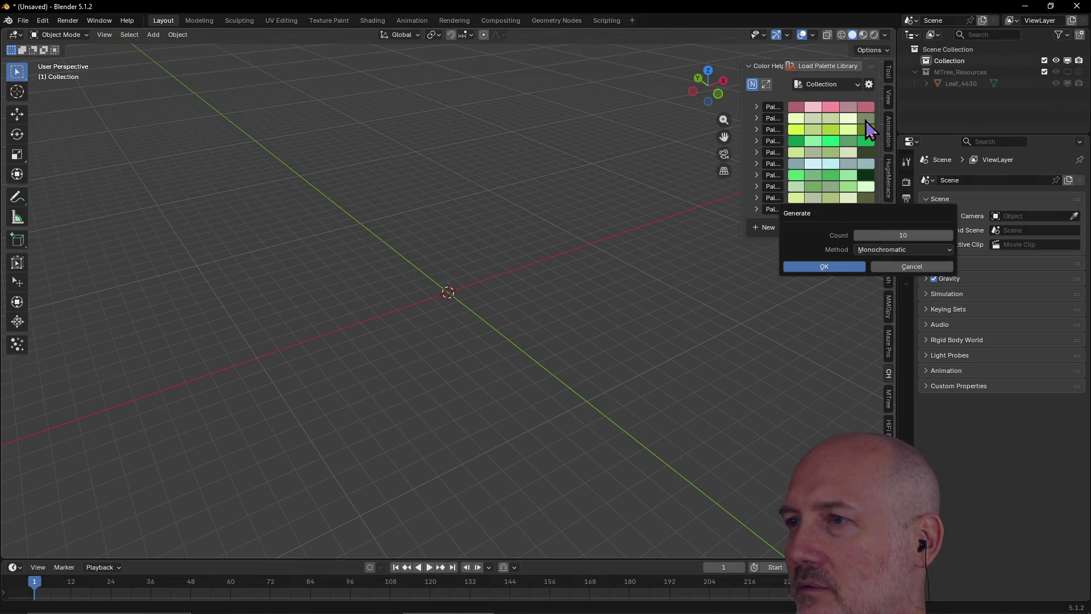
left_click(886, 249)
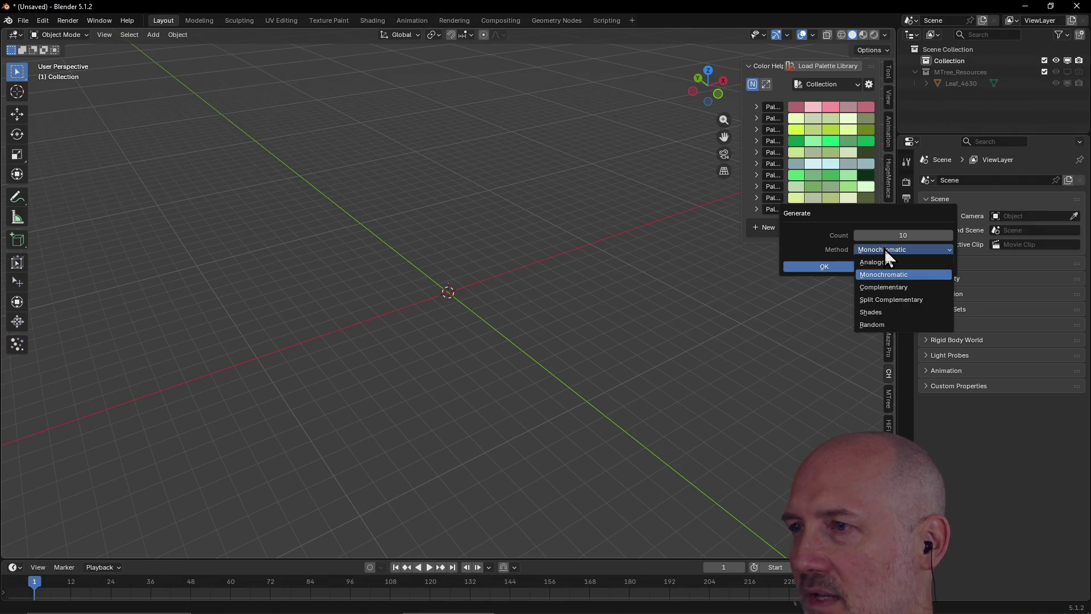
left_click(895, 287)
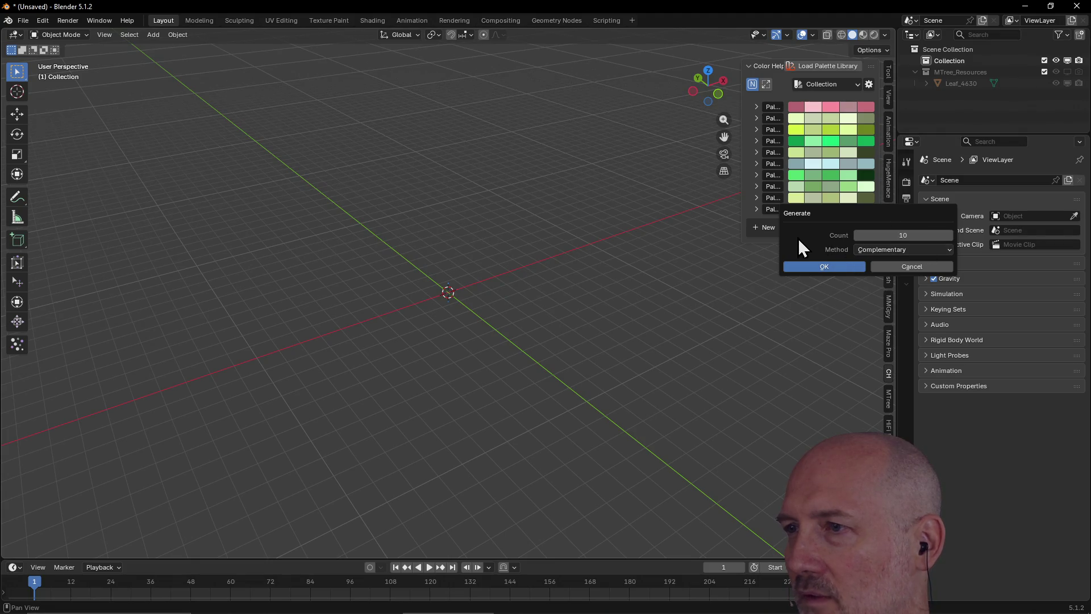
left_click(822, 267)
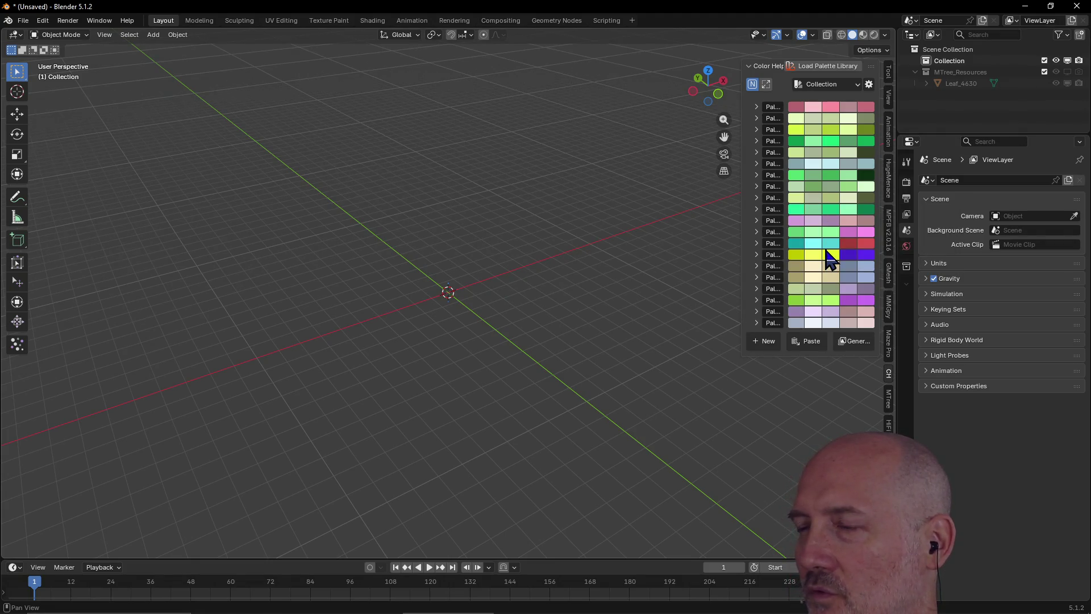
Inspect pink, teal and green swatches in colour pickers and briefly start renaming the first palette.
left_click(819, 117)
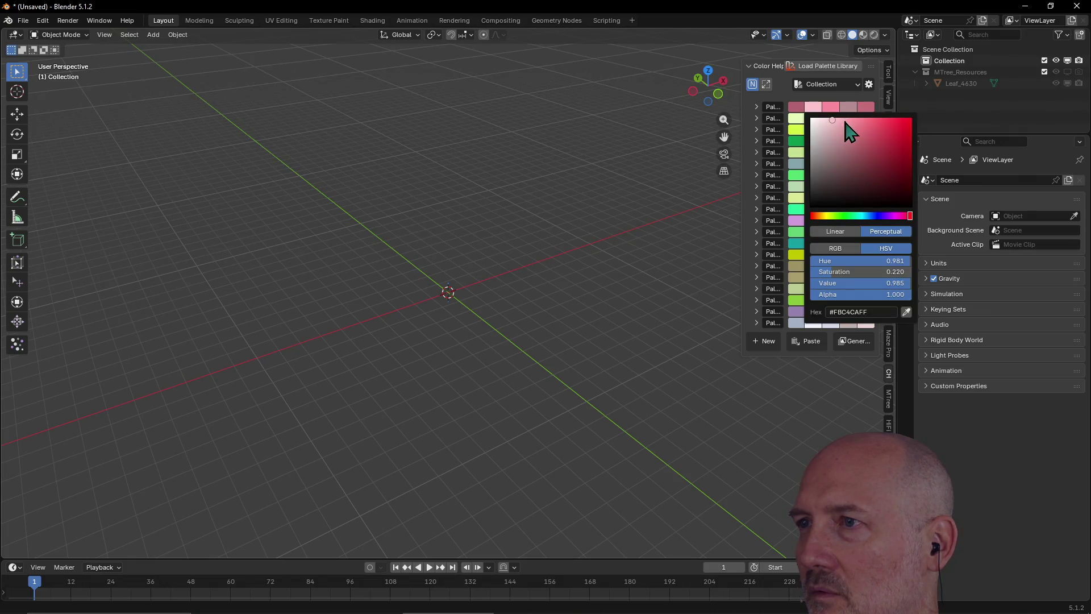
left_click(812, 245)
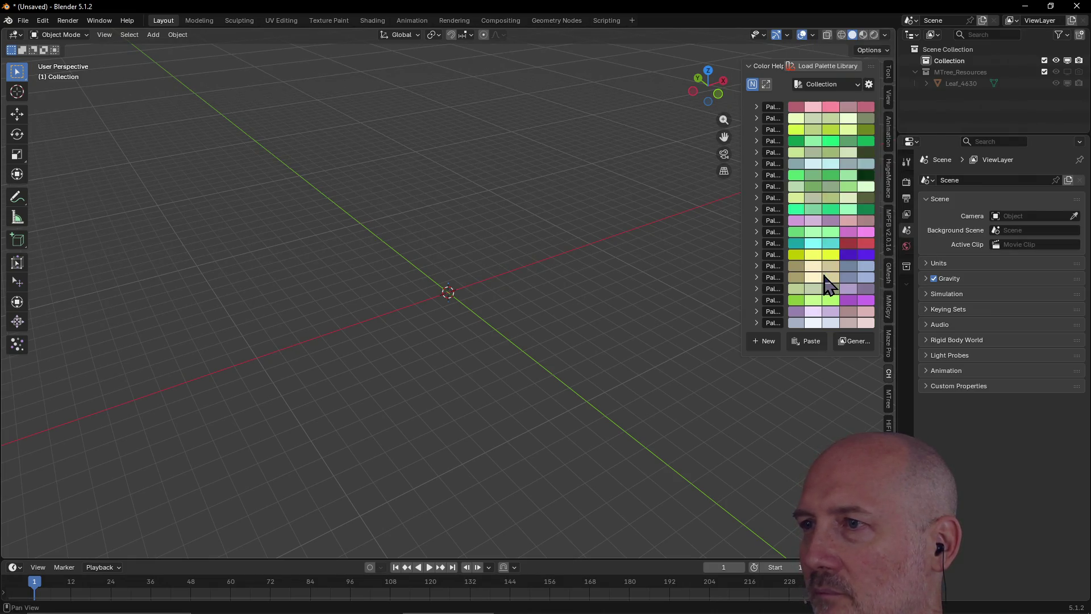
left_click(834, 311)
left_click(808, 306)
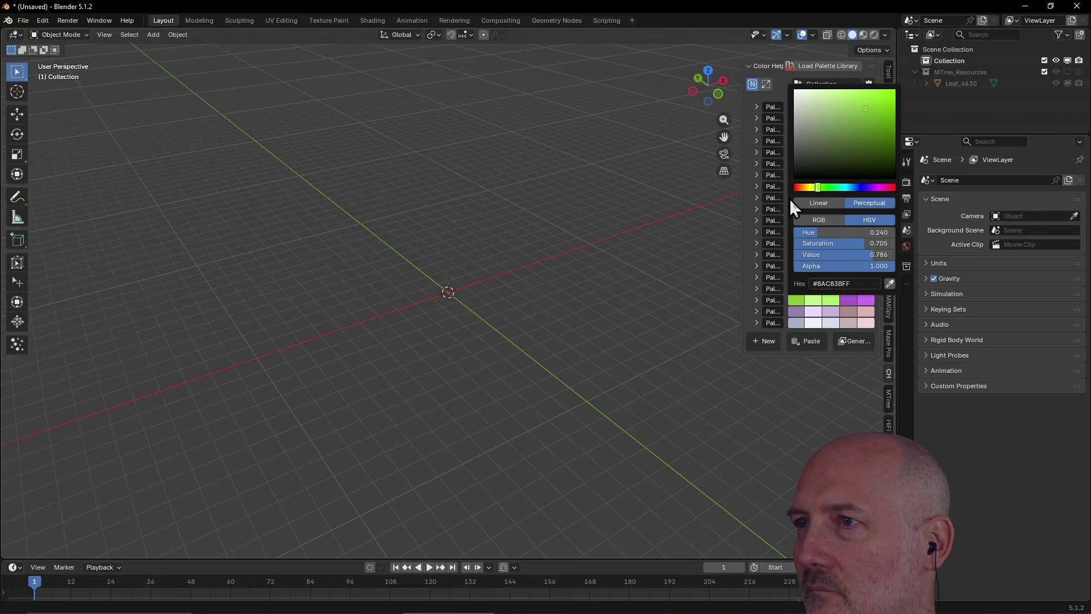
double_click(775, 104)
key("Return")
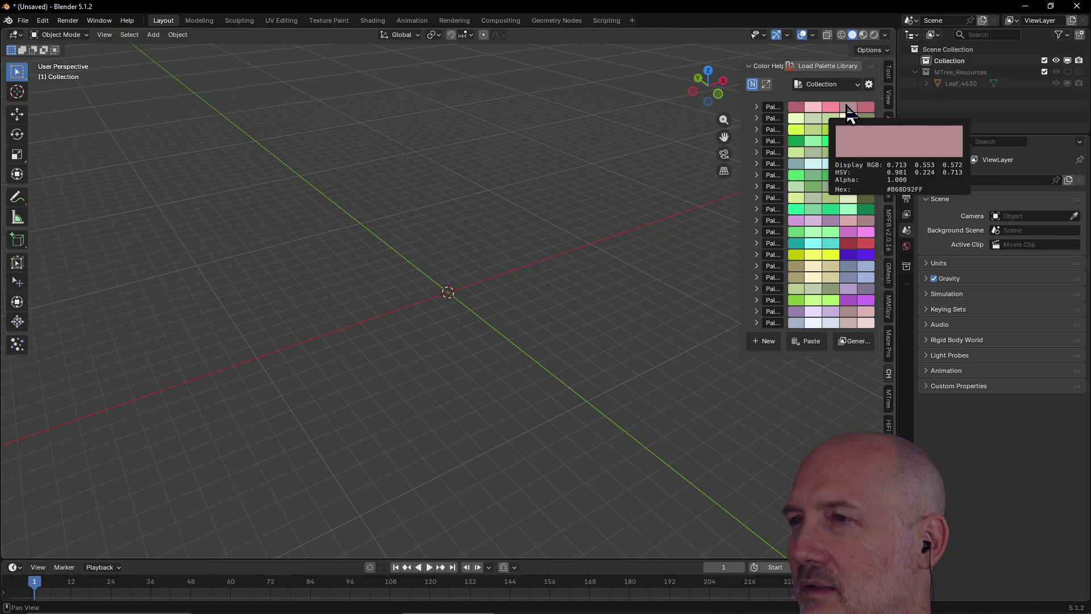
Expand the first and green palettes, toggle all palettes to large swatches and back, then fold Color Helper away.
left_click(756, 106)
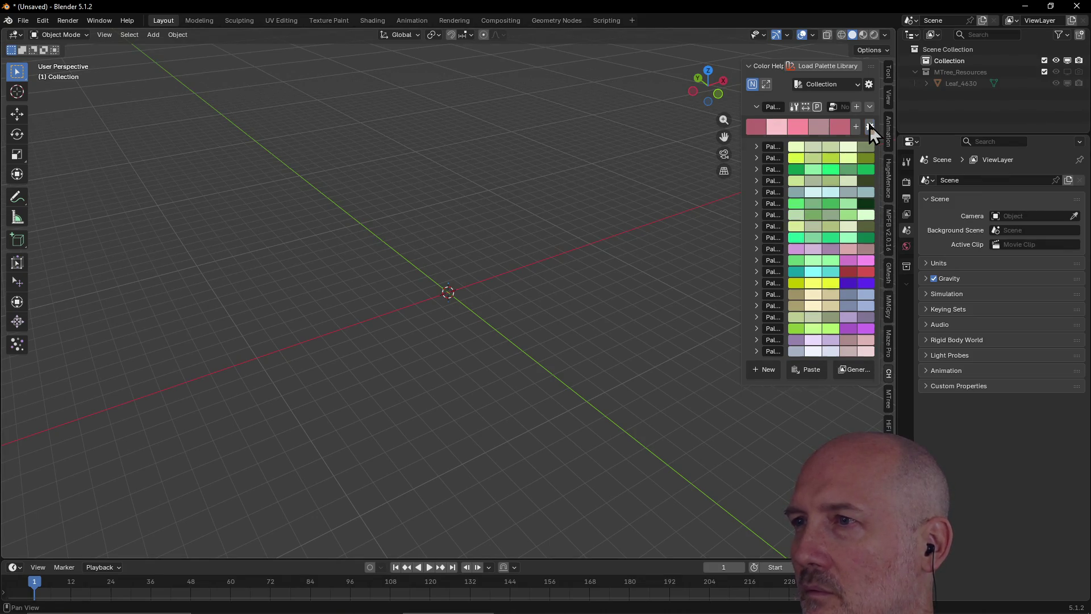
left_click(756, 107)
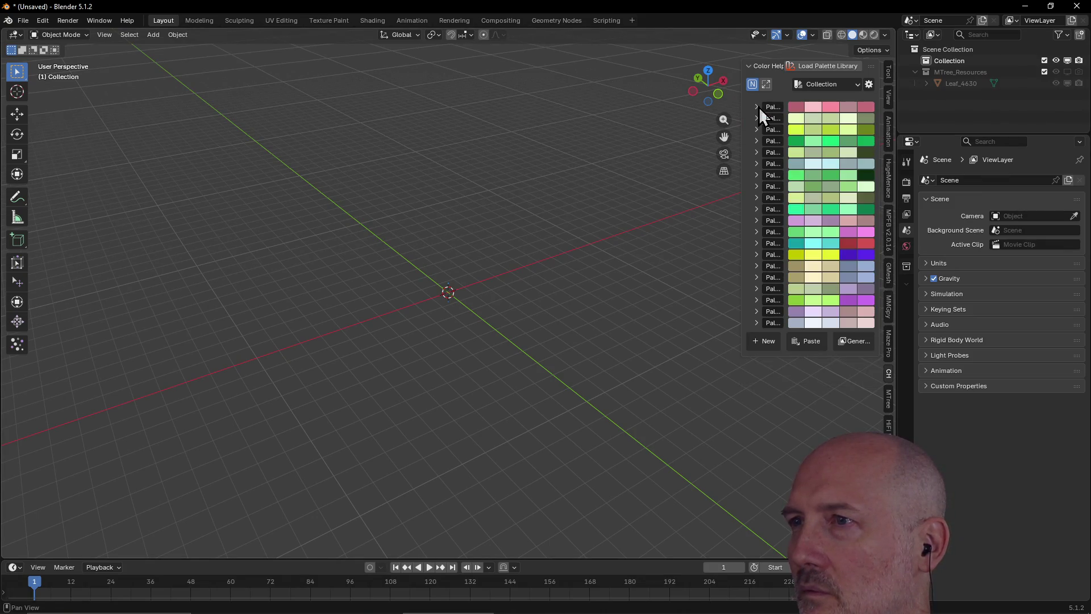
left_click(754, 140)
left_click(756, 140)
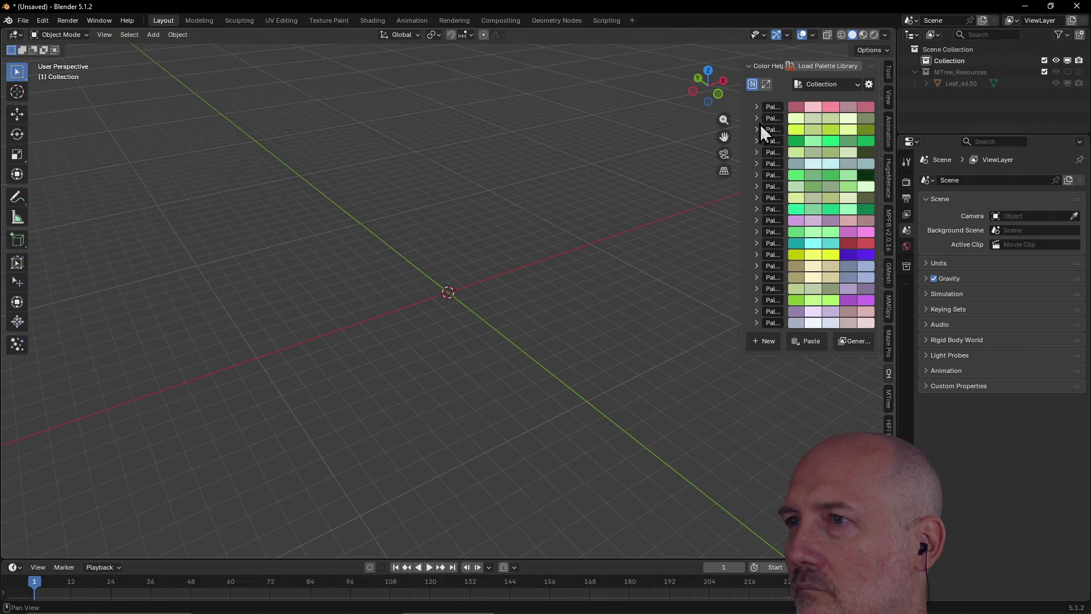
left_click(765, 83)
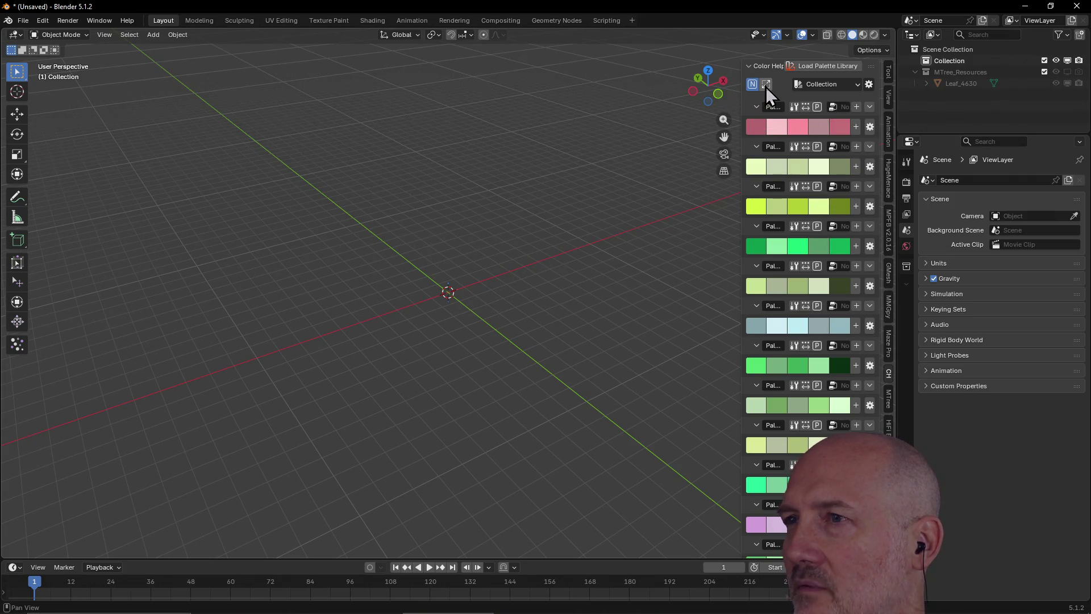
left_click(765, 84)
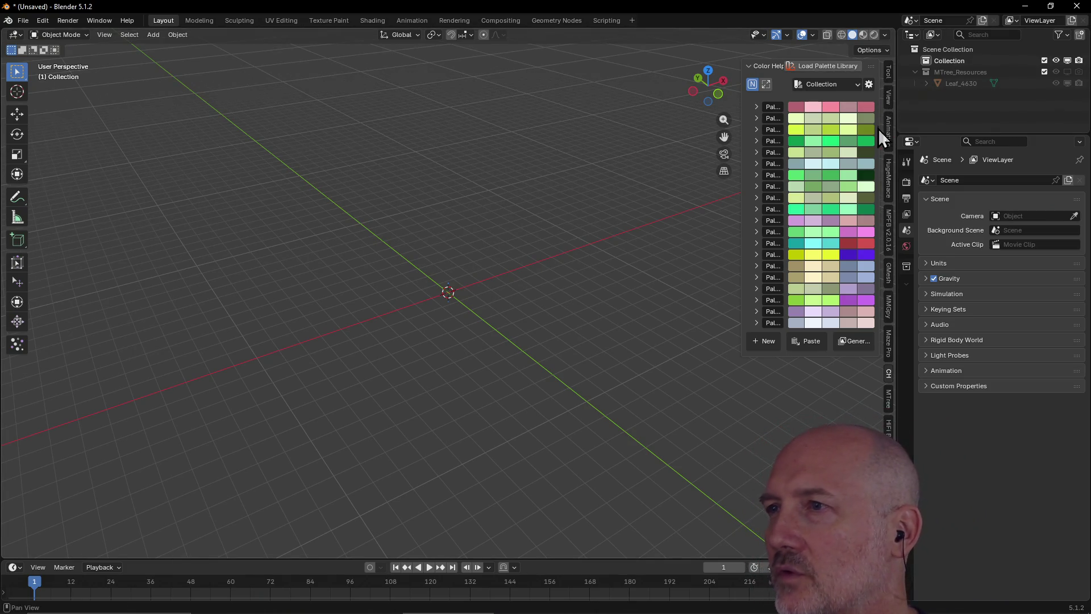
left_click(748, 66)
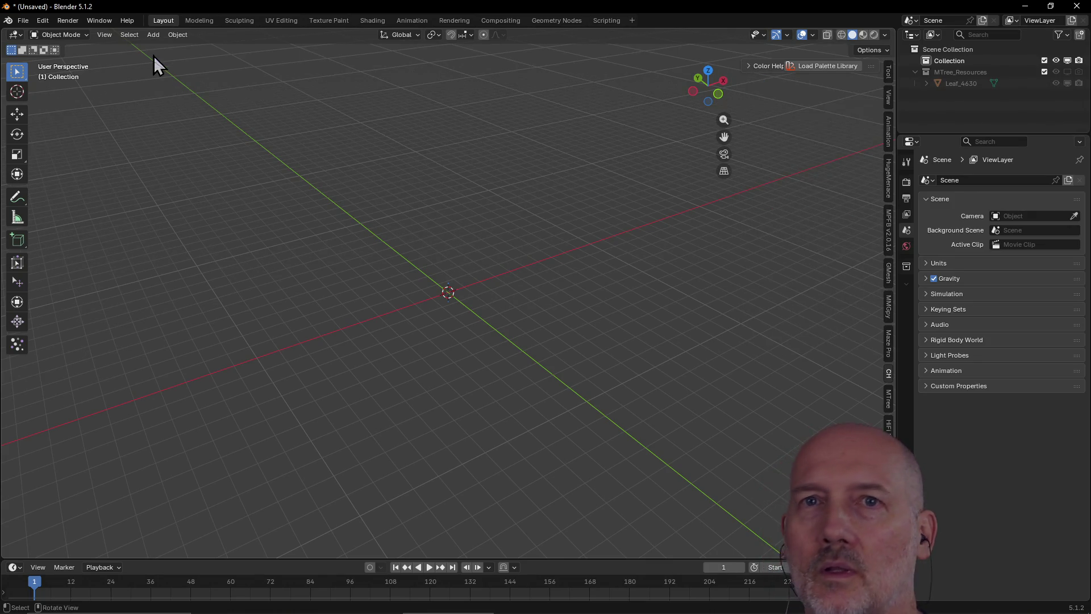
Start a new General scene without saving and show the MMGpy Remesh sidebar for the default cube.
left_click(23, 20)
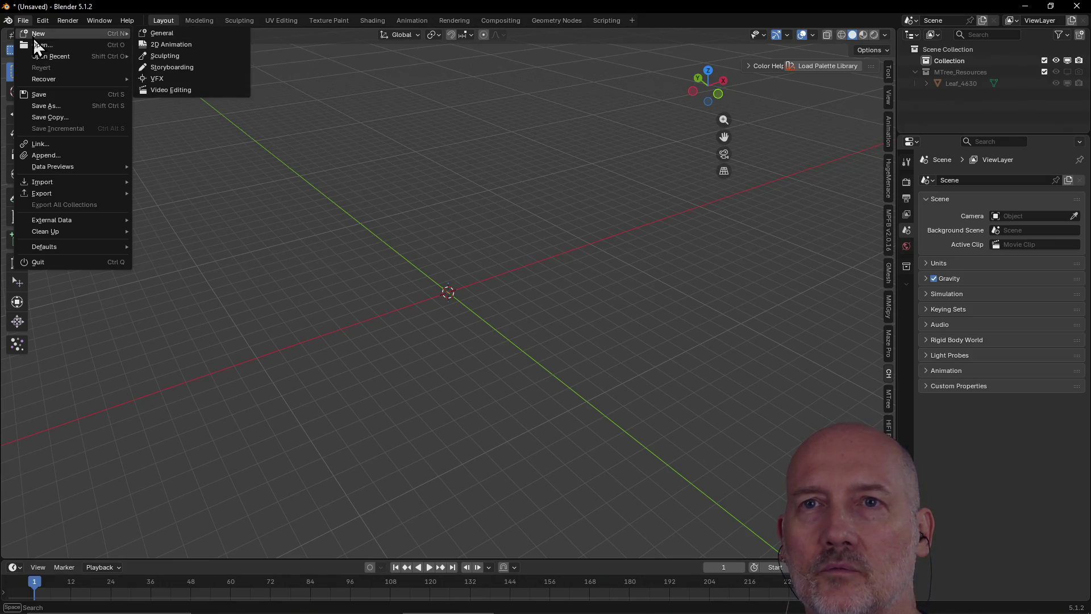
left_click(175, 34)
left_click(575, 330)
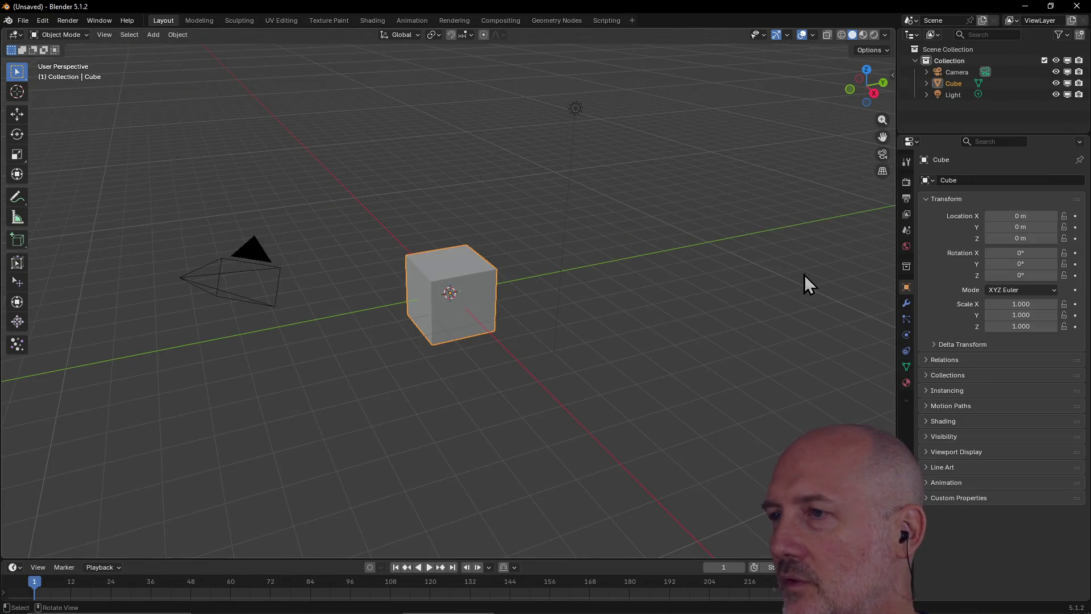
key("n")
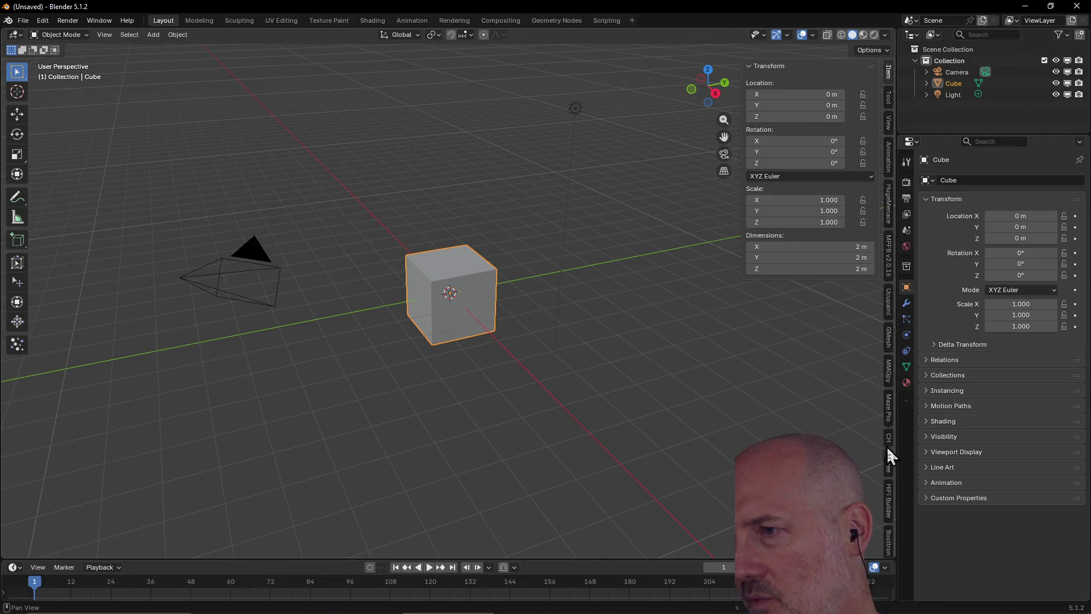
left_click(888, 373)
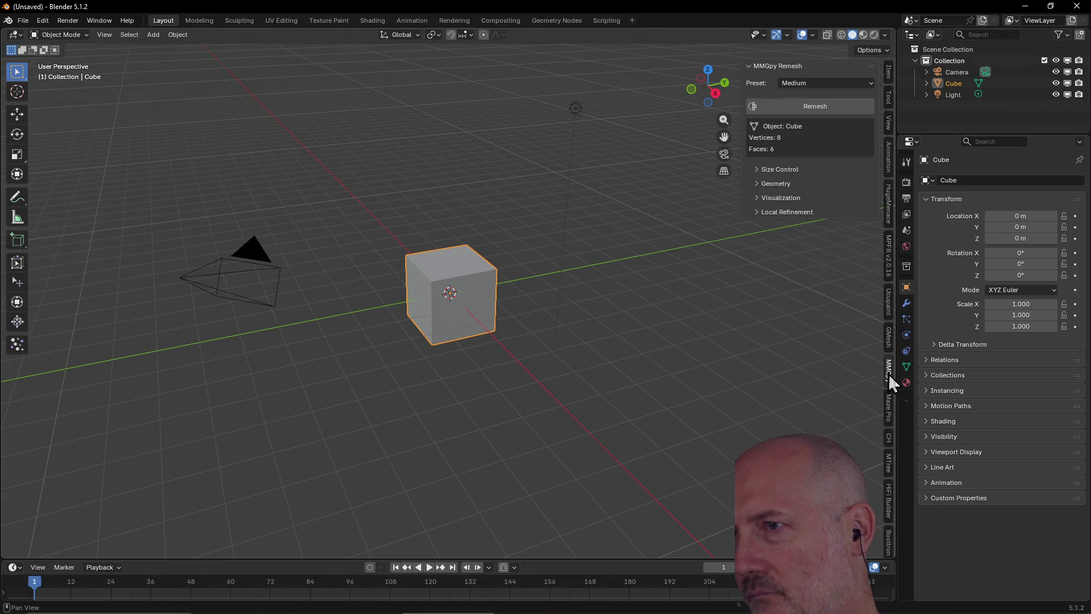
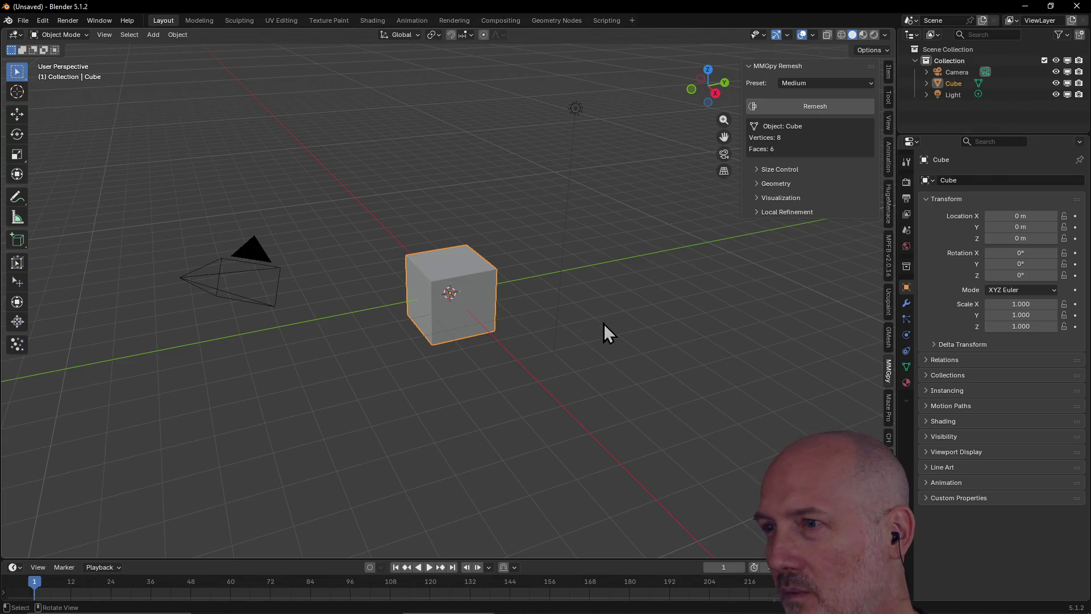
Clear the default scene from the GMesh panel and add a new Grease Pencil object.
left_click(888, 332)
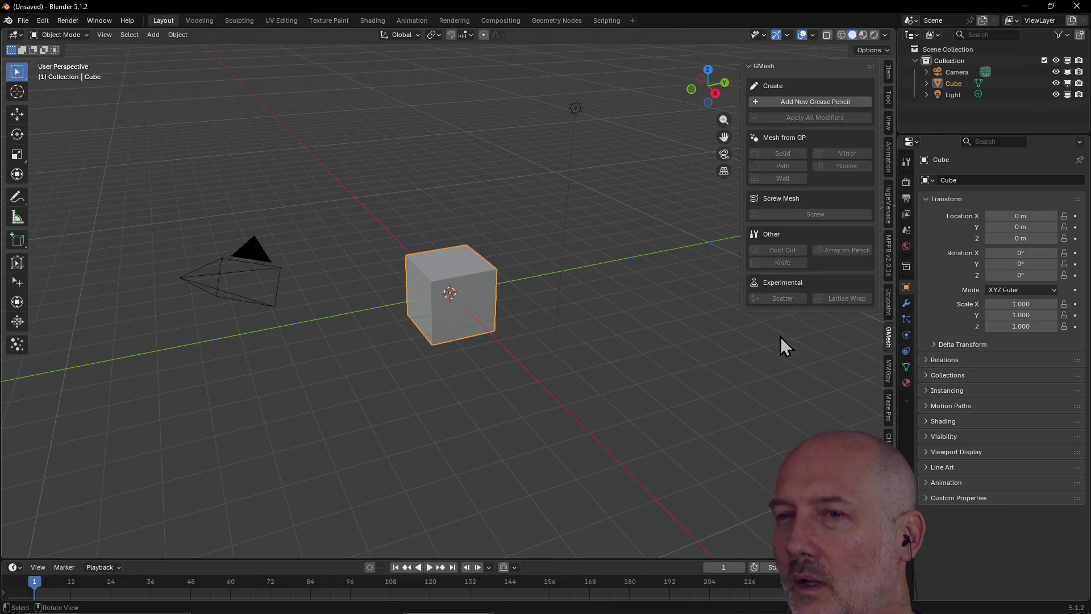
key("a")
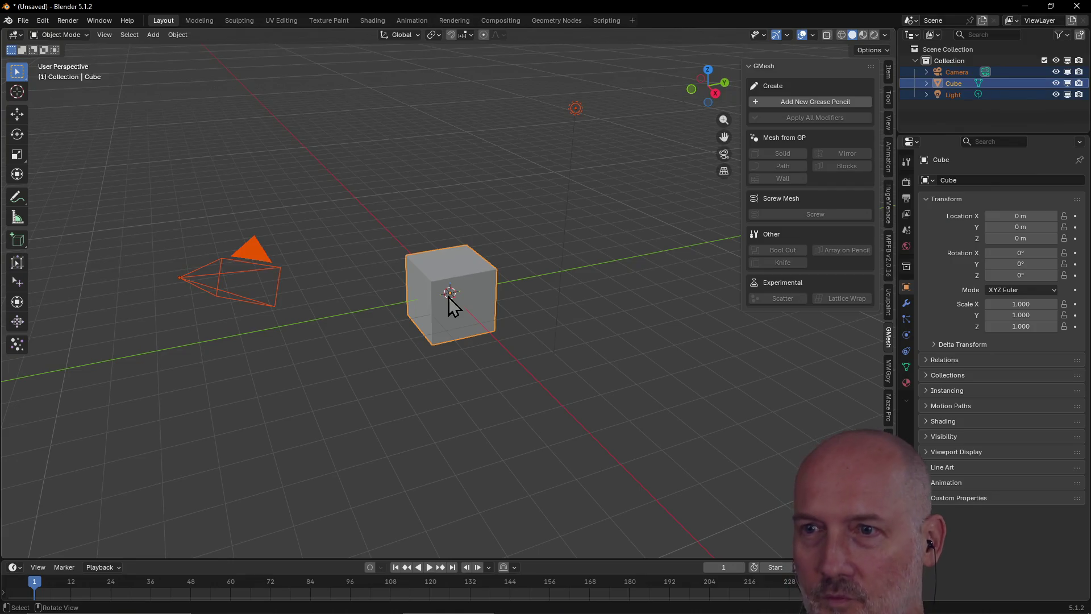
key("Delete")
left_click(807, 104)
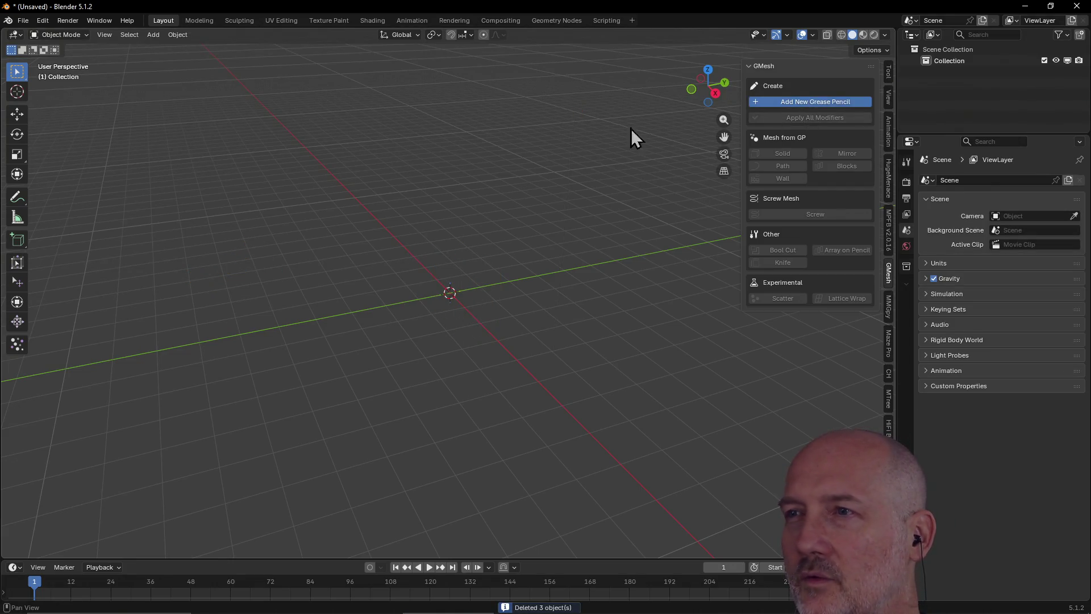
Draw a closed freehand profile and revolve it into a screw mesh.
left_click_drag(474, 160, 342, 270)
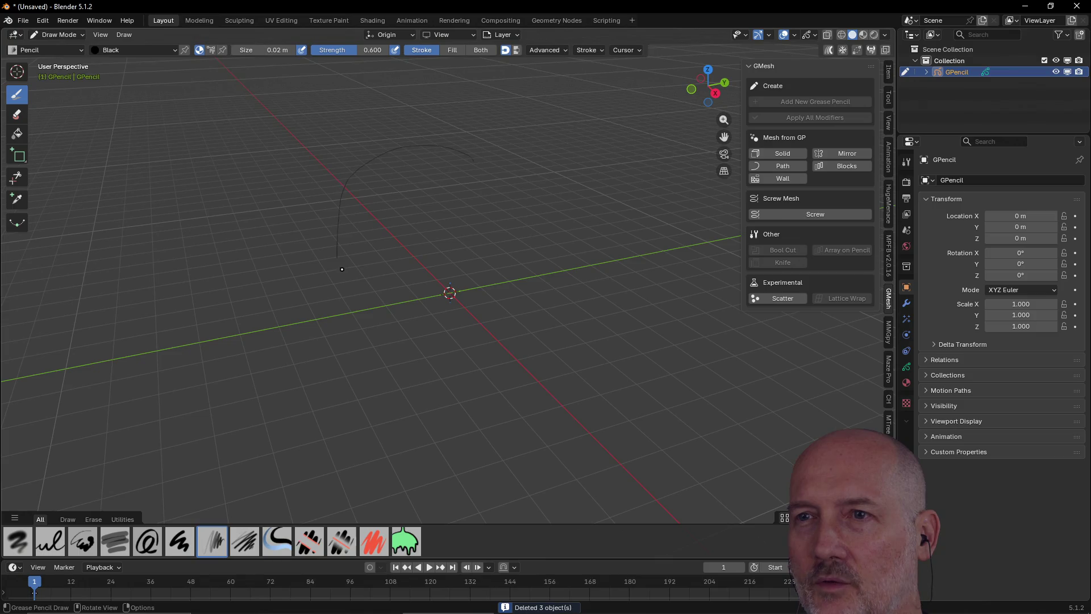
left_click_drag(561, 206, 483, 162)
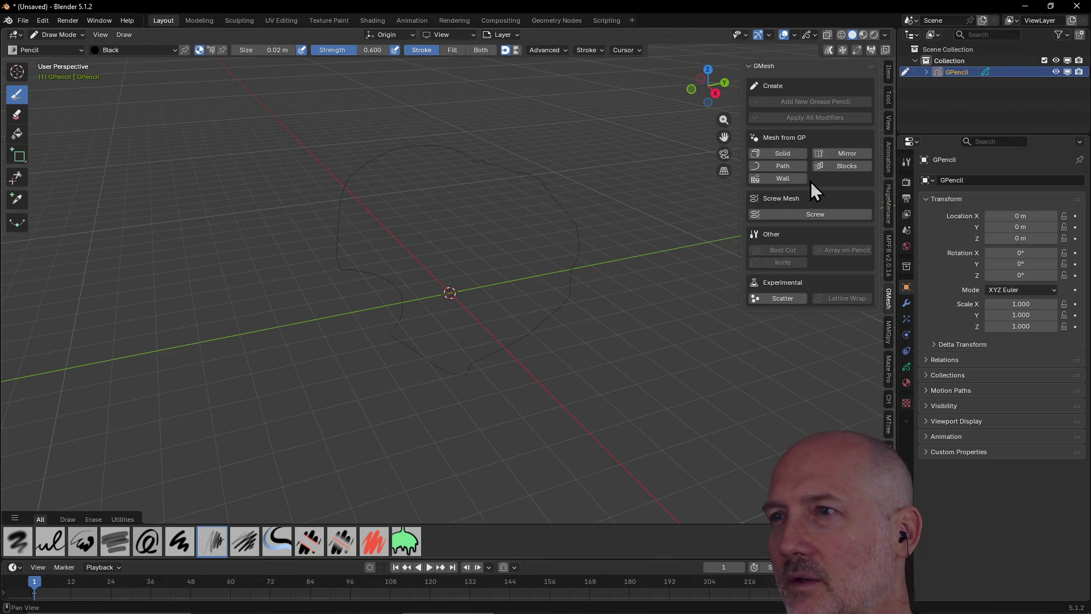
left_click(801, 216)
scroll(470, 289, "down", 3)
mouse_move(480, 285)
middle_mouse_down()
mouse_move(651, 293)
mouse_move(513, 250)
mouse_move(567, 263)
mouse_move(536, 316)
mouse_move(509, 314)
mouse_move(506, 302)
middle_mouse_up()
scroll(650, 293, "up", 3)
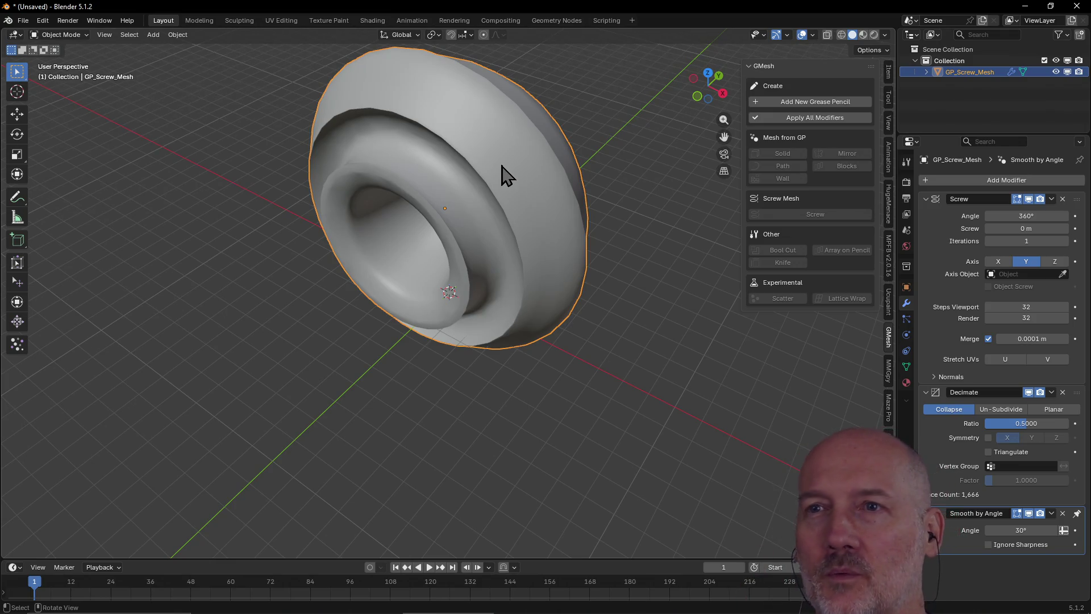
left_click(197, 20)
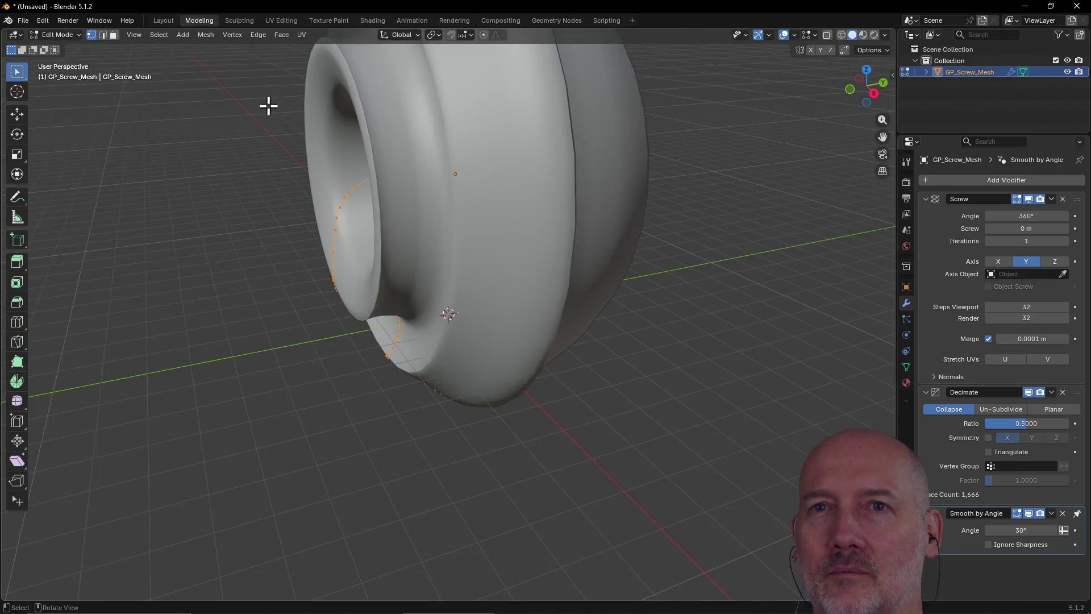
scroll(341, 140, "down", 3)
middle_click_drag(348, 145, 434, 163)
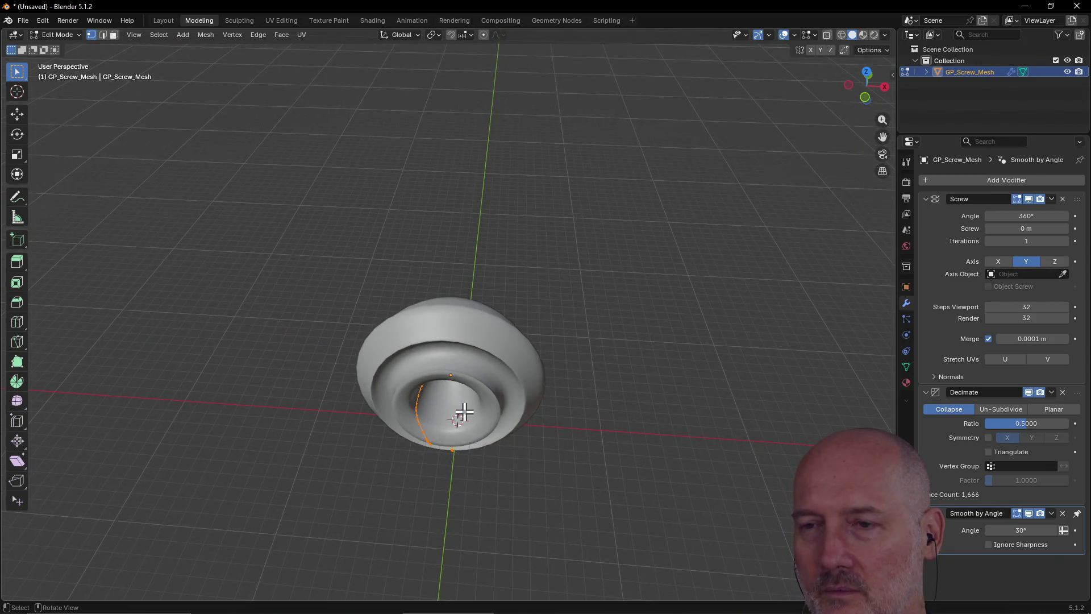
scroll(463, 413, "up", 2)
scroll(463, 412, "up", 2)
key("grave")
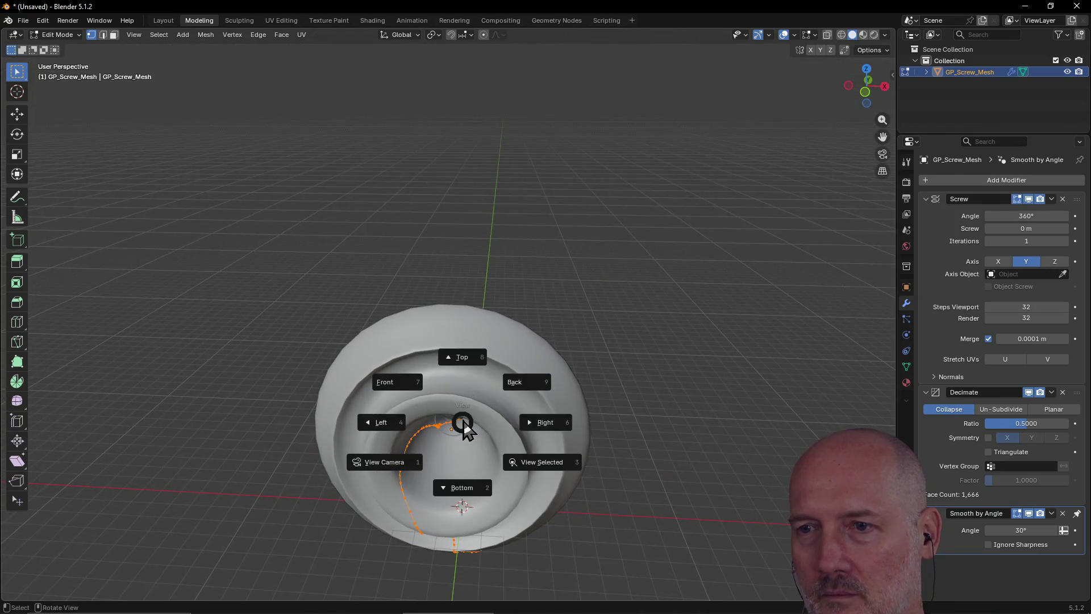
left_click(545, 464)
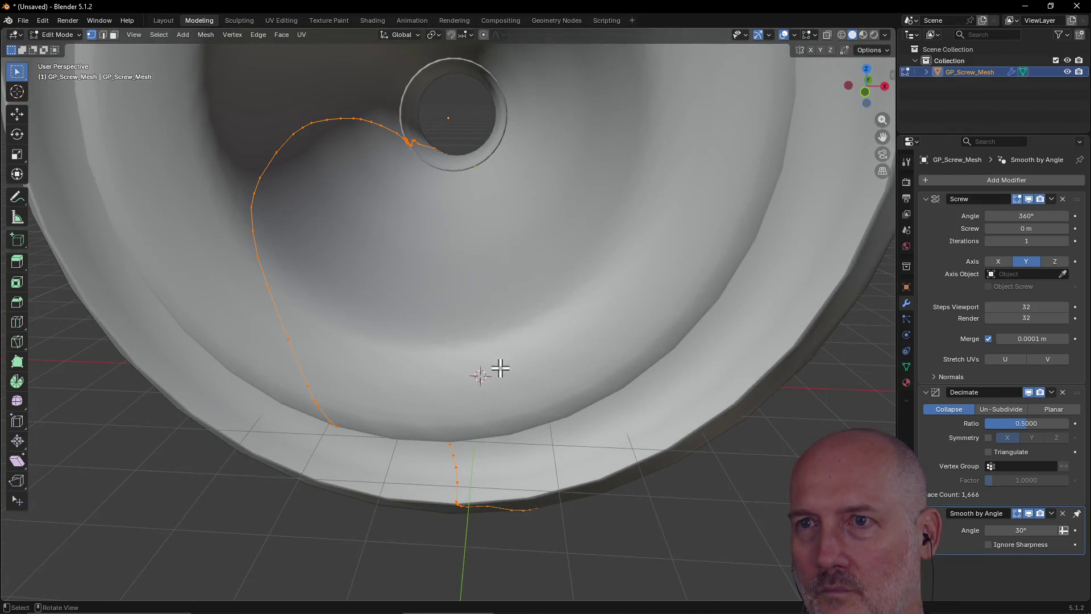
scroll(500, 368, "down", 8)
middle_click_drag(500, 358, 537, 372)
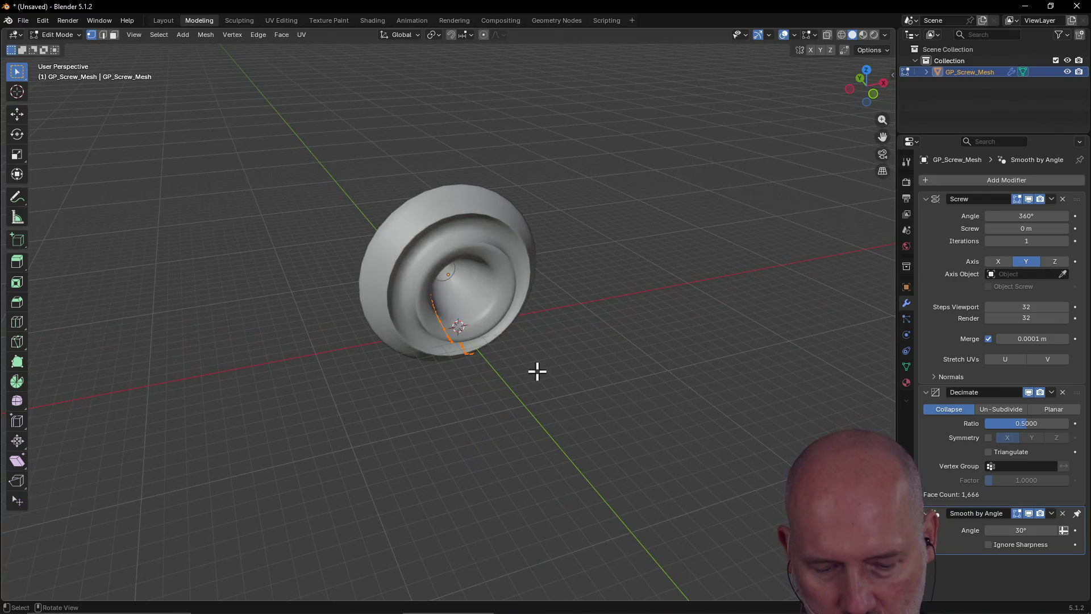
key("z")
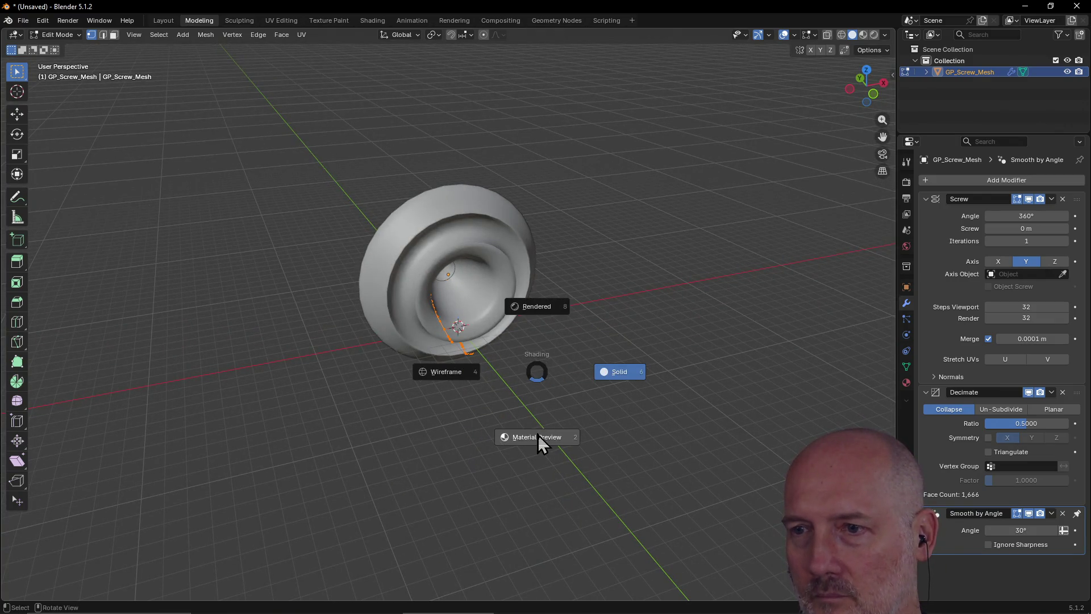
left_click(422, 372)
mouse_move(445, 364)
middle_mouse_down()
mouse_move(568, 346)
mouse_move(424, 316)
mouse_move(438, 275)
mouse_move(466, 343)
mouse_move(538, 341)
mouse_move(690, 305)
mouse_move(660, 324)
mouse_move(460, 333)
middle_mouse_up()
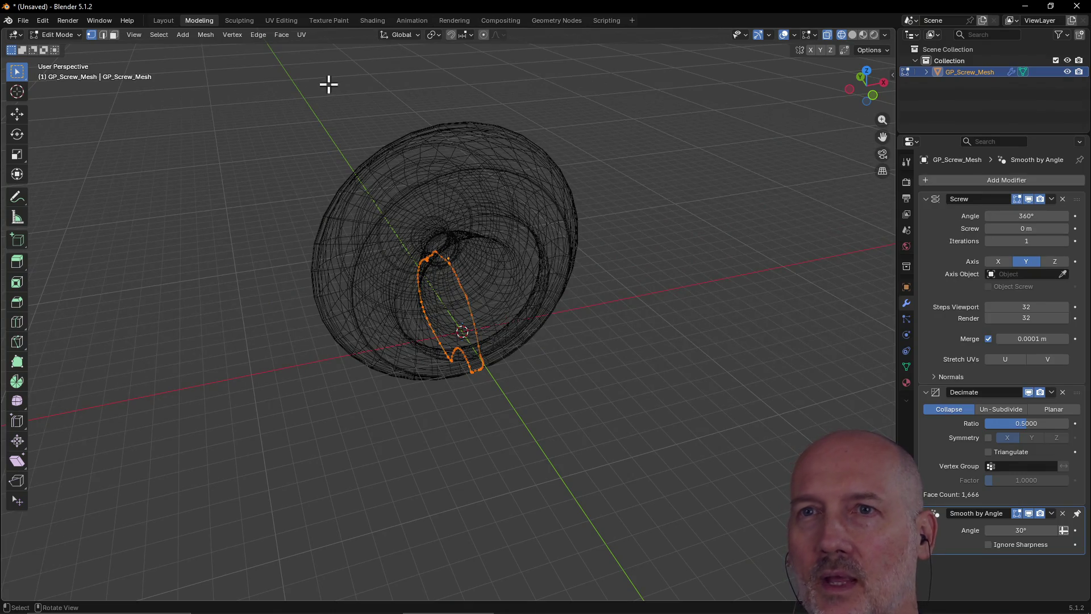
left_click(163, 19)
scroll(589, 232, "down", 3)
middle_click_drag(566, 251, 491, 242)
left_click(199, 20)
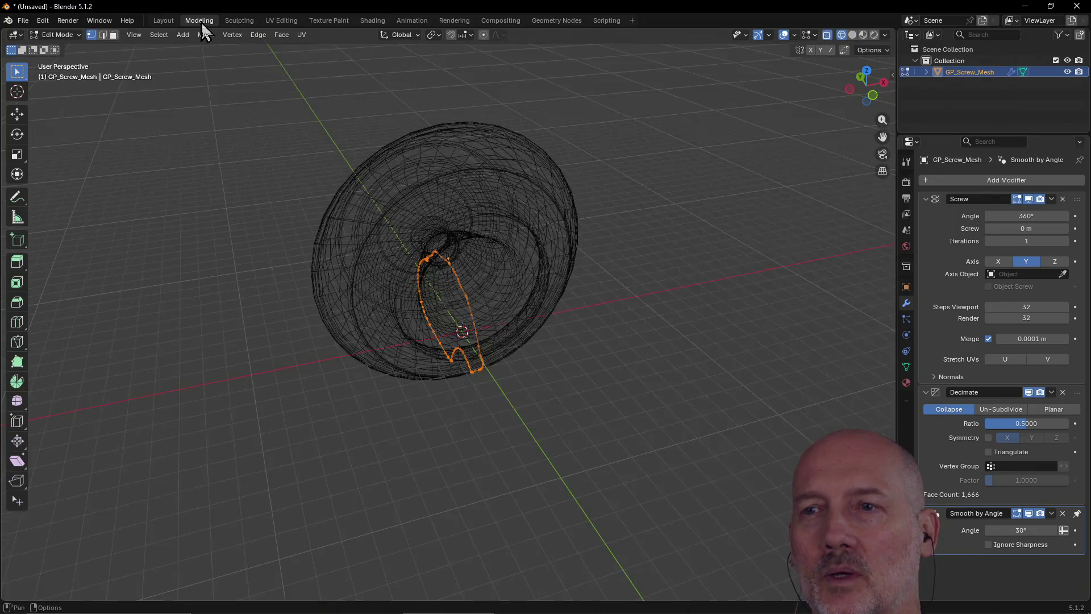
scroll(433, 199, "down", 3)
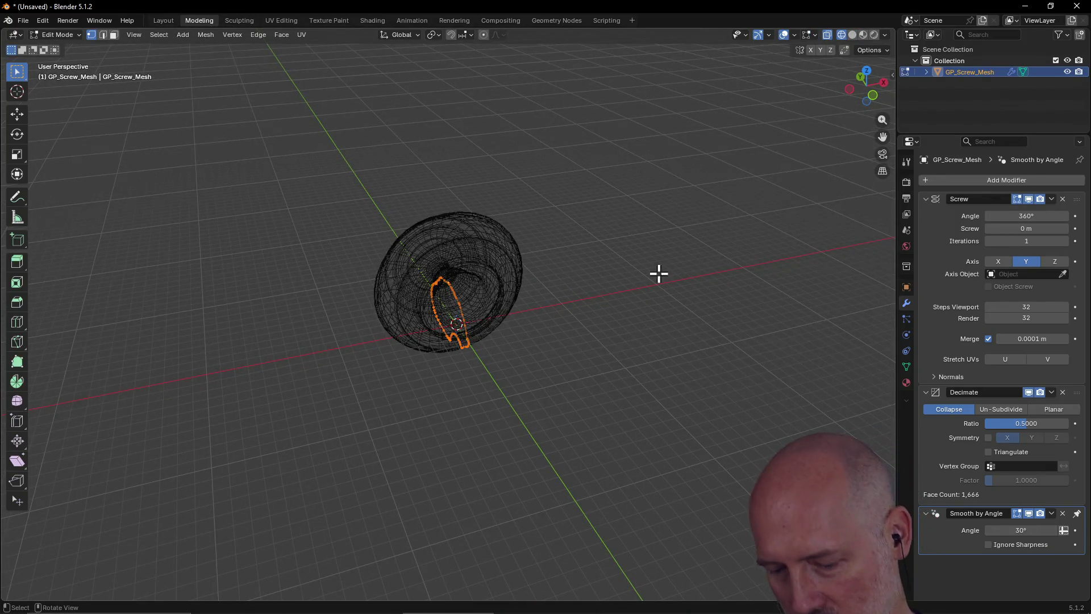
key("n")
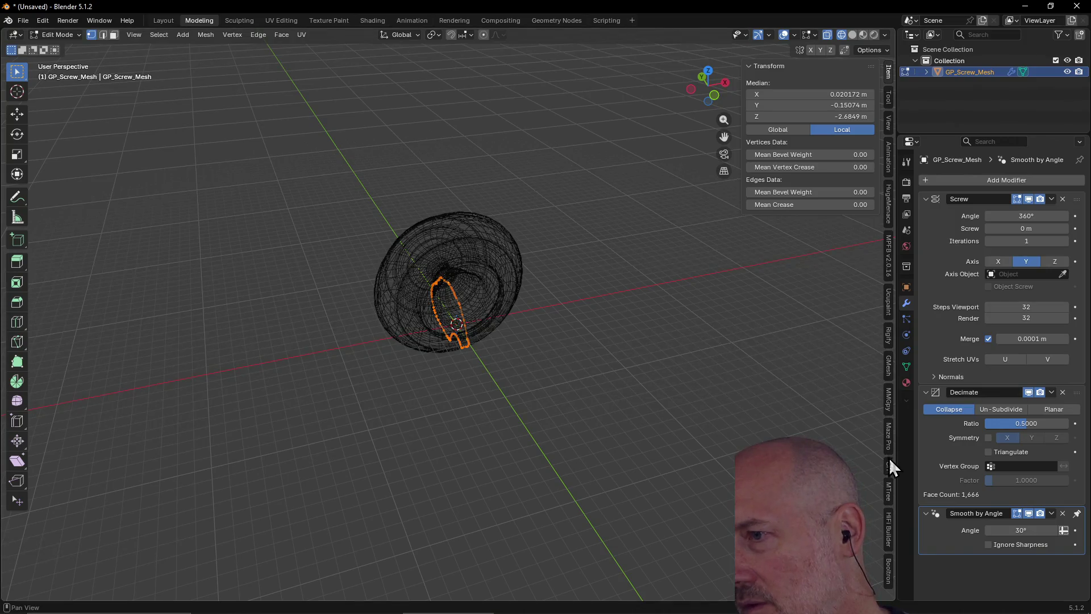
left_click(889, 403)
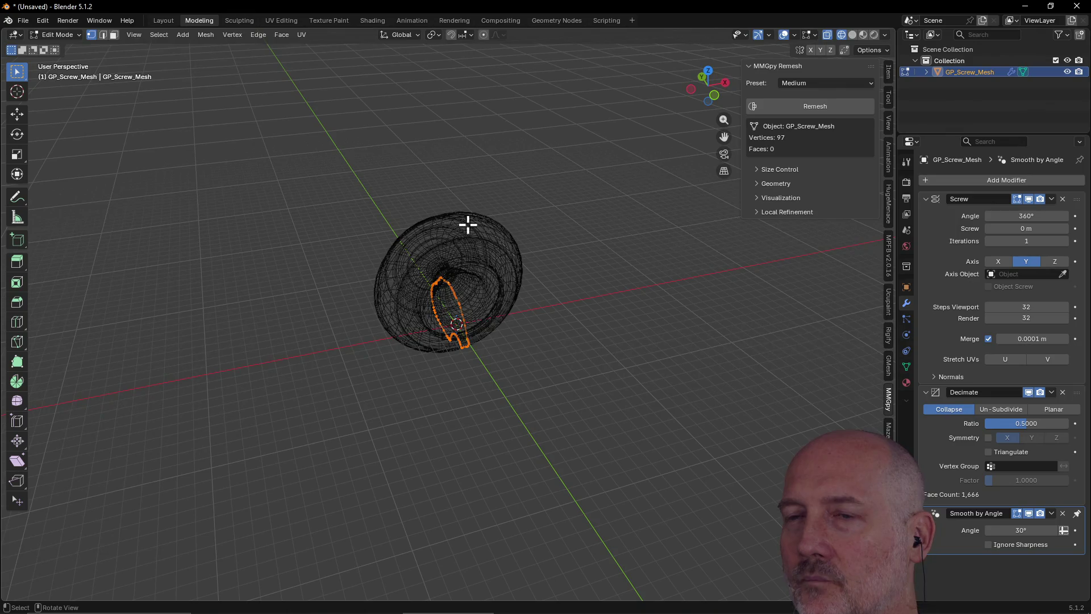
key("alt+a")
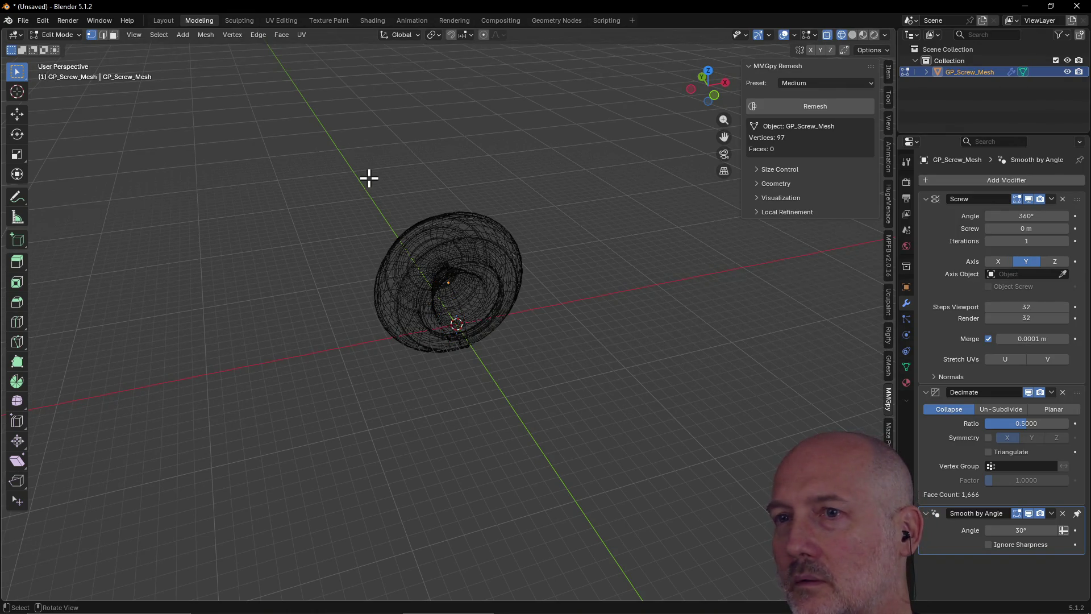
key("ctrl+z")
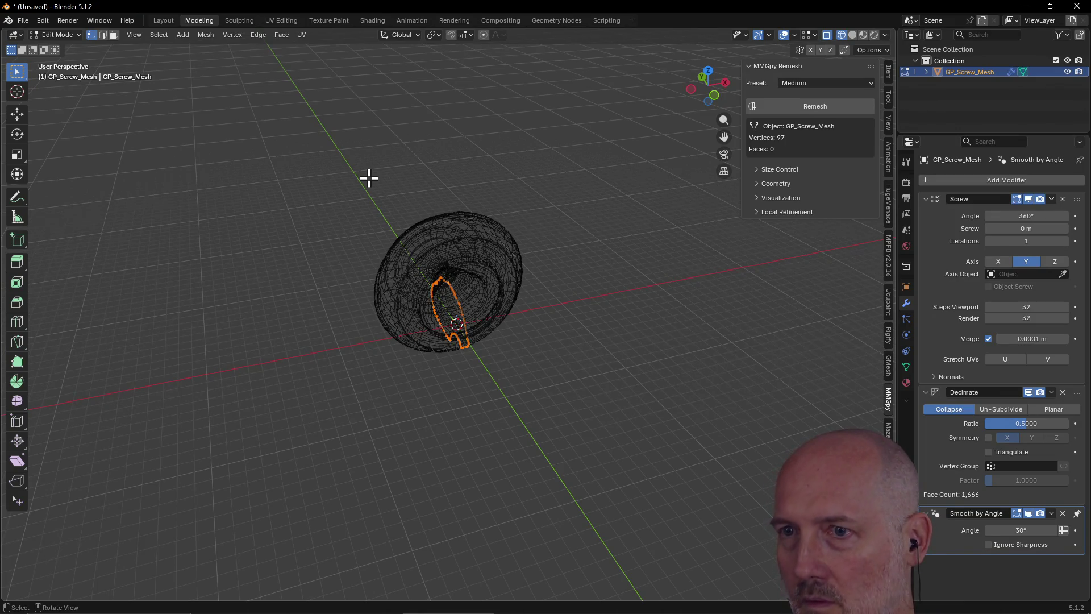
key("x")
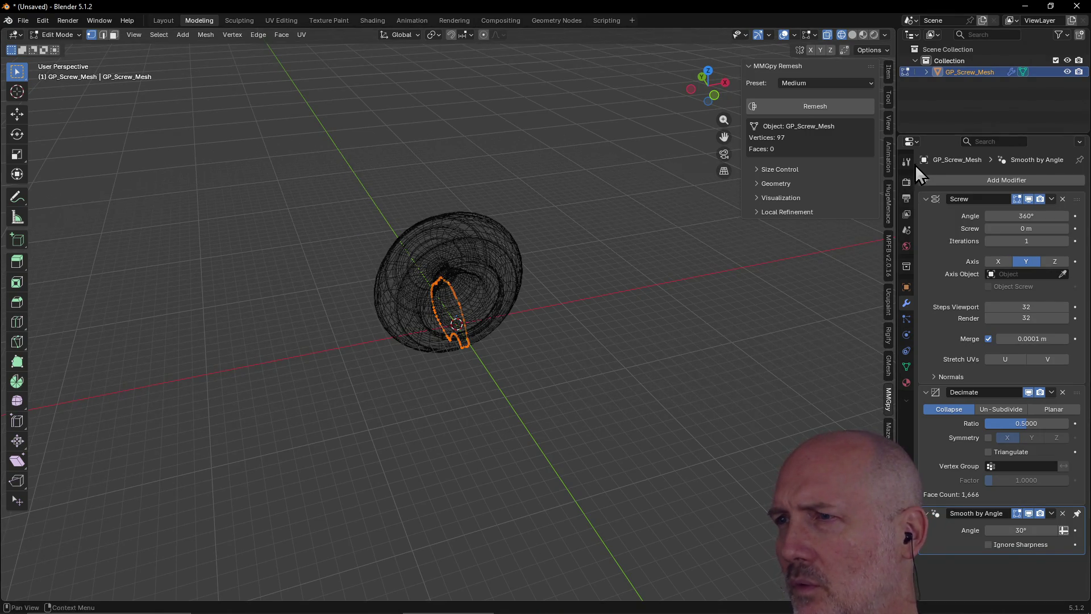
left_click(927, 73)
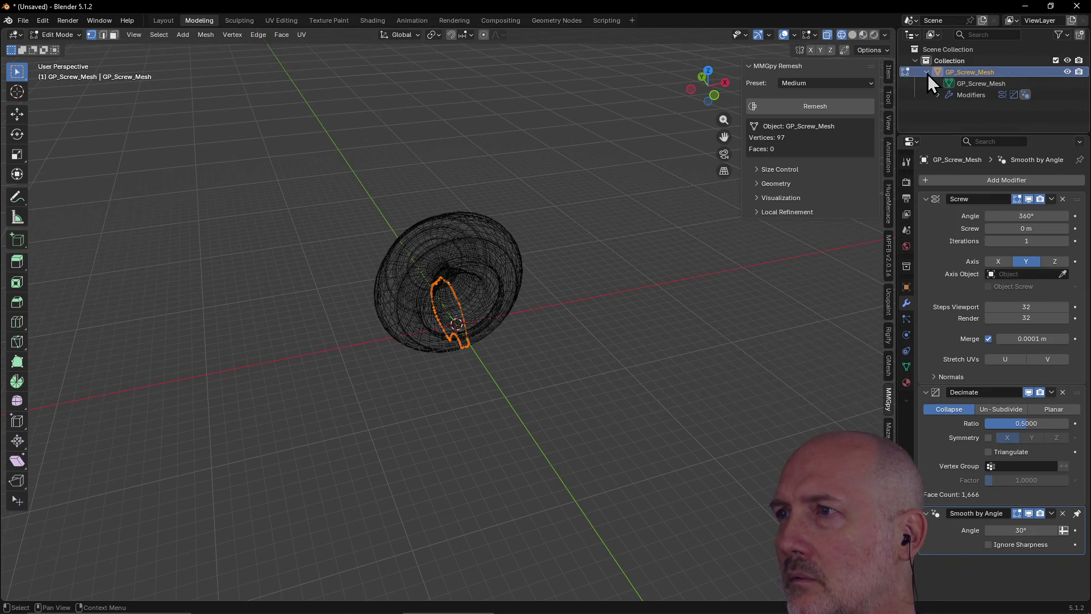
left_click(926, 73)
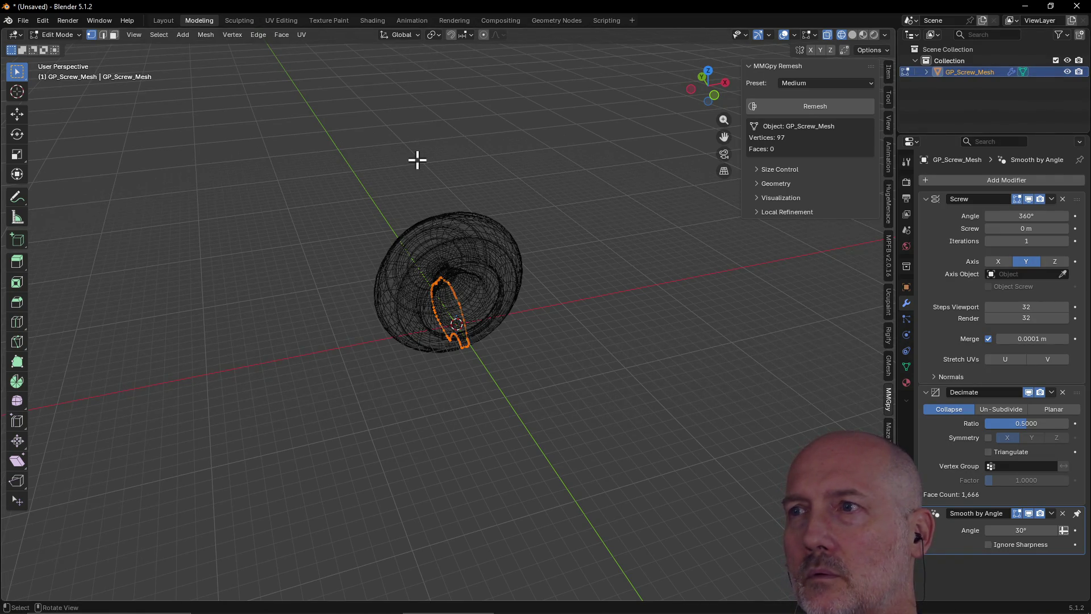
left_click(163, 19)
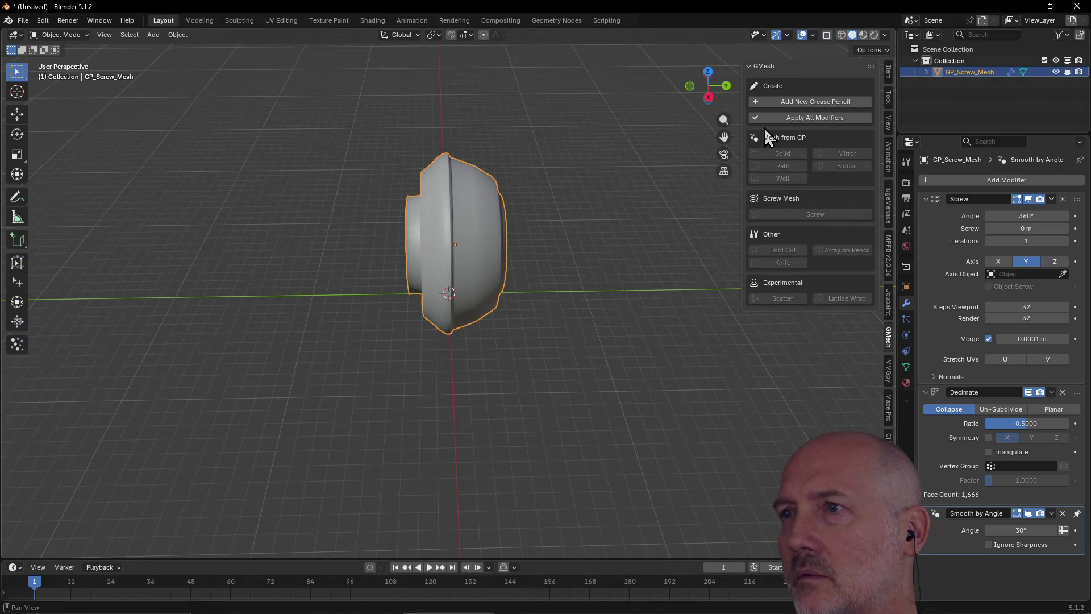
Apply all GMesh modifiers to the screw mesh and move to the Modeling workspace.
left_click(812, 119)
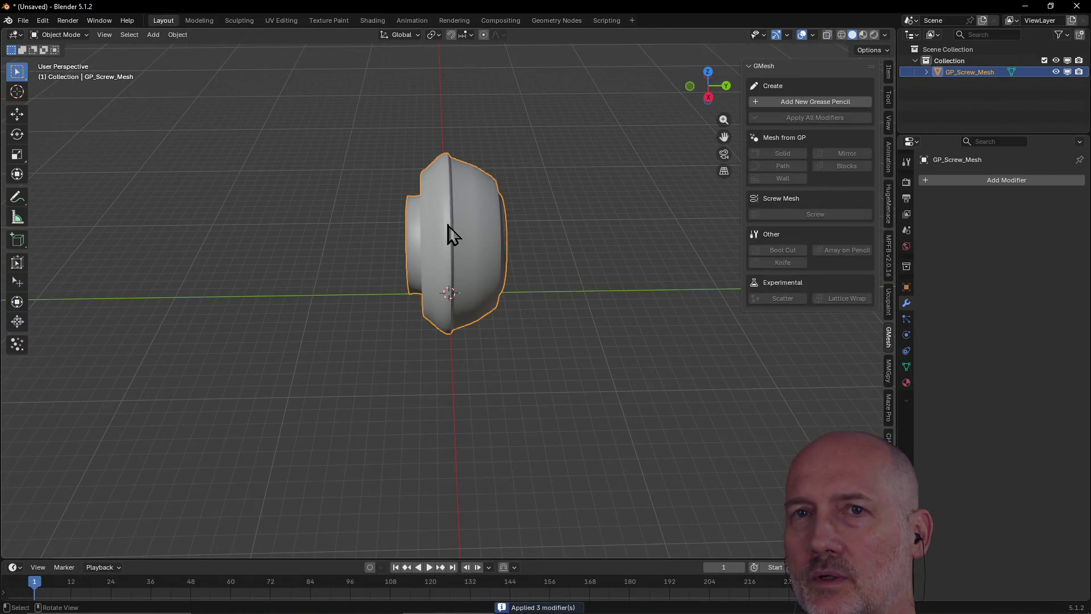
left_click(199, 19)
mouse_move(453, 293)
middle_mouse_down()
mouse_move(435, 271)
mouse_move(364, 273)
middle_mouse_up()
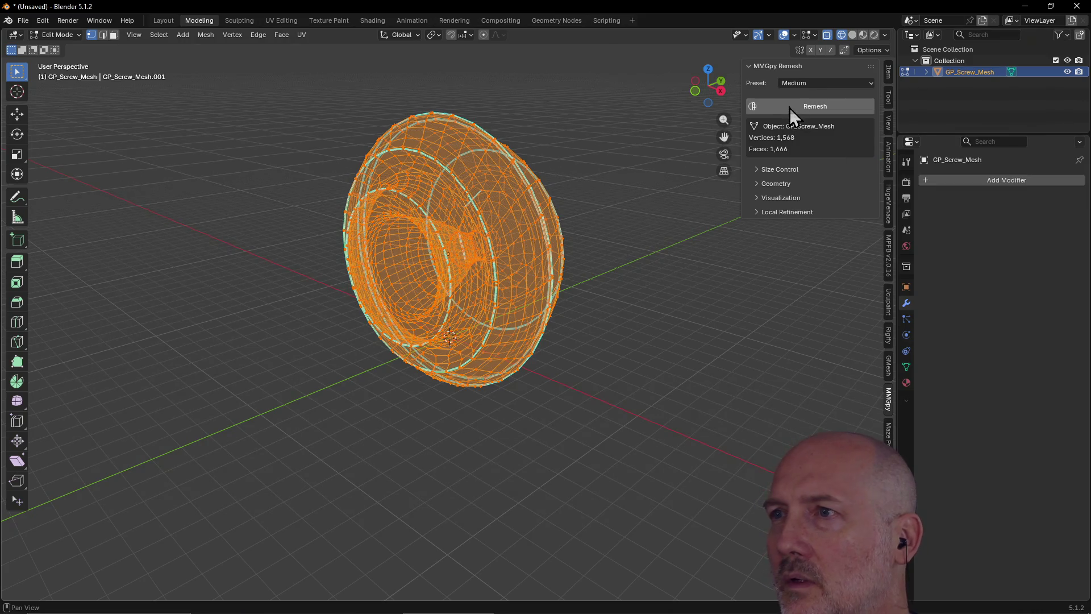
Run the MMGpy remesh with the Medium preset, which fails in edit mode.
left_click(804, 86)
left_click(801, 121)
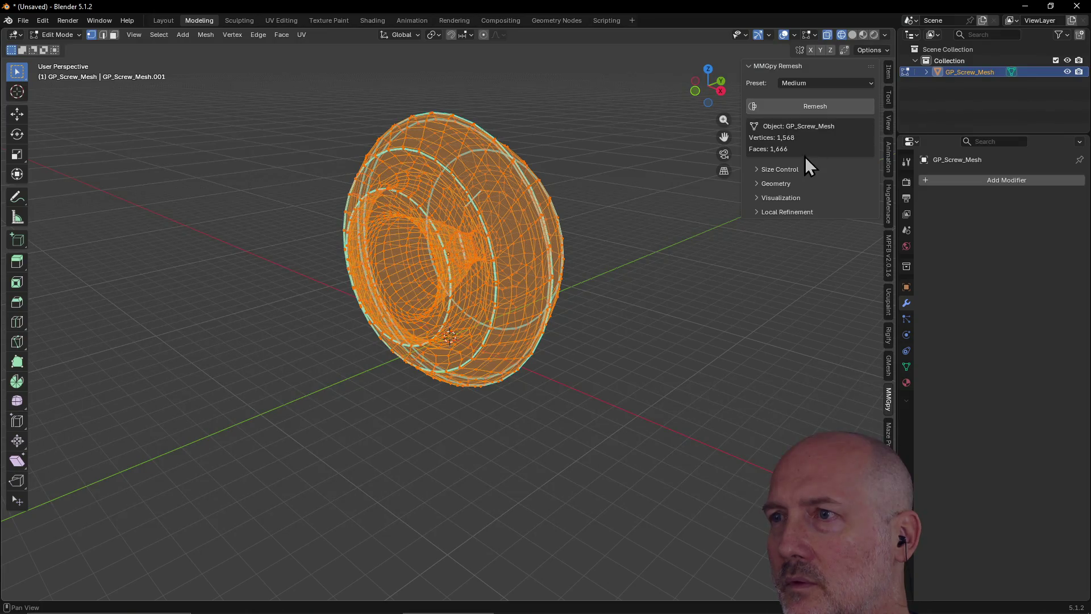
left_click(809, 107)
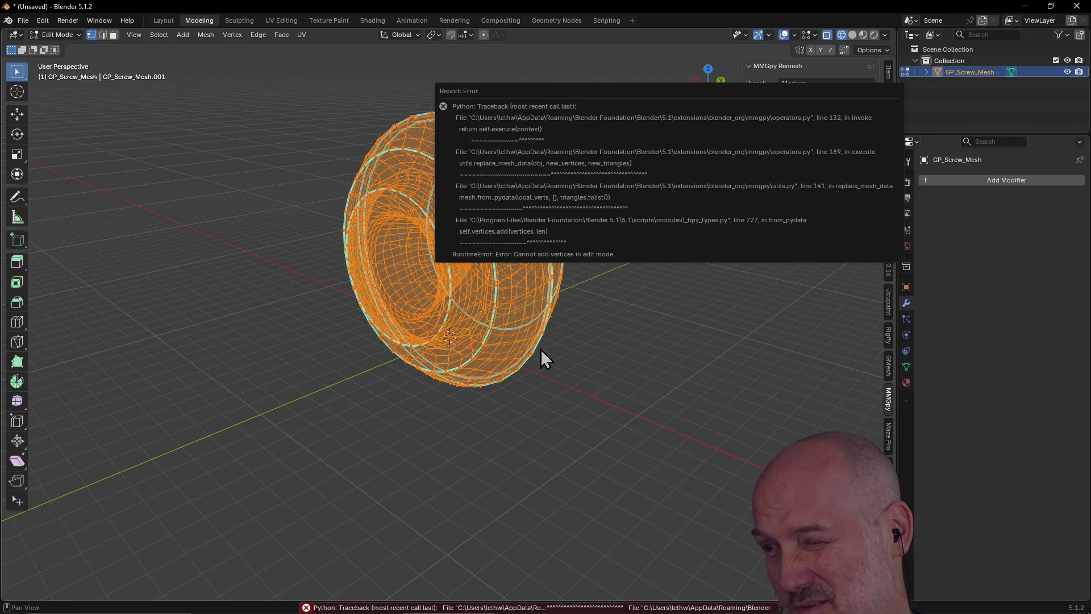
Deselect the mesh and return to Object Mode via the Layout workspace.
mouse_move(541, 349)
middle_mouse_down()
mouse_move(518, 304)
mouse_move(534, 322)
middle_mouse_up()
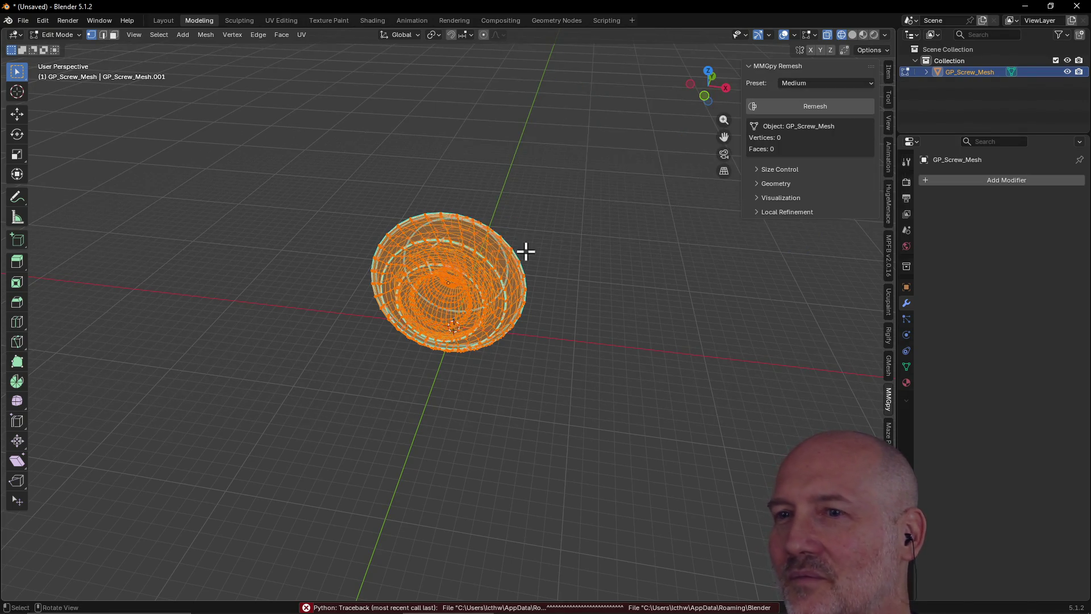
left_click(454, 266)
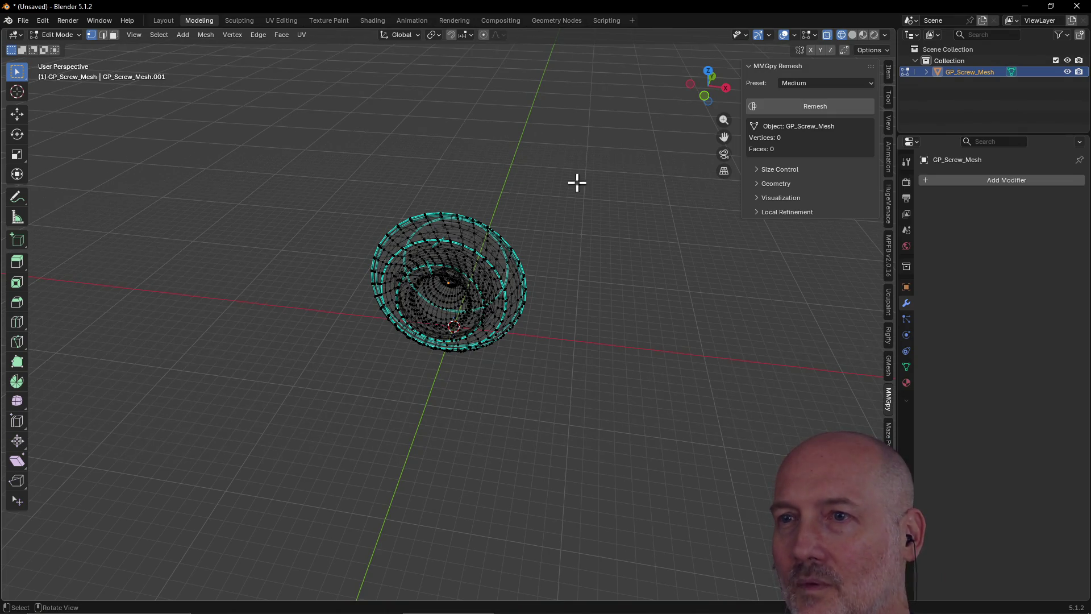
left_click(160, 21)
middle_click_drag(503, 260, 538, 277)
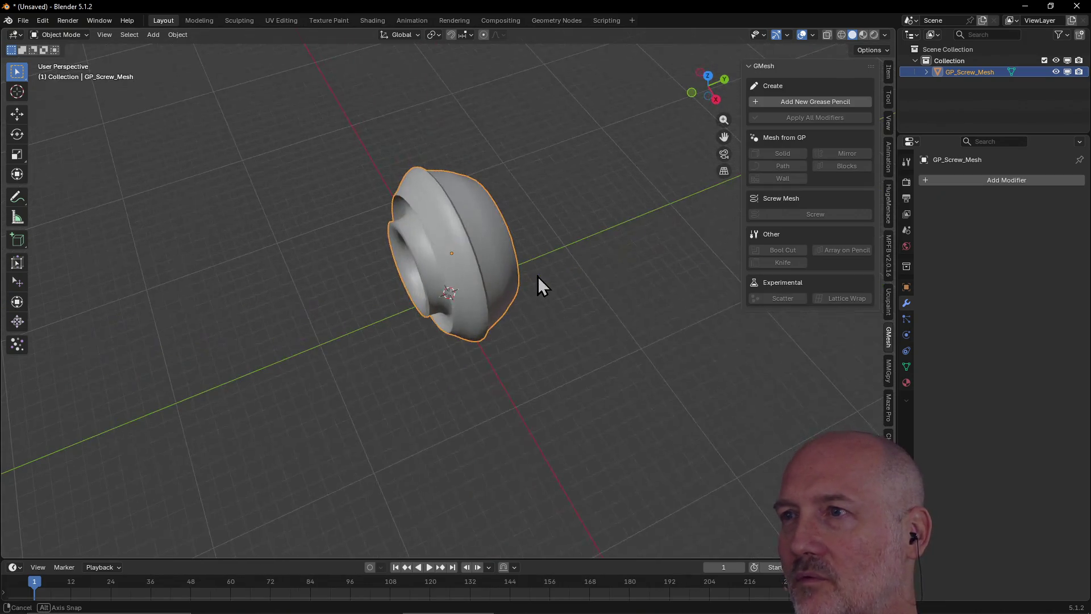
Show the MMGpy remesh panel with Size Control expanded and inspect the hollow mesh.
left_click(889, 372)
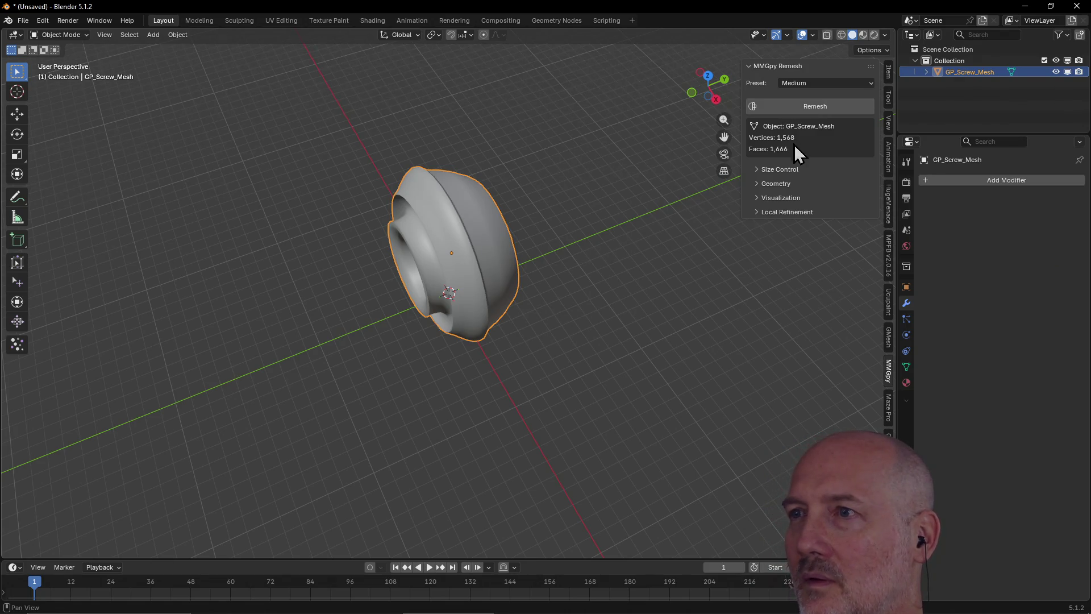
left_click(759, 170)
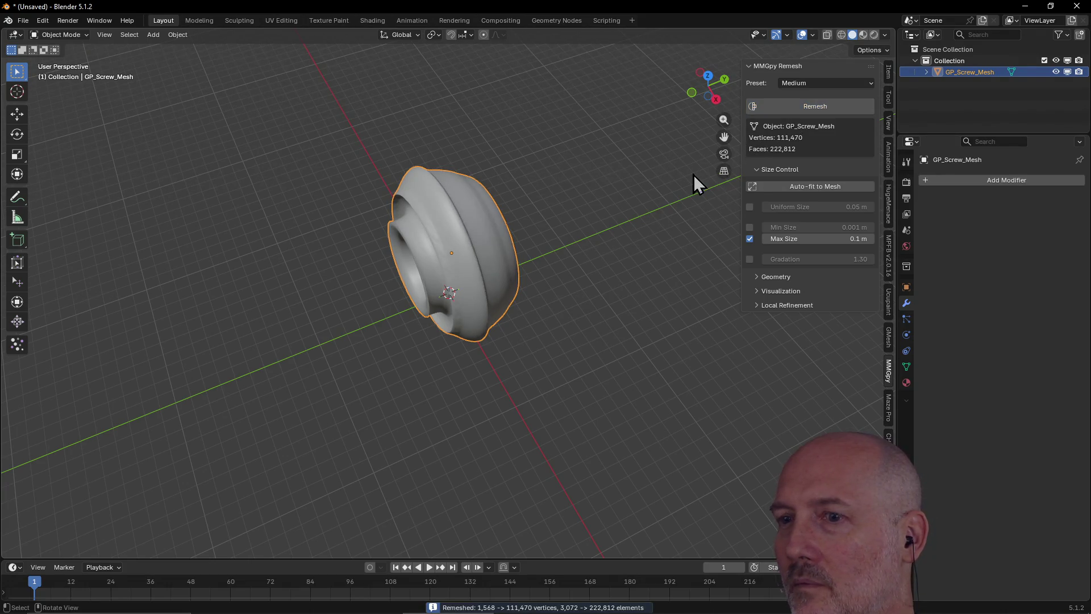
mouse_move(586, 316)
middle_mouse_down()
mouse_move(472, 266)
mouse_move(594, 251)
mouse_move(474, 282)
mouse_move(385, 242)
middle_mouse_up()
scroll(455, 284, "up", 3)
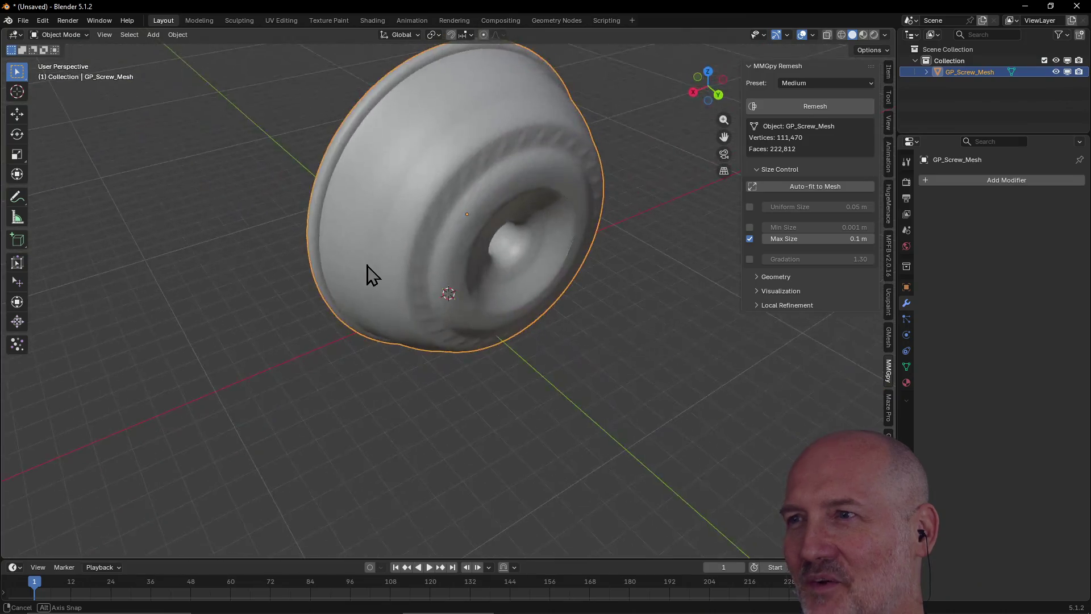
middle_click_drag(385, 242, 431, 244)
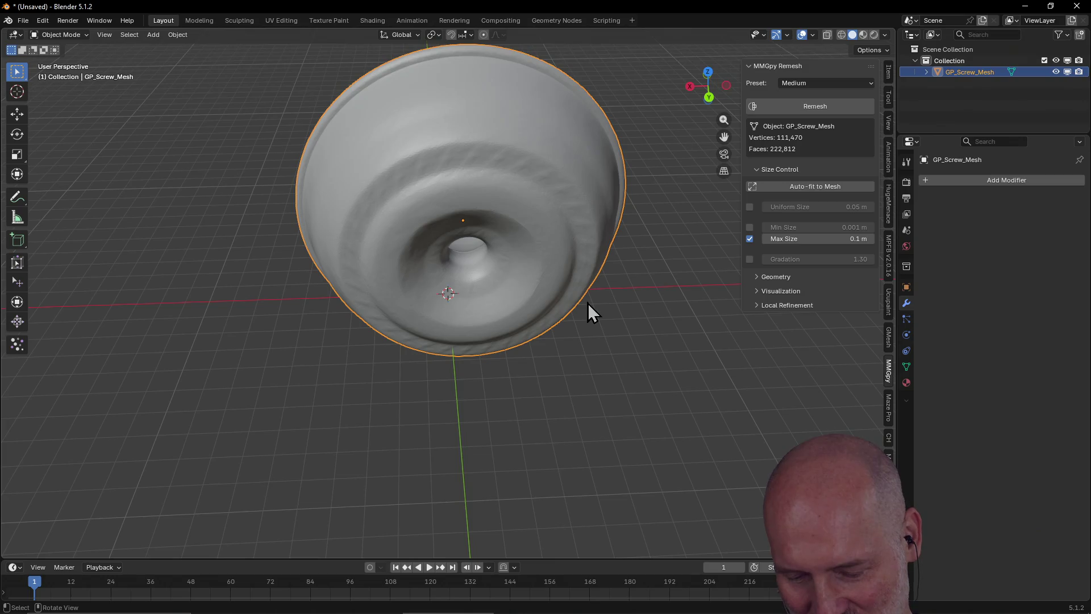
scroll(587, 302, "down", 4)
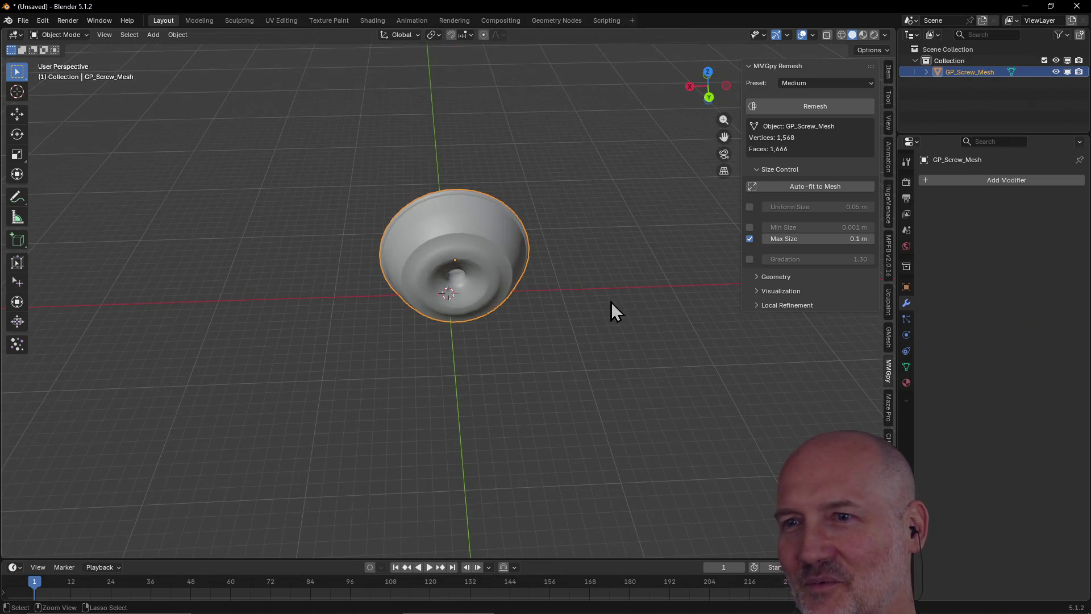
scroll(609, 294, "up", 3)
Set Max Size to 1 m and enable a Min Size of 0.5 m.
middle_click_drag(629, 262, 632, 264)
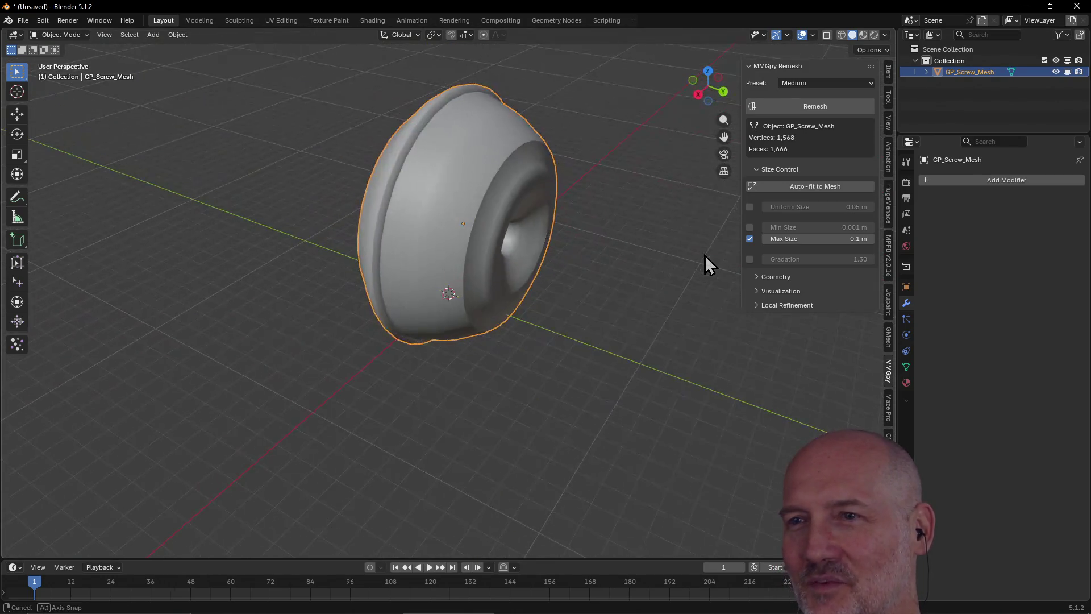
double_click(834, 240)
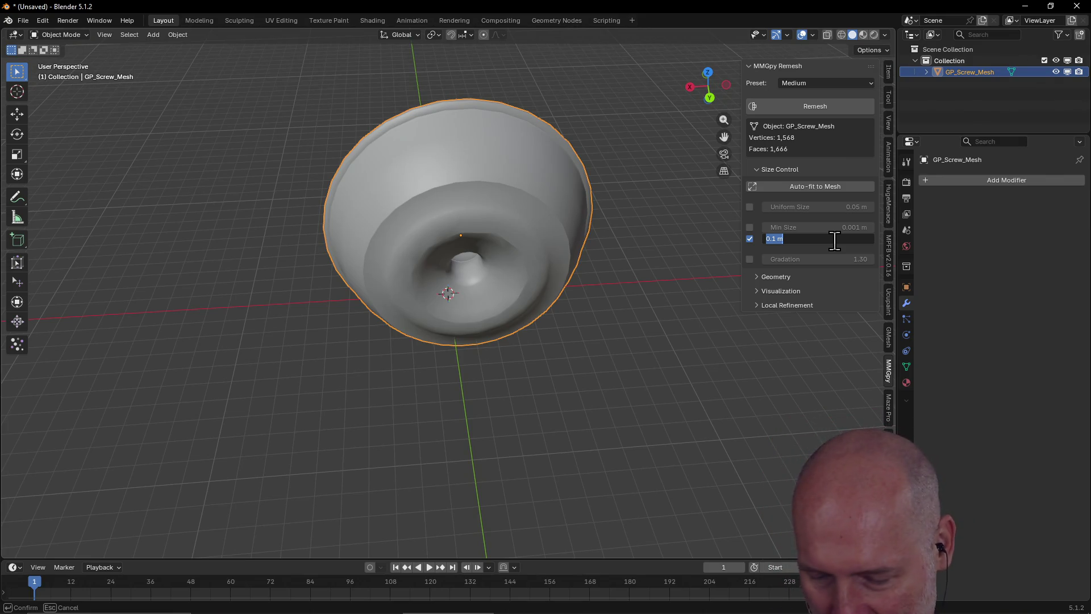
type("1m")
key("Return")
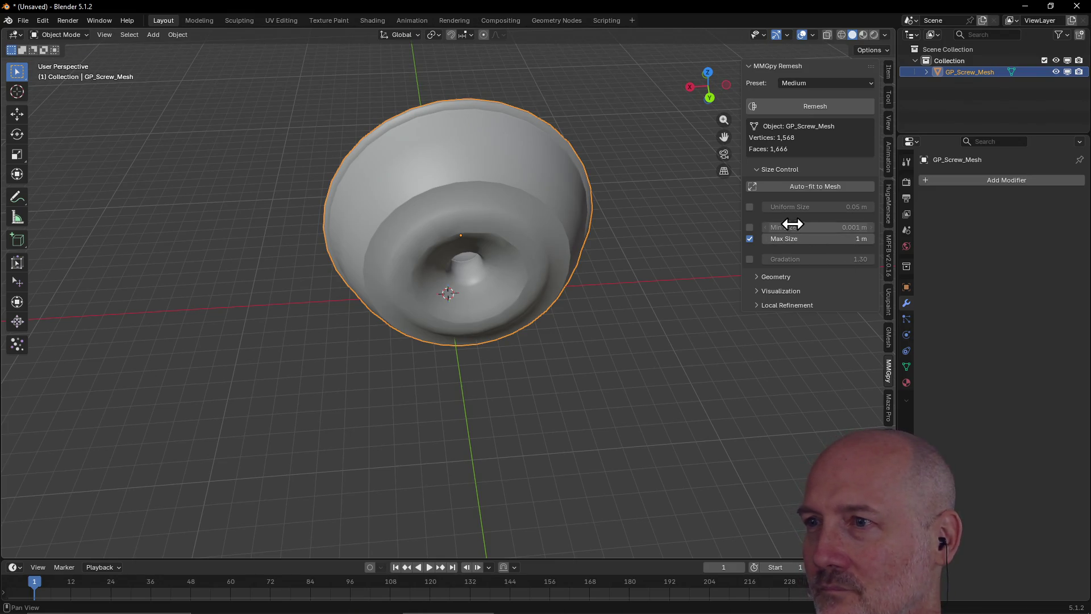
left_click(749, 227)
left_click(787, 225)
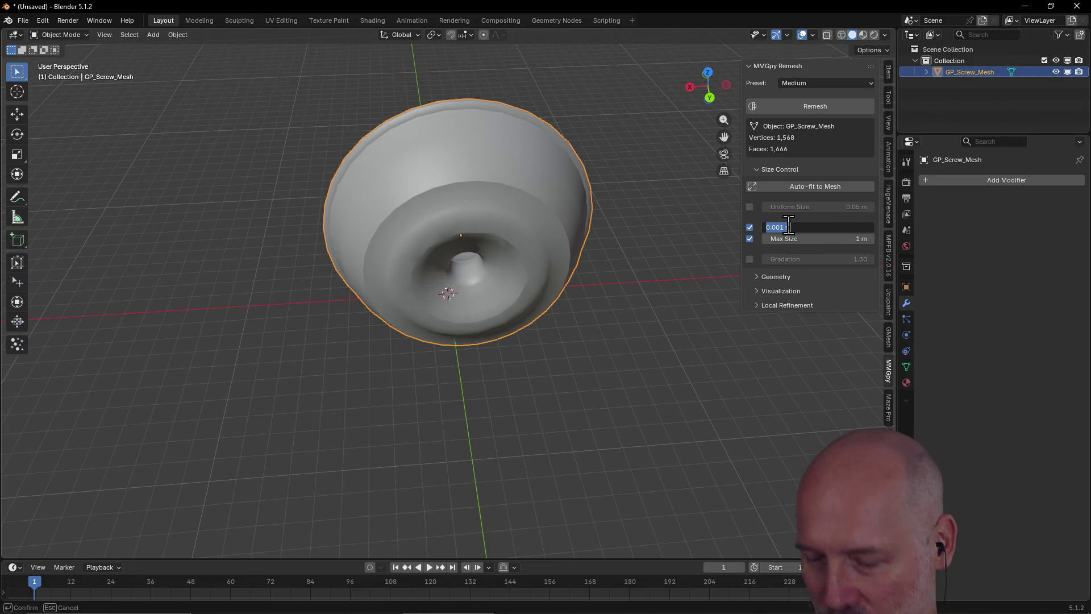
type(".5")
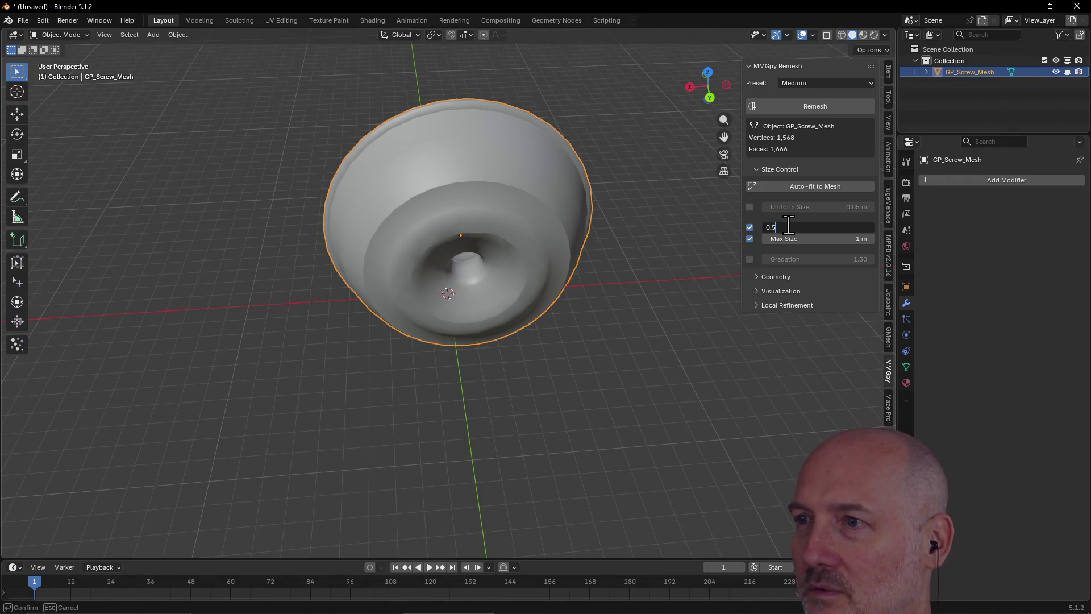
key("Return")
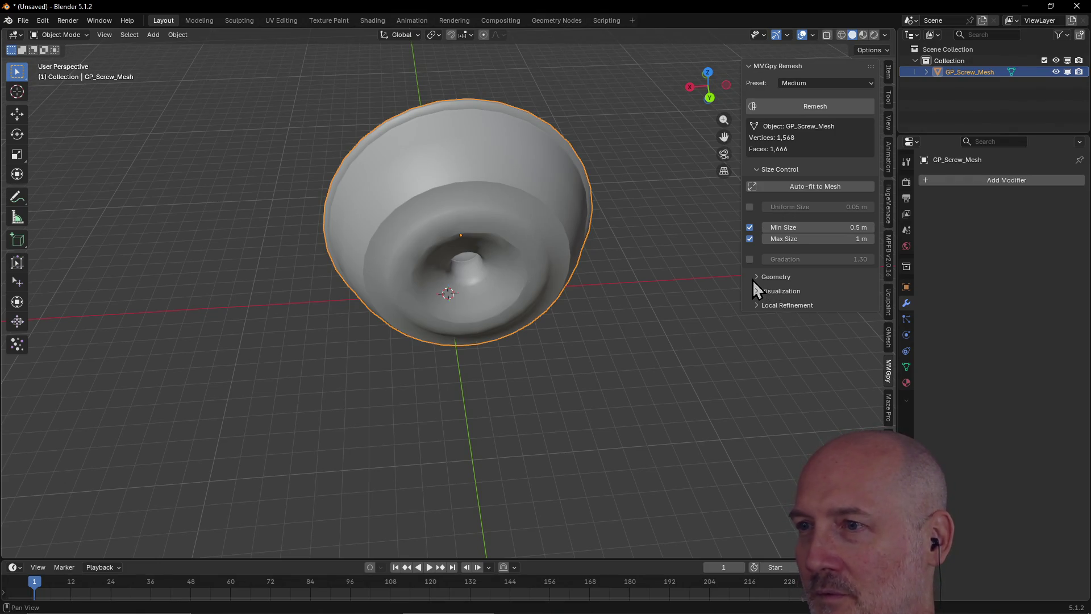
Browse the geometry, visualization and local refinement options, fit sizes to the mesh and keep 0.5 m minimum.
left_click(755, 277)
left_click(756, 277)
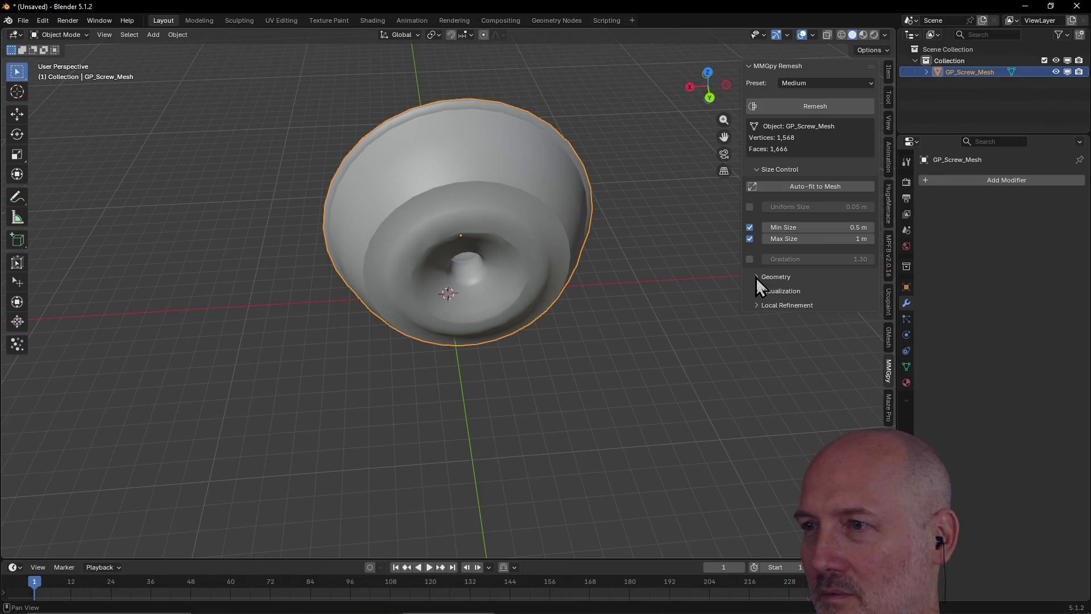
left_click(757, 292)
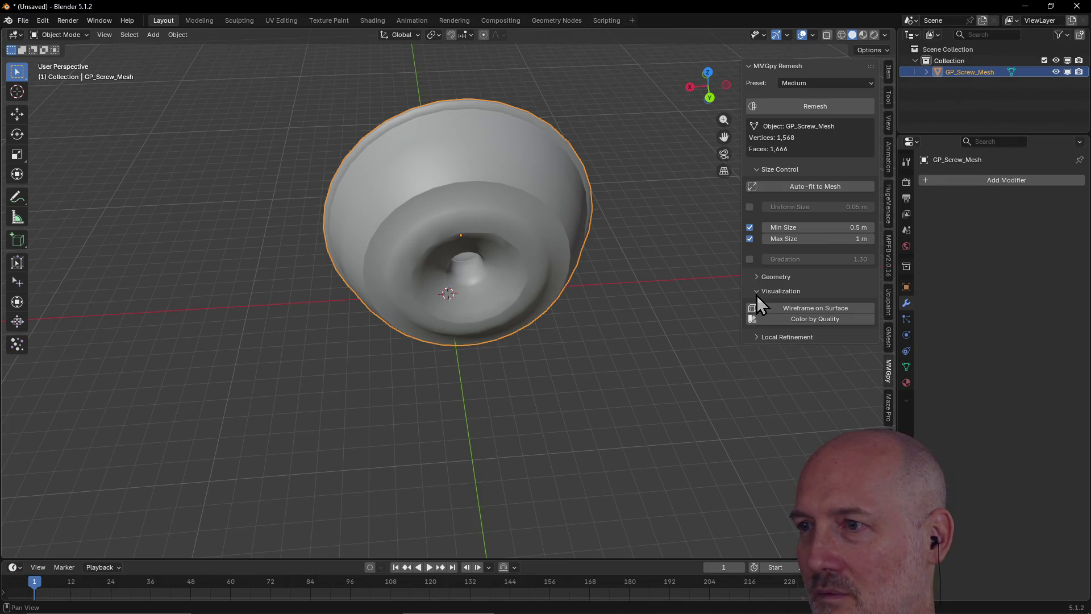
left_click(758, 291)
left_click(755, 306)
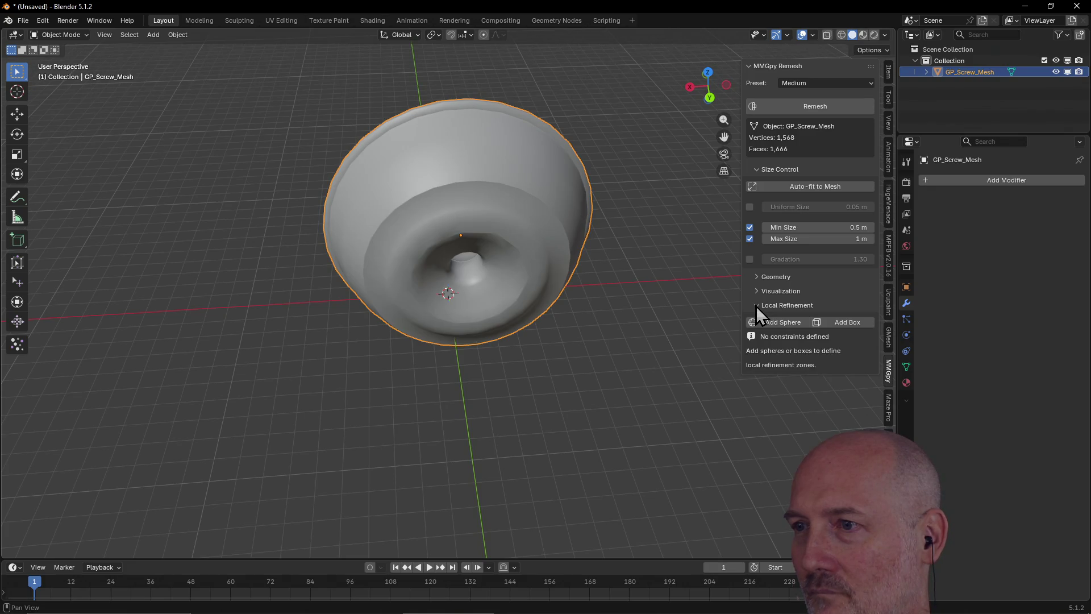
left_click(756, 306)
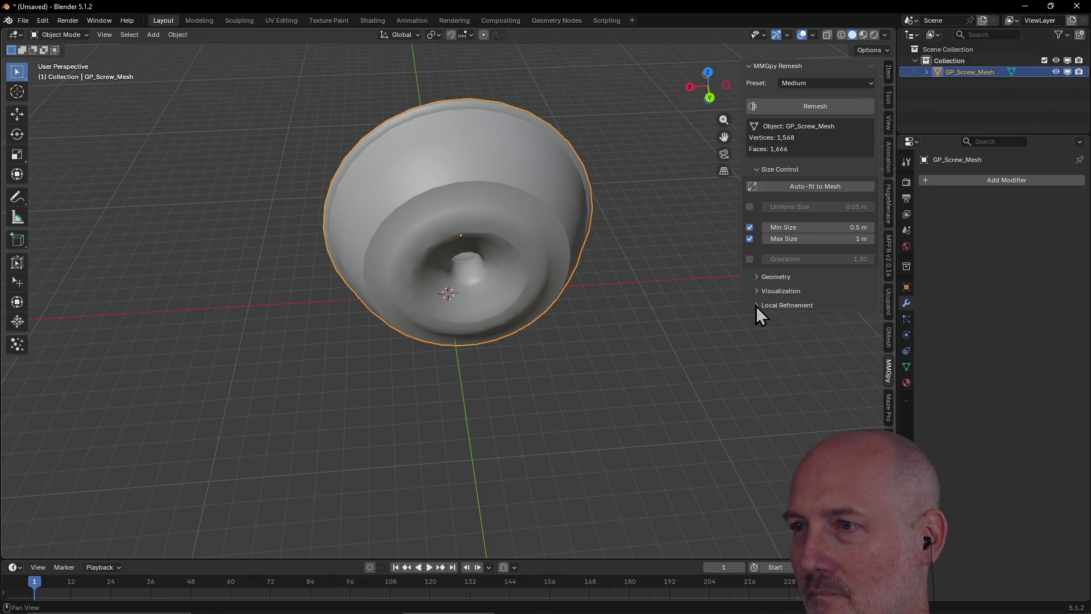
left_click(786, 186)
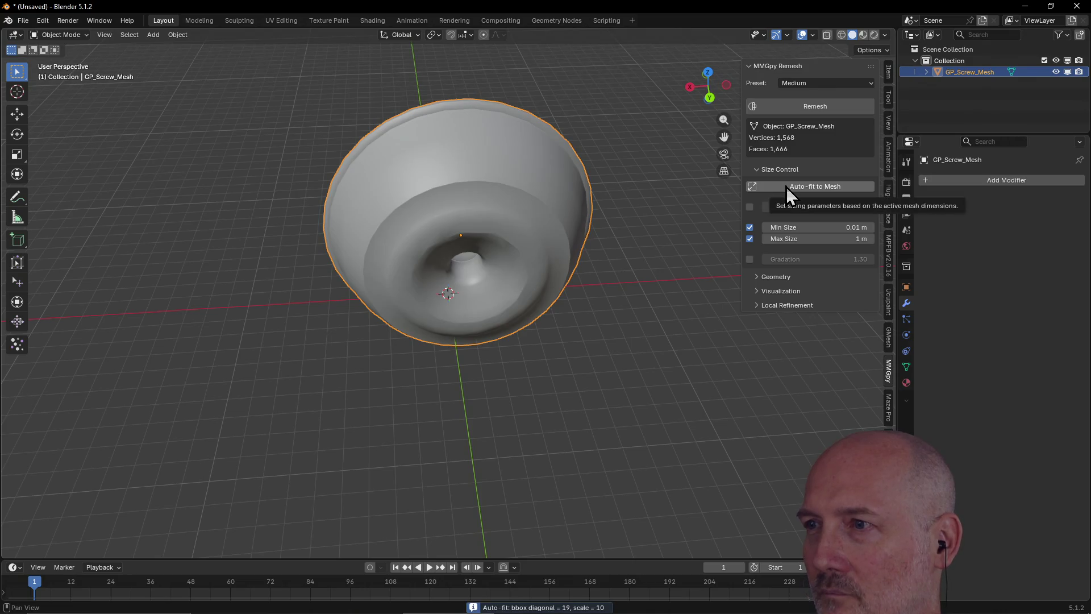
left_click(850, 228)
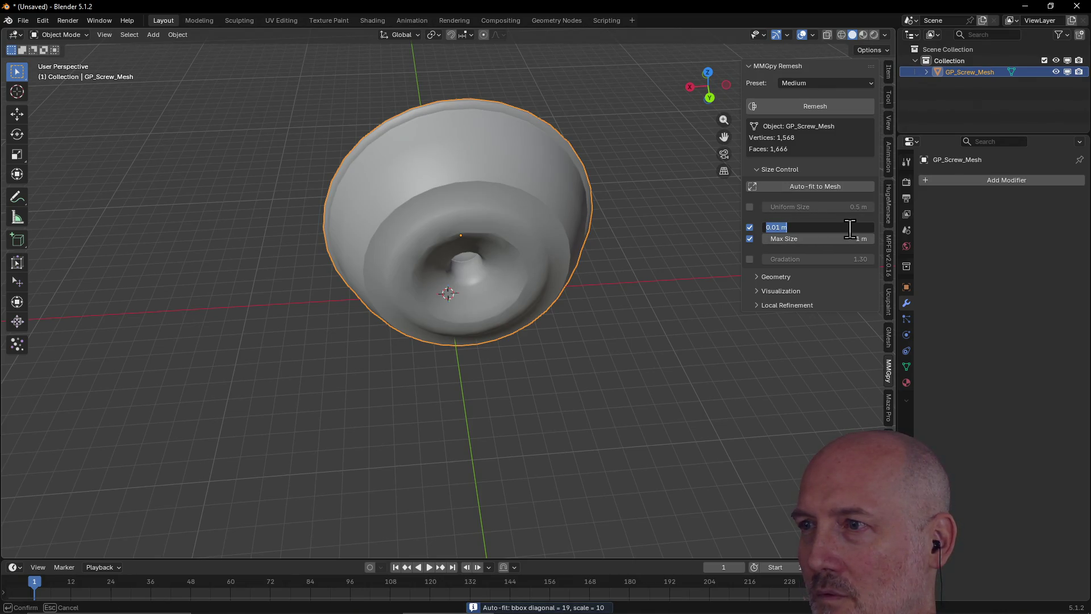
type(".5")
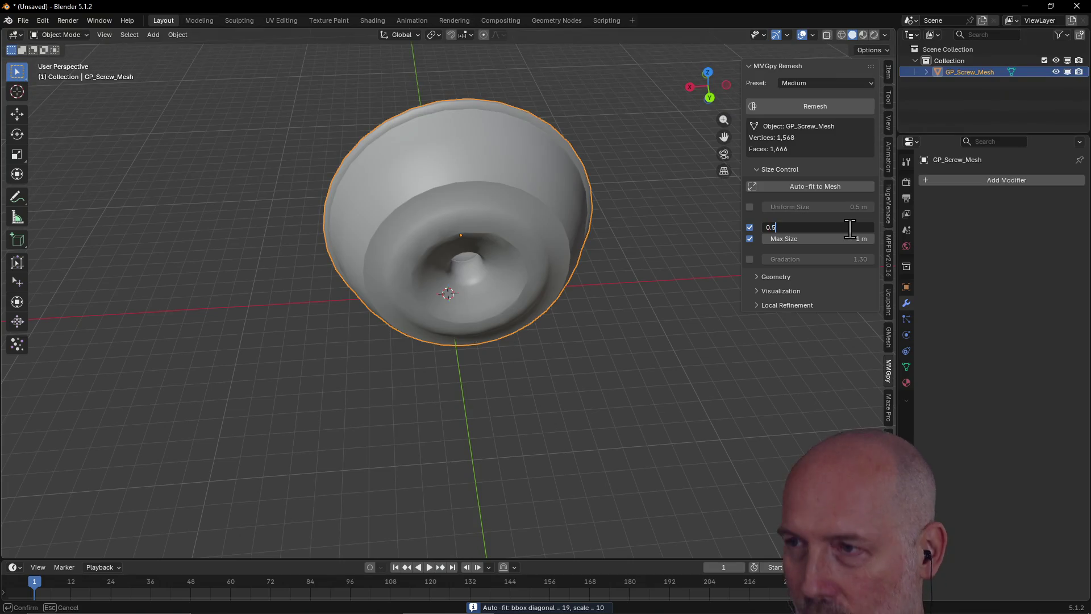
key("Return")
Remesh at 0.5 m, undo the coarse result, then remesh with a 0.1 m minimum size.
left_click(826, 110)
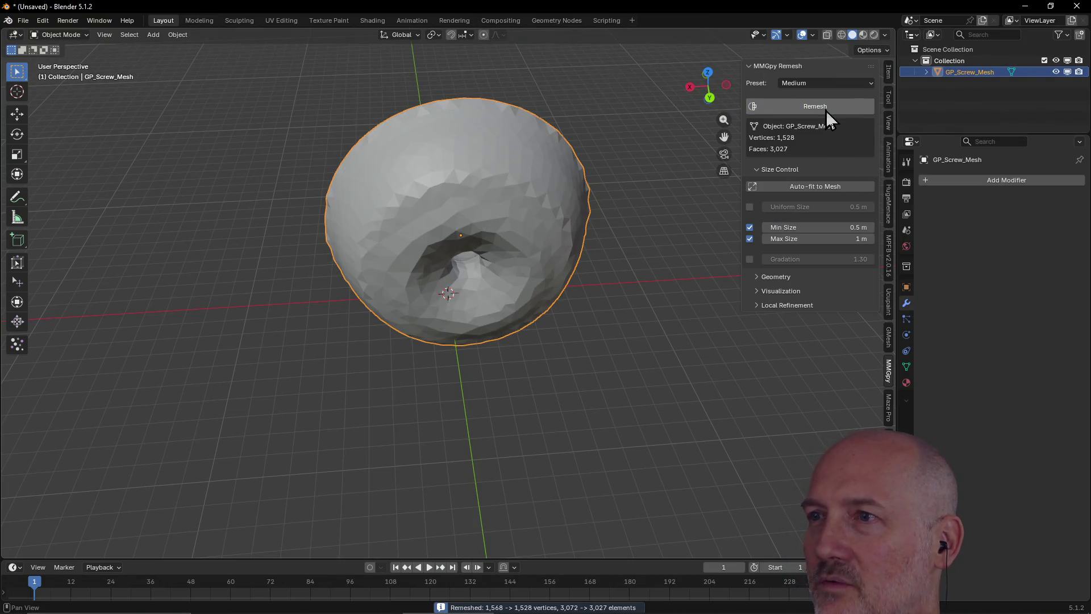
mouse_move(538, 232)
middle_mouse_down()
mouse_move(651, 234)
mouse_move(615, 202)
mouse_move(658, 194)
mouse_move(515, 205)
mouse_move(684, 237)
mouse_move(558, 244)
middle_mouse_up()
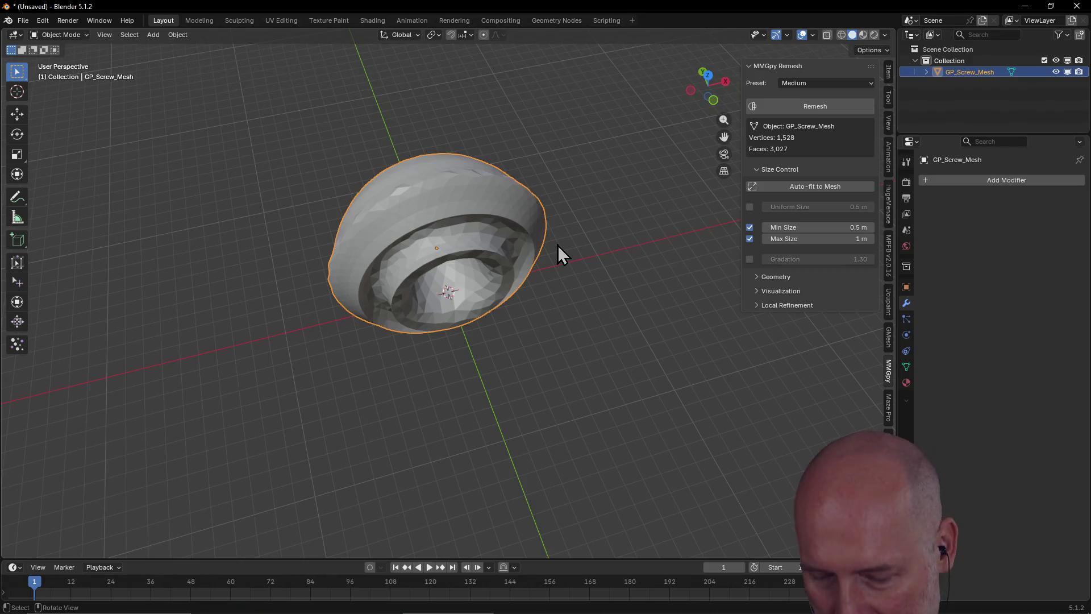
key("ctrl+z")
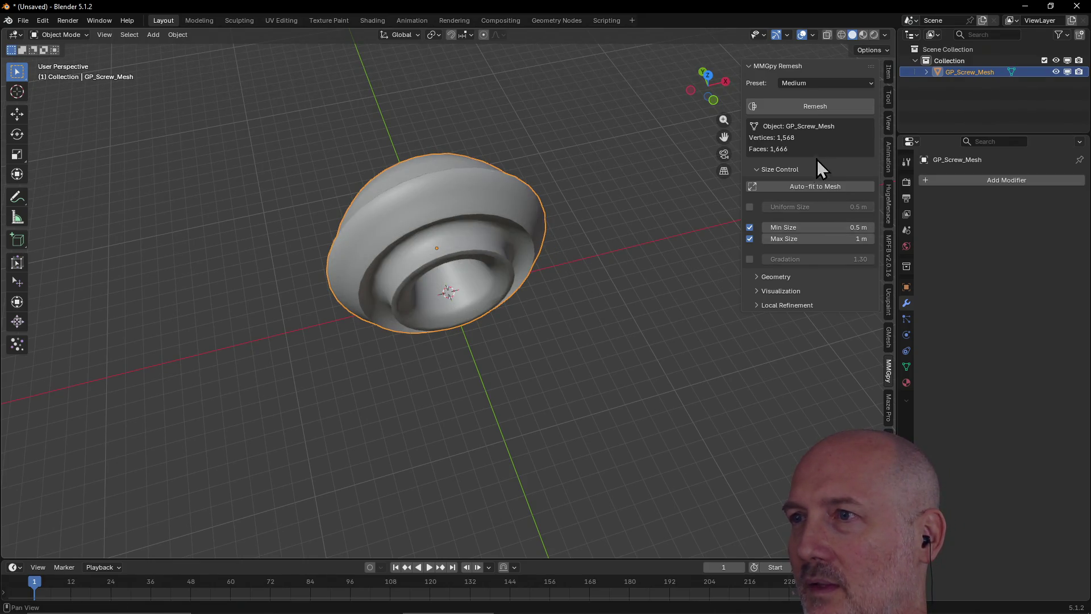
left_click(814, 227)
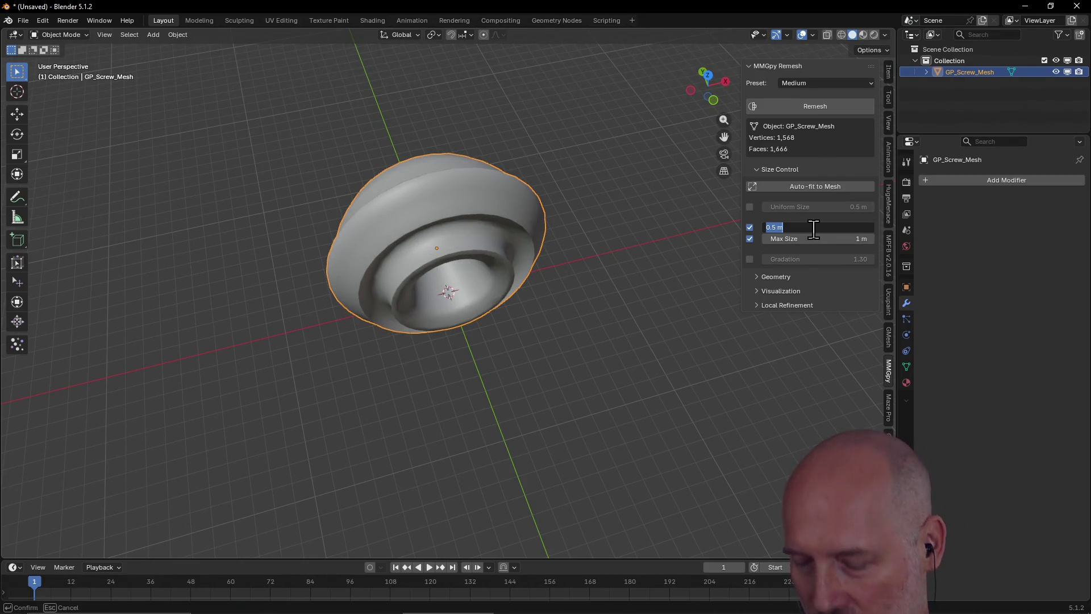
type("0.1")
key("Return")
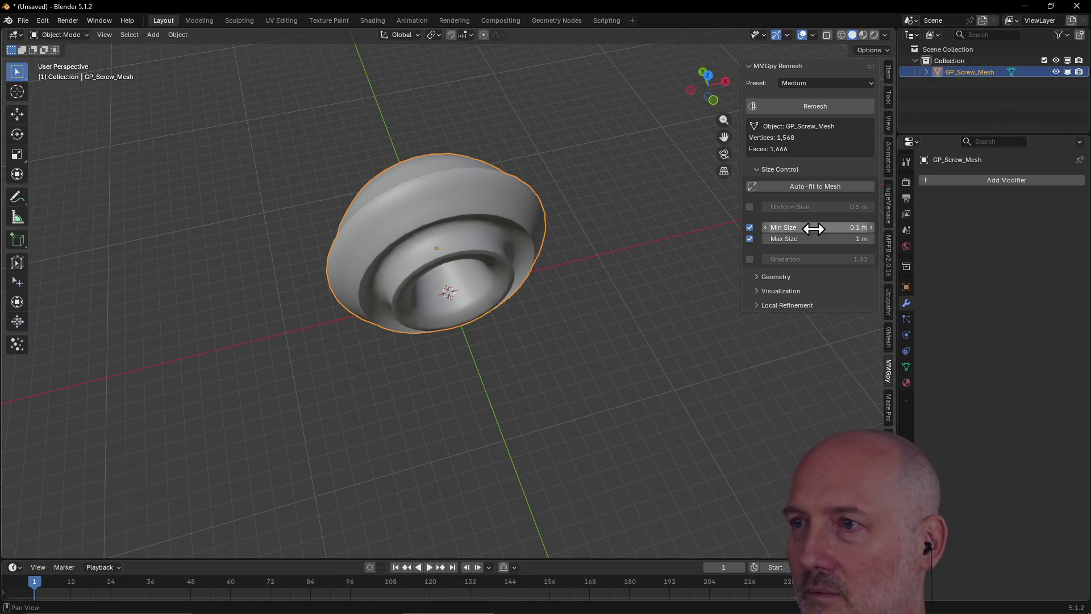
left_click(815, 107)
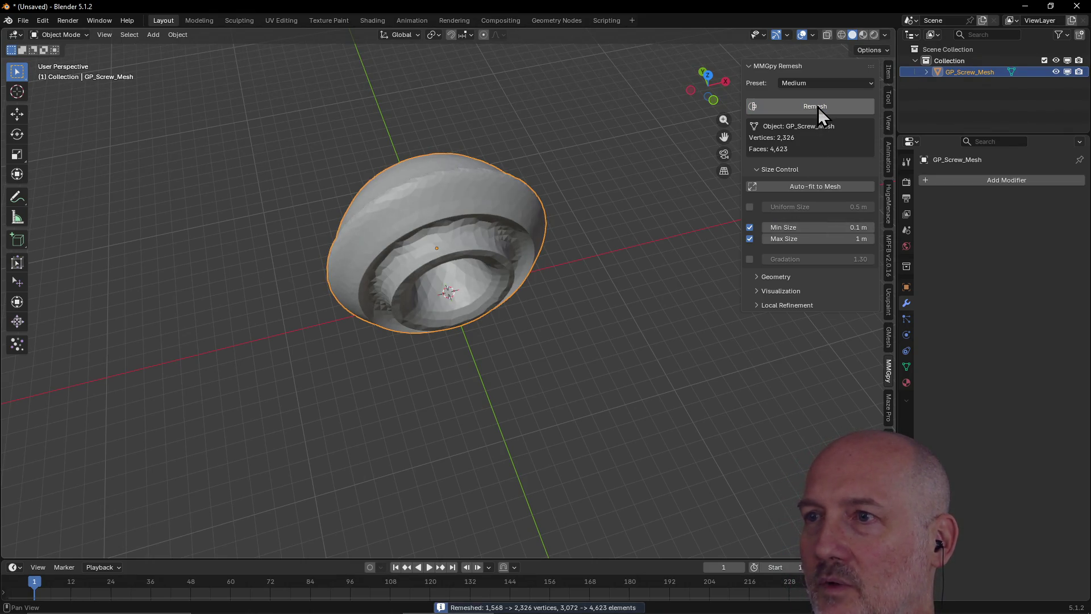
mouse_move(682, 183)
middle_mouse_down()
mouse_move(755, 208)
mouse_move(512, 251)
mouse_move(592, 227)
mouse_move(536, 253)
mouse_move(373, 264)
mouse_move(450, 204)
mouse_move(415, 195)
mouse_move(463, 197)
mouse_move(486, 169)
mouse_move(502, 85)
mouse_move(448, 210)
mouse_move(354, 239)
mouse_move(313, 195)
mouse_move(467, 229)
mouse_move(480, 204)
mouse_move(465, 263)
middle_mouse_up()
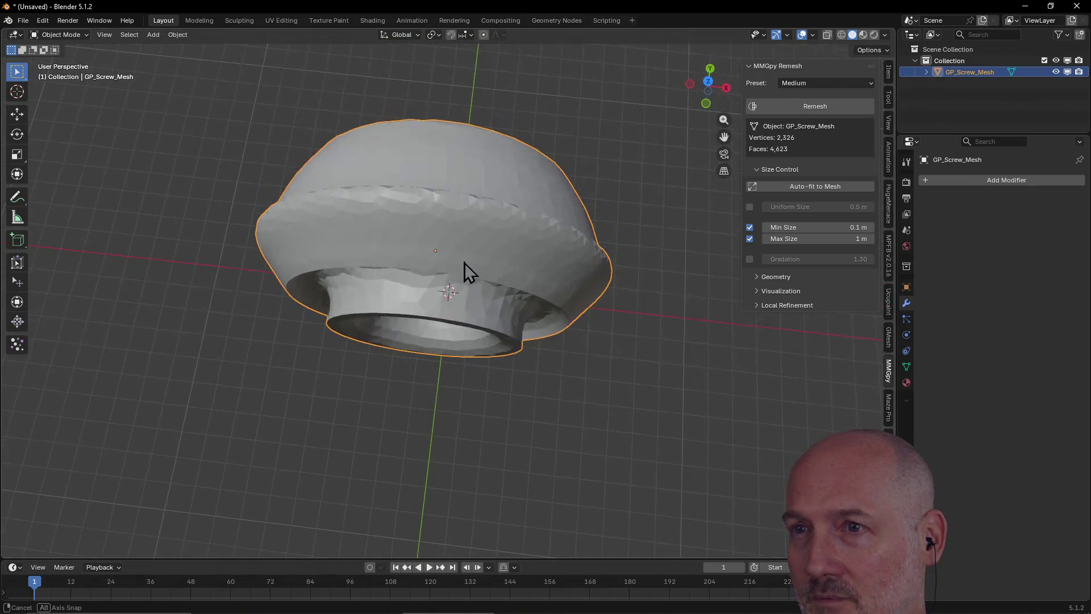
scroll(465, 262, "down", 2)
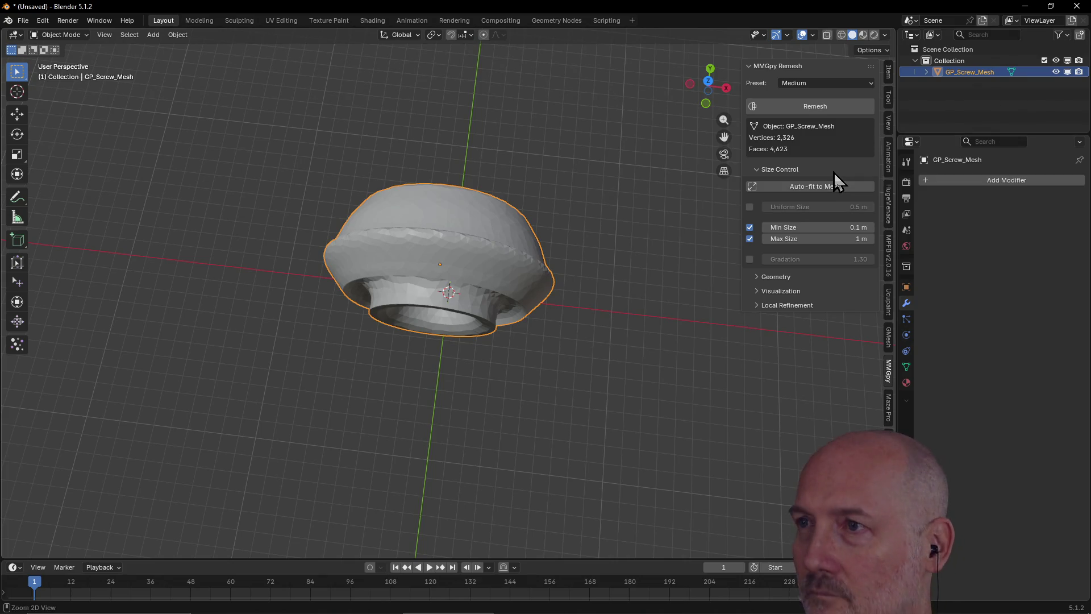
Remesh the screw mesh with a 0.3 m minimum size.
left_click(842, 229)
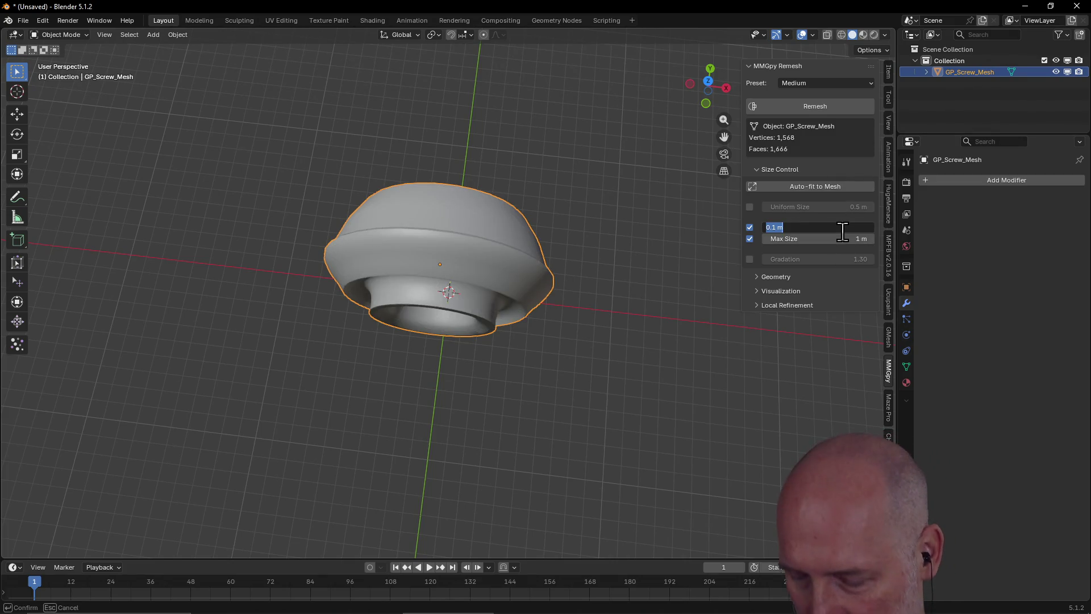
type("3")
key("Return")
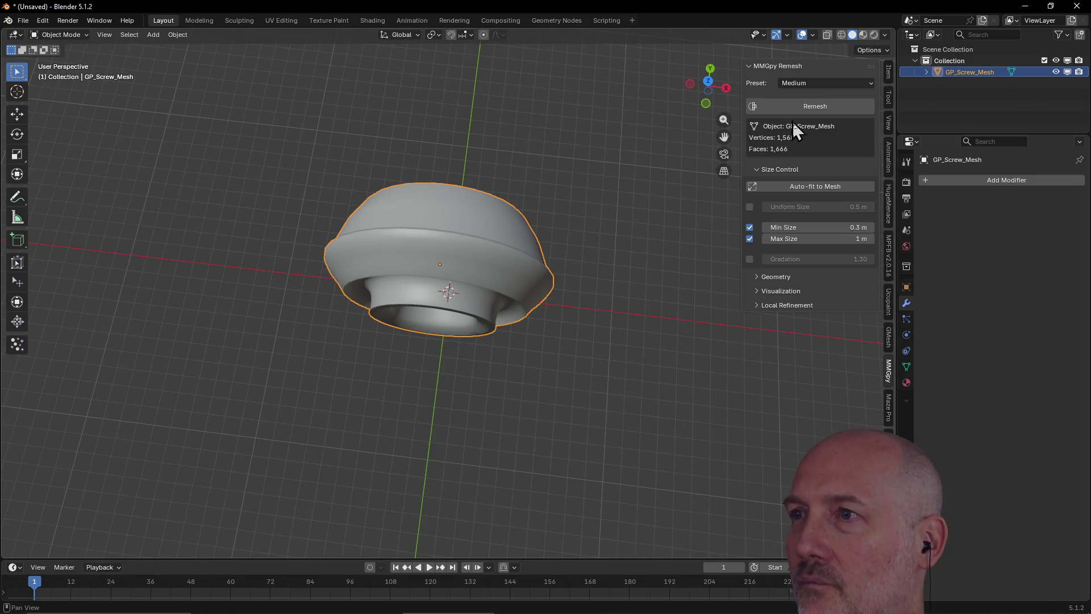
left_click(807, 105)
mouse_move(563, 328)
middle_mouse_down()
mouse_move(603, 244)
mouse_move(607, 293)
middle_mouse_up()
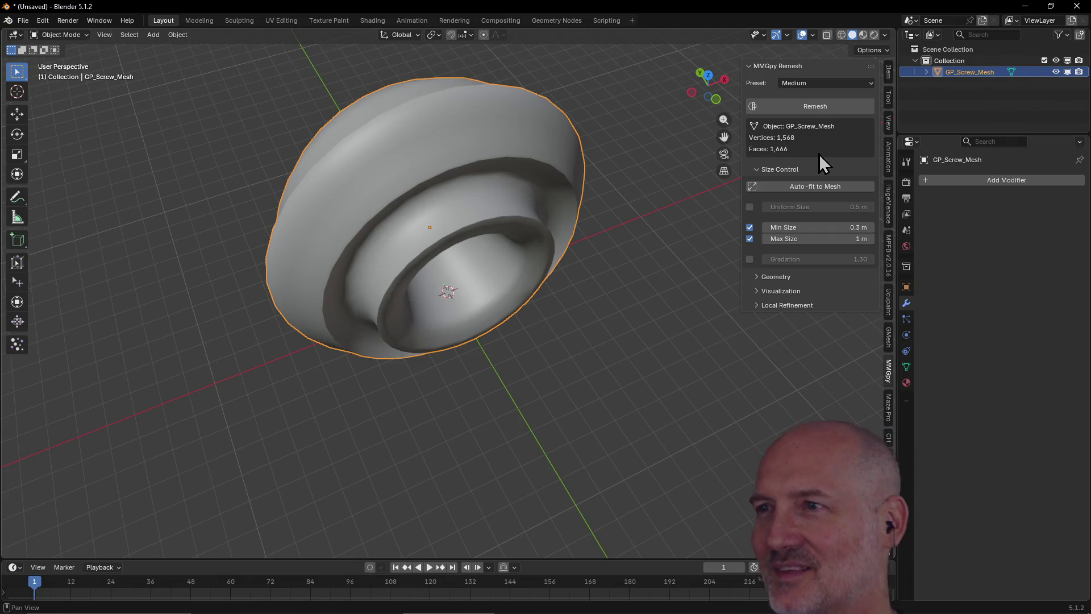
Inspect the result from the side, deselect it and bring up the File menu.
mouse_move(388, 205)
middle_mouse_down()
mouse_move(443, 189)
mouse_move(246, 190)
middle_mouse_up()
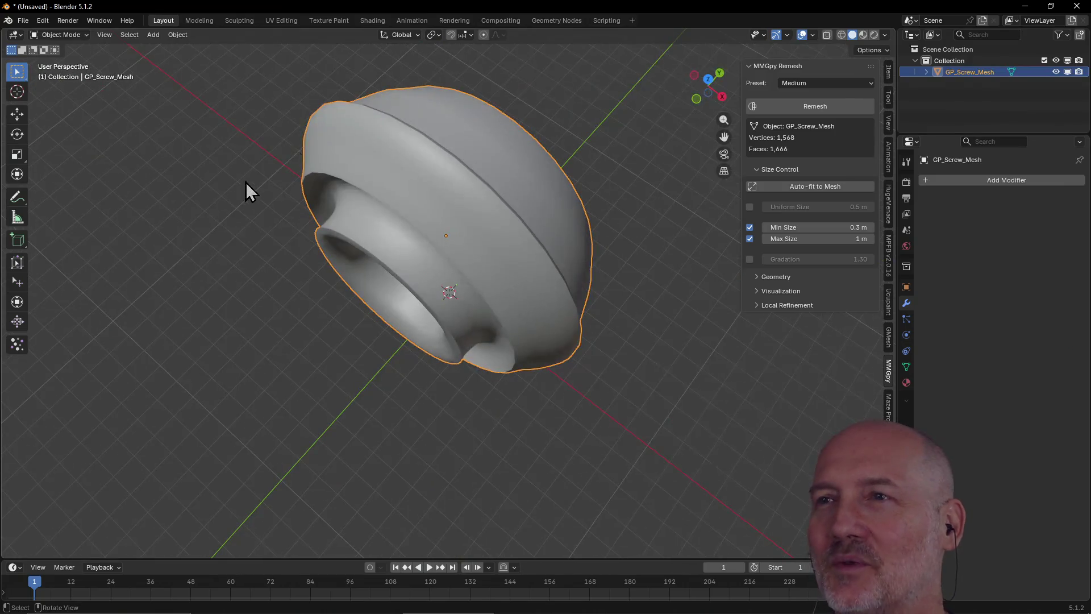
left_click(104, 197)
left_click(22, 22)
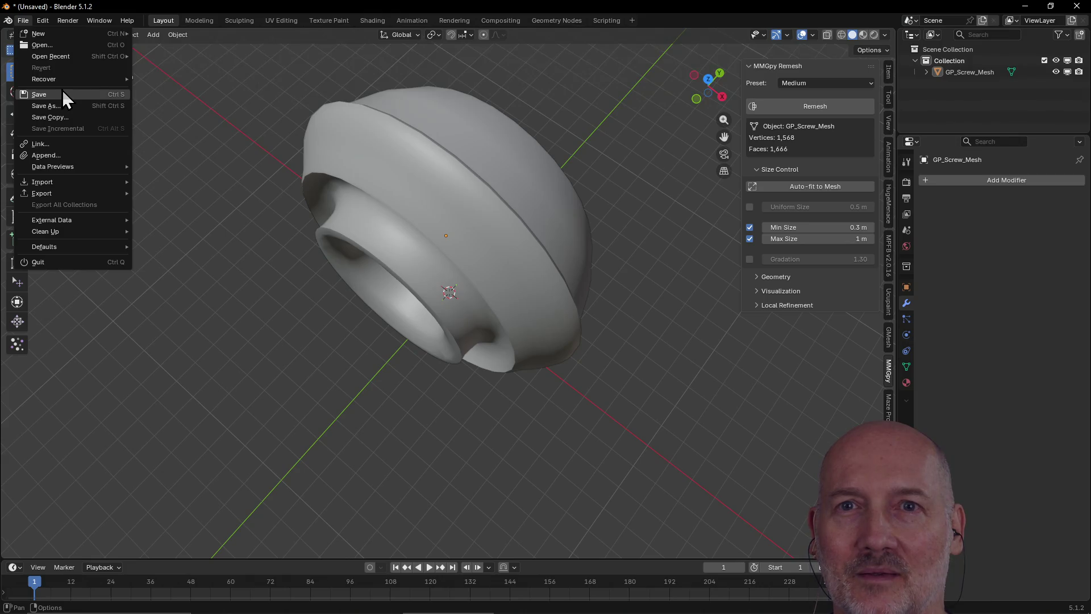
Start a new General scene without saving and show the viewport side panel.
left_click(147, 38)
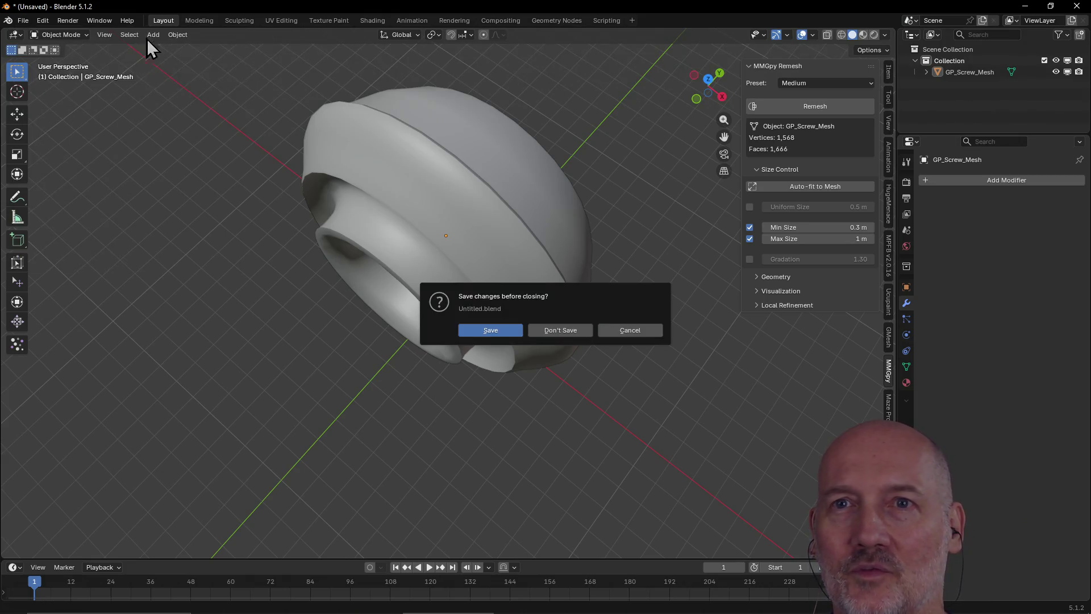
left_click(565, 332)
scroll(469, 369, "down", 3)
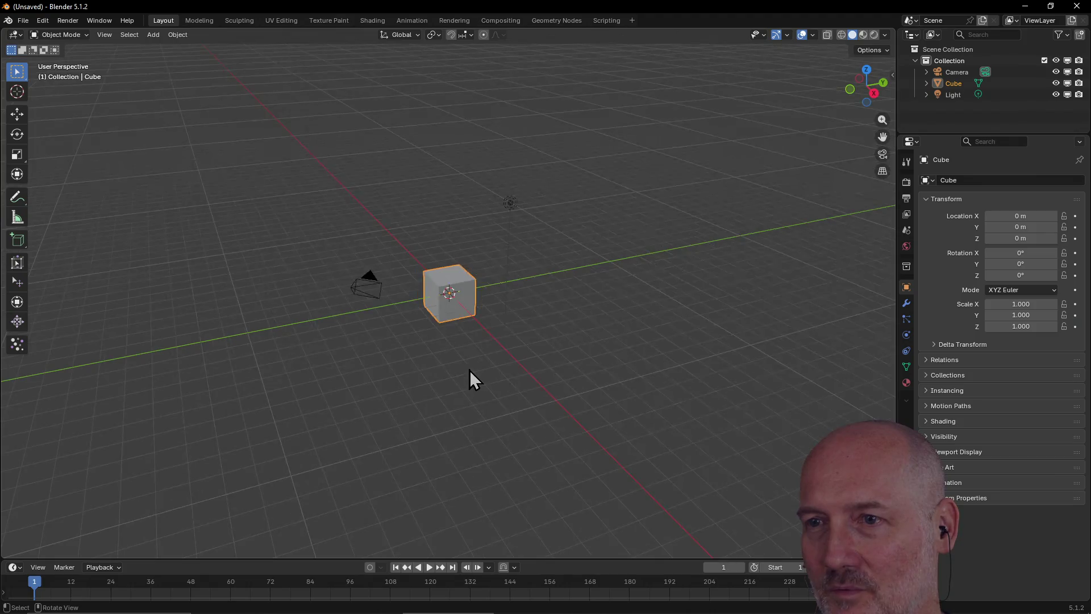
middle_click_drag(470, 370, 546, 363)
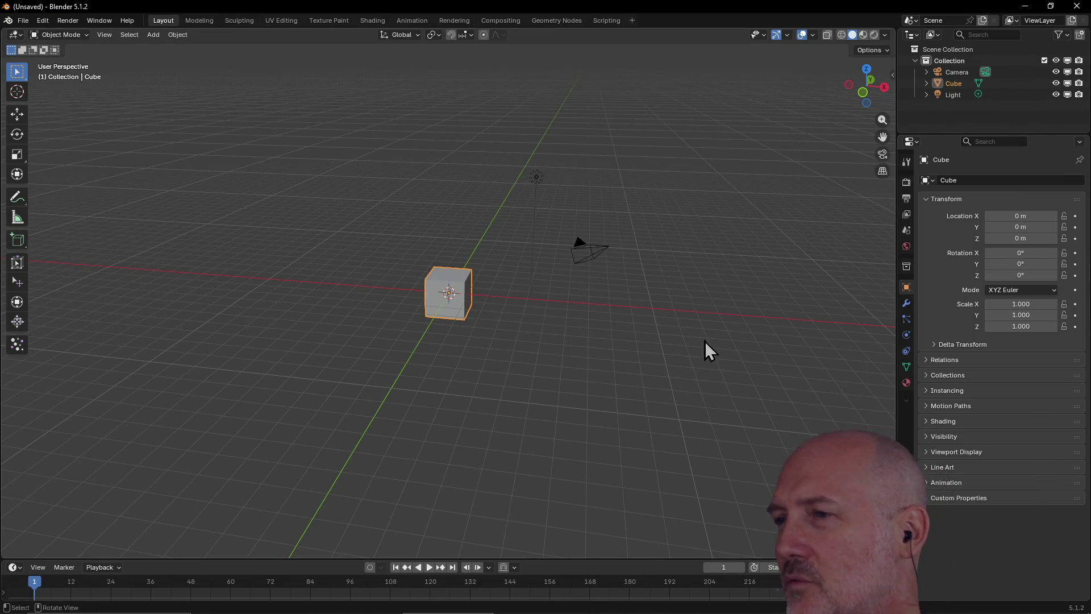
key("n")
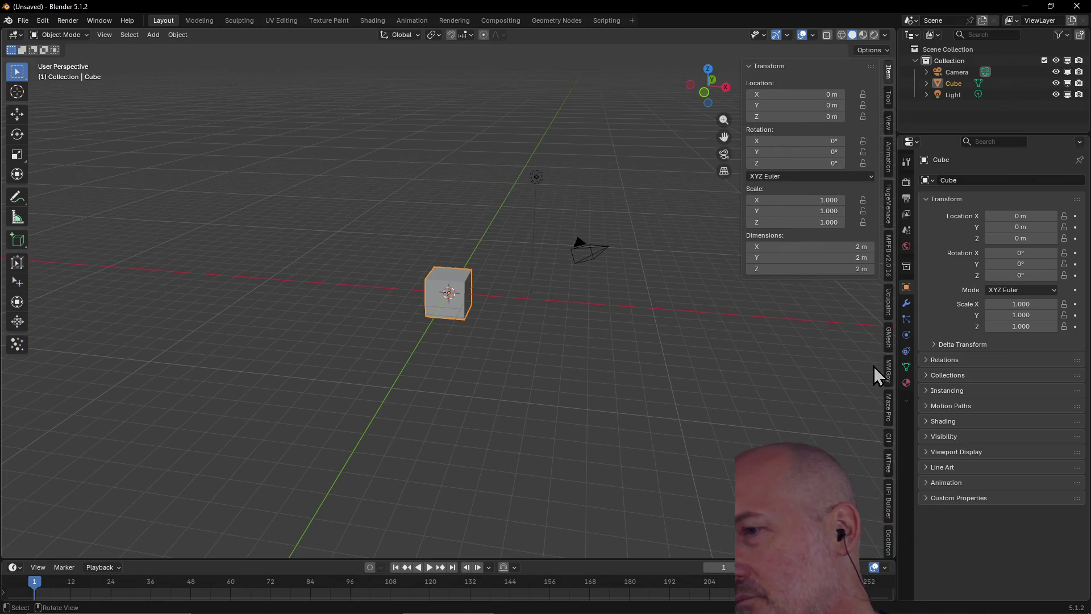
left_click(889, 546)
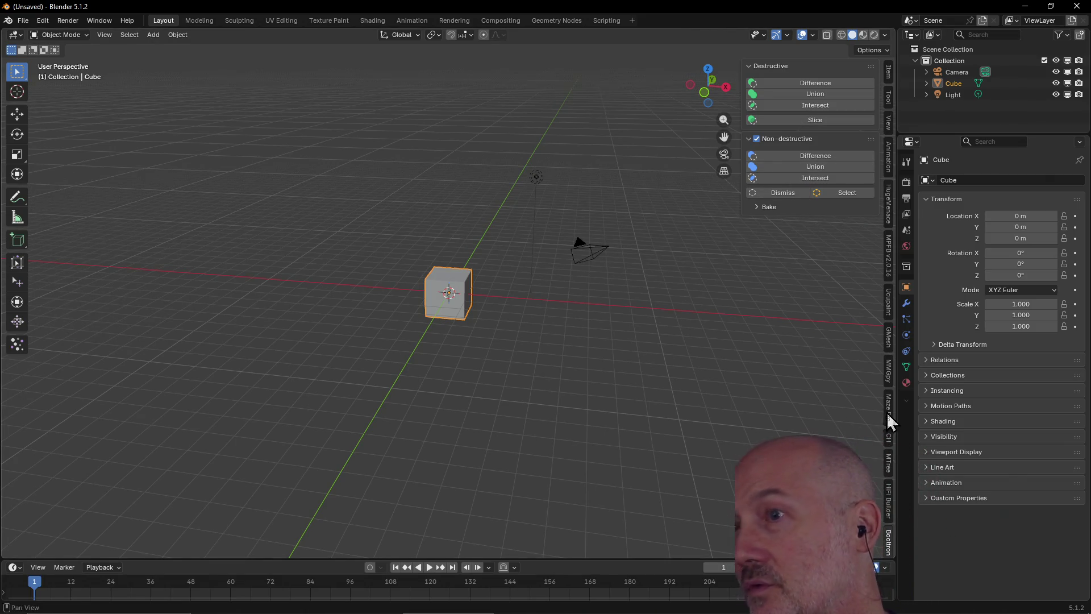
left_click(758, 208)
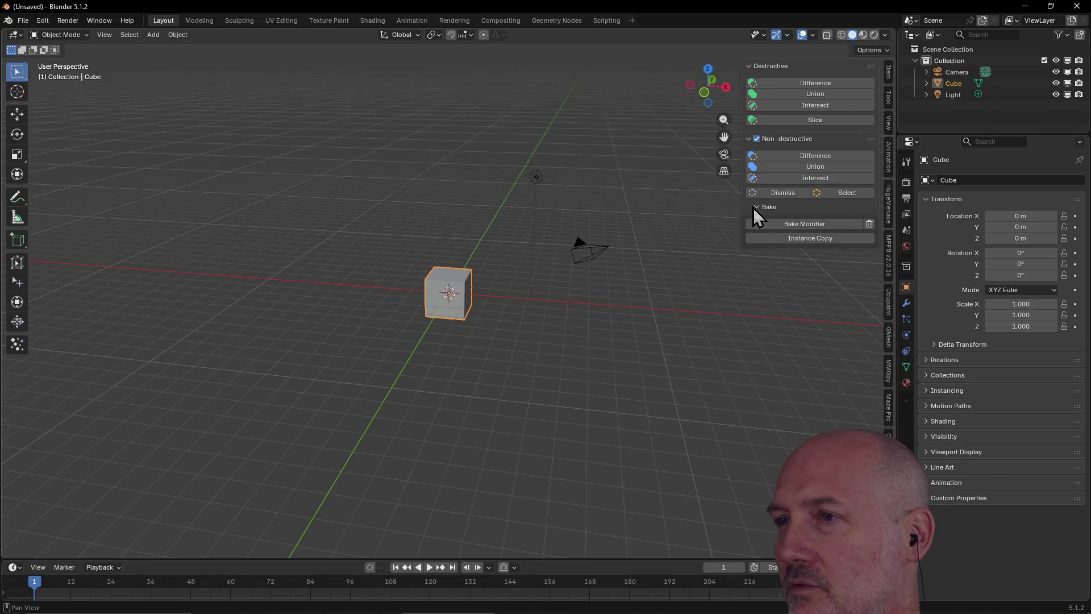
left_click(756, 207)
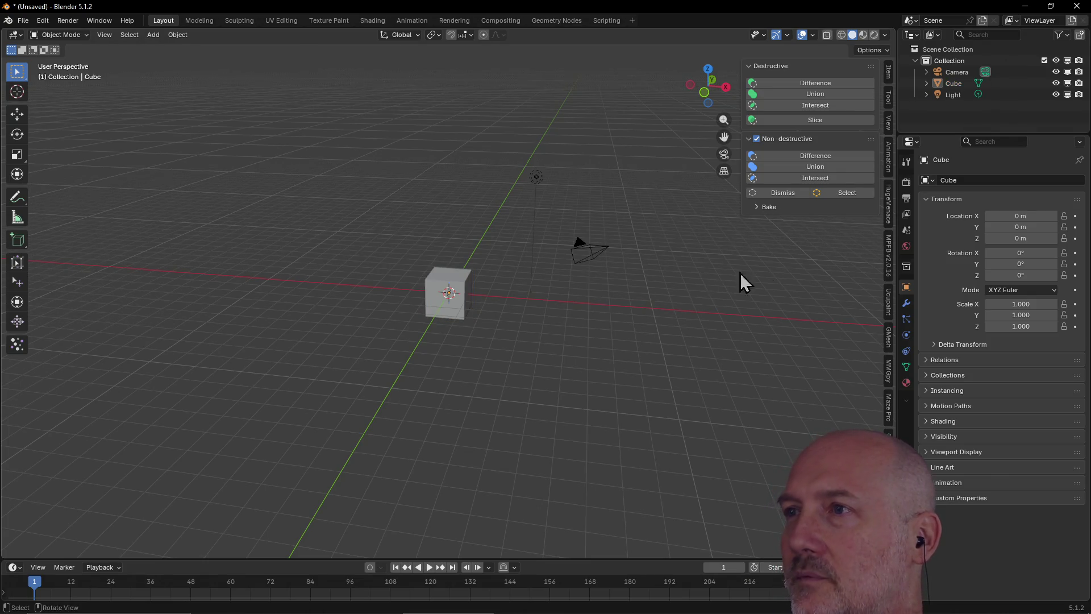
key("n")
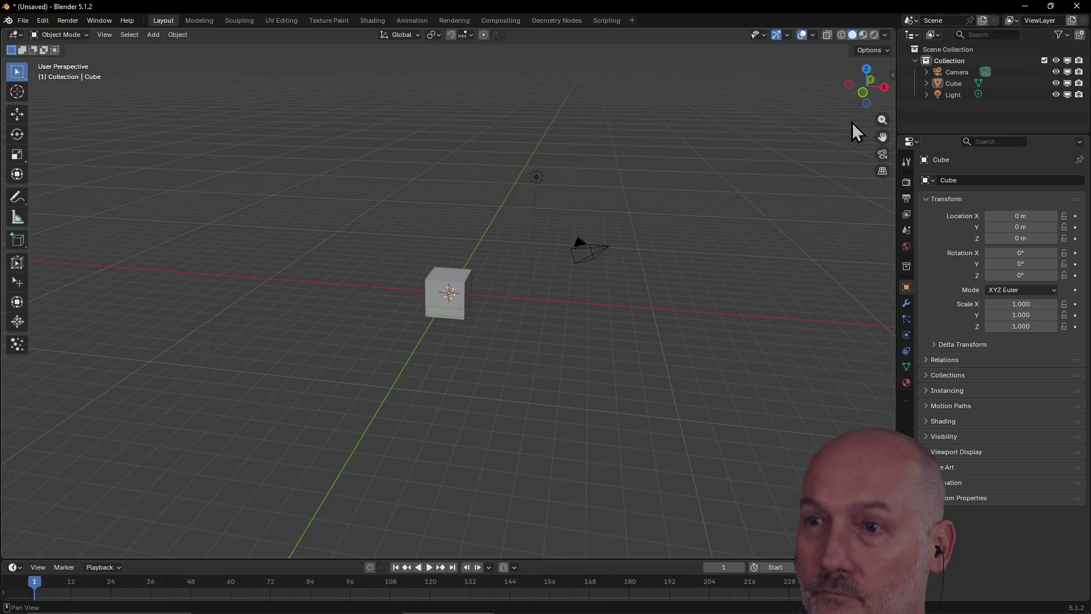
scroll(474, 256, "up", 4)
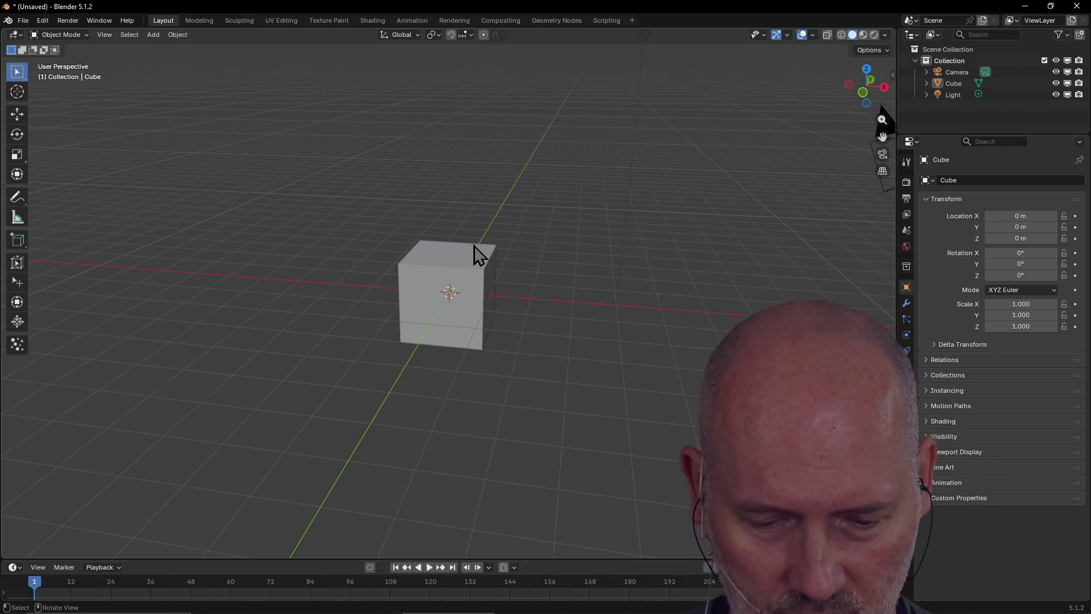
left_click(23, 19)
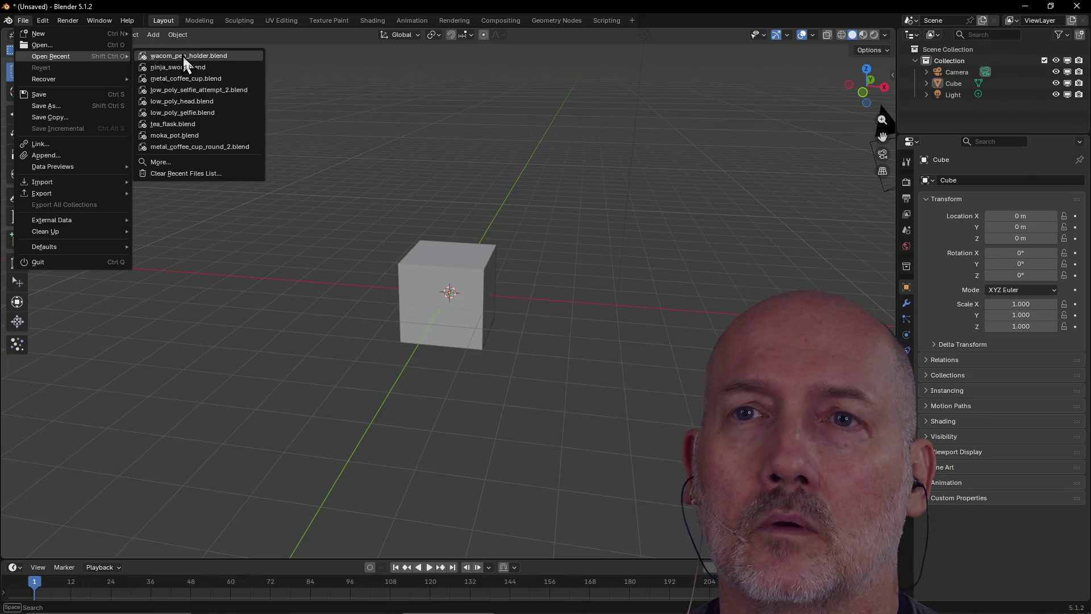
Open the recent wacom_pen_holder.blend without saving and inspect the holder cylinder.
mouse_move(51, 55)
left_click(183, 55)
left_click(564, 328)
scroll(531, 324, "down", 5)
middle_click_drag(443, 321, 594, 275)
scroll(408, 326, "up", 3)
mouse_move(408, 327)
middle_mouse_down()
mouse_move(419, 297)
mouse_move(479, 289)
mouse_move(474, 346)
mouse_move(484, 301)
mouse_move(472, 273)
mouse_move(469, 292)
mouse_move(123, 331)
middle_mouse_up()
scroll(473, 273, "down", 2)
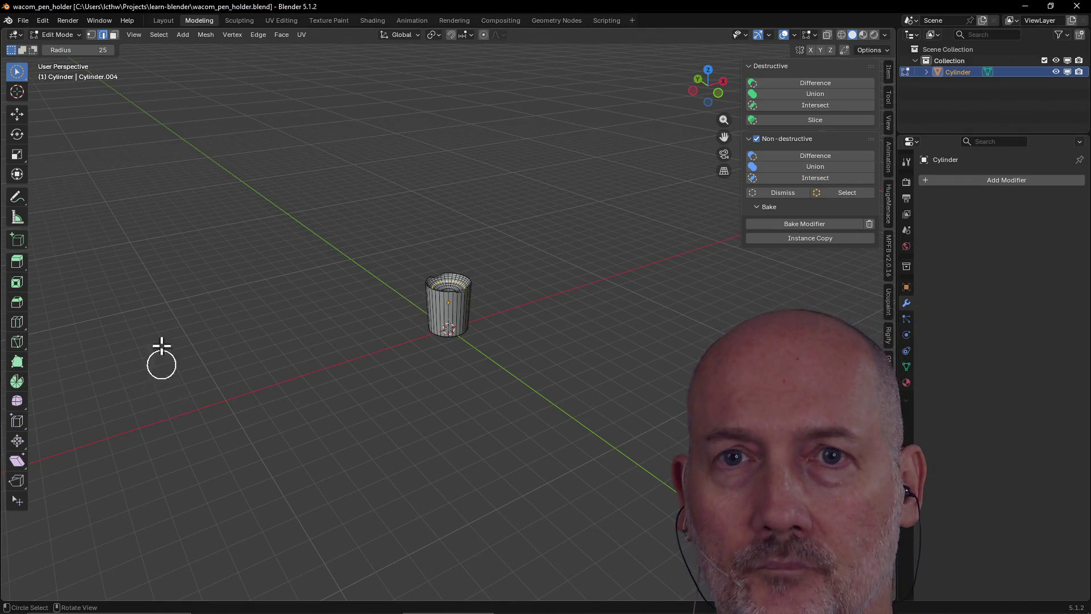
Add a cylinder mesh and raise its Z location above the holder cup.
key("shift+a")
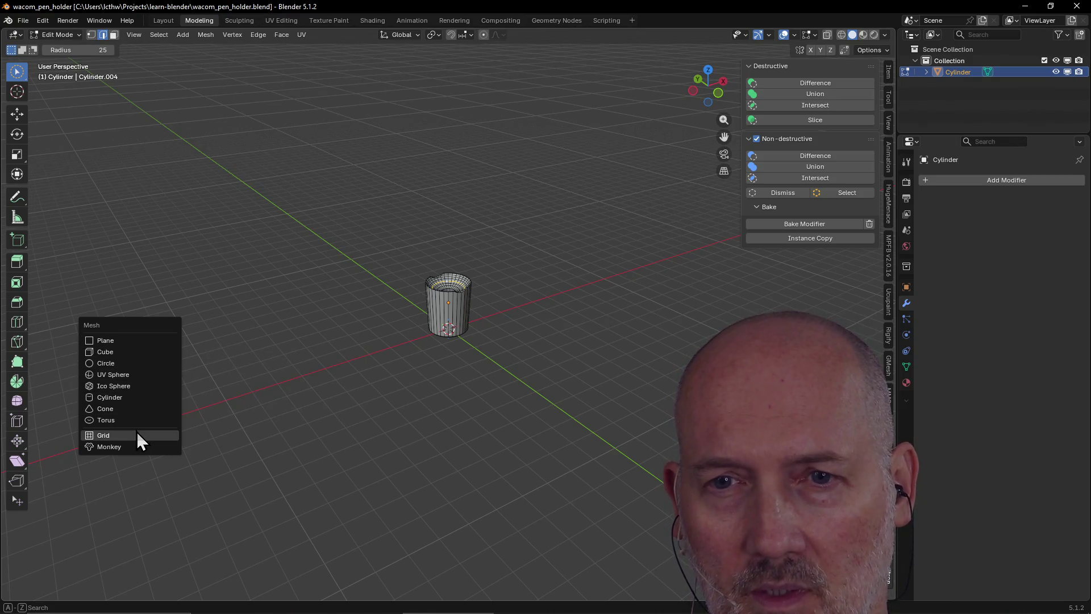
left_click(133, 400)
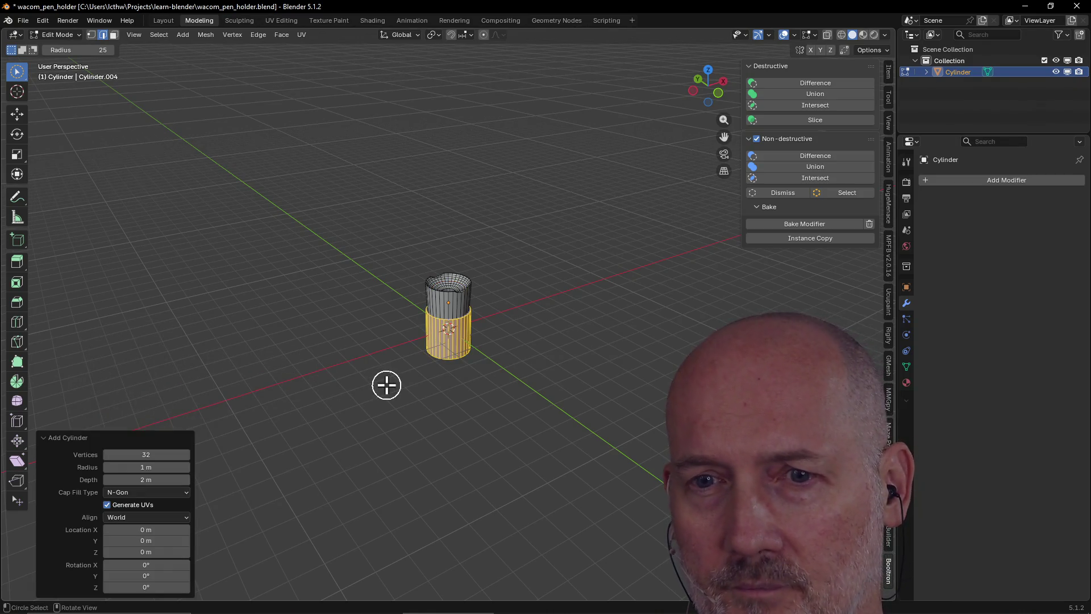
left_click(146, 551)
mouse_move(146, 551)
left_mouse_down()
mouse_move(196, 551)
mouse_move(137, 552)
left_mouse_up()
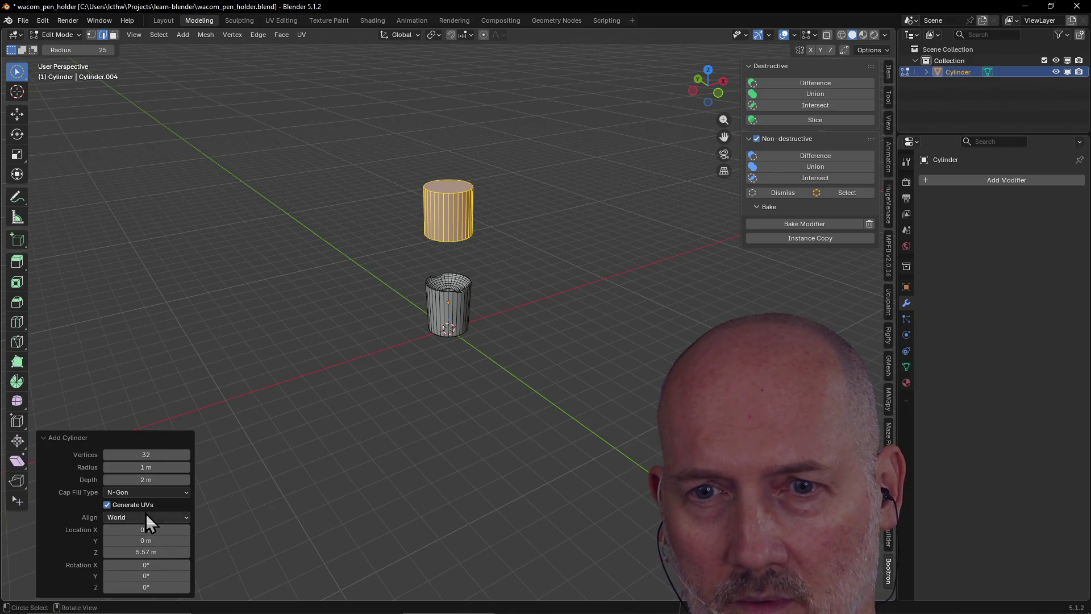
Set the cylinder's radius to 0.25 m and depth to 6 m, then confirm it.
left_click(151, 467)
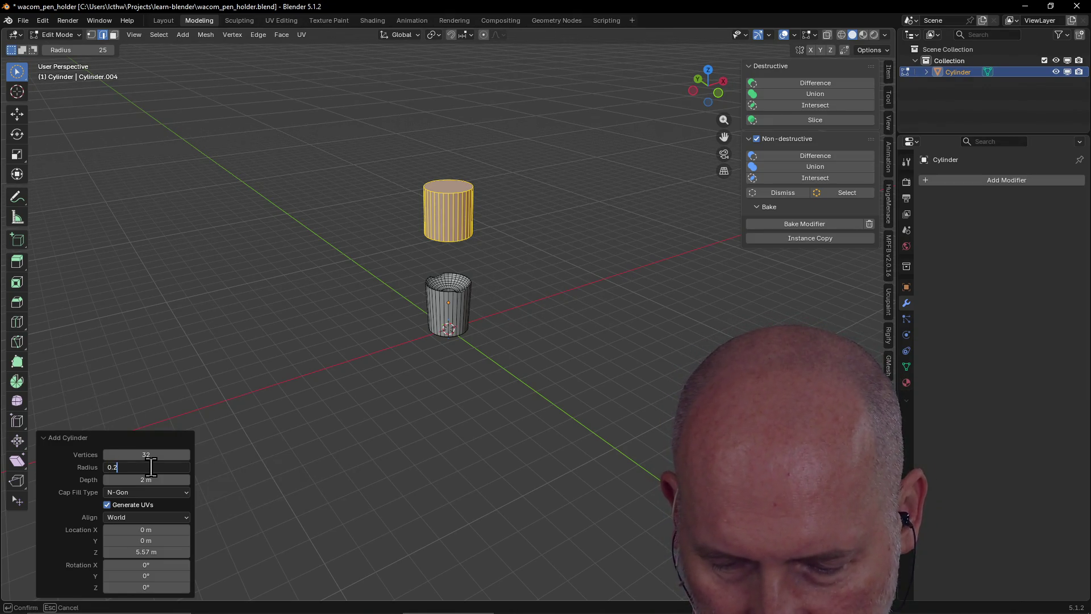
key("Return")
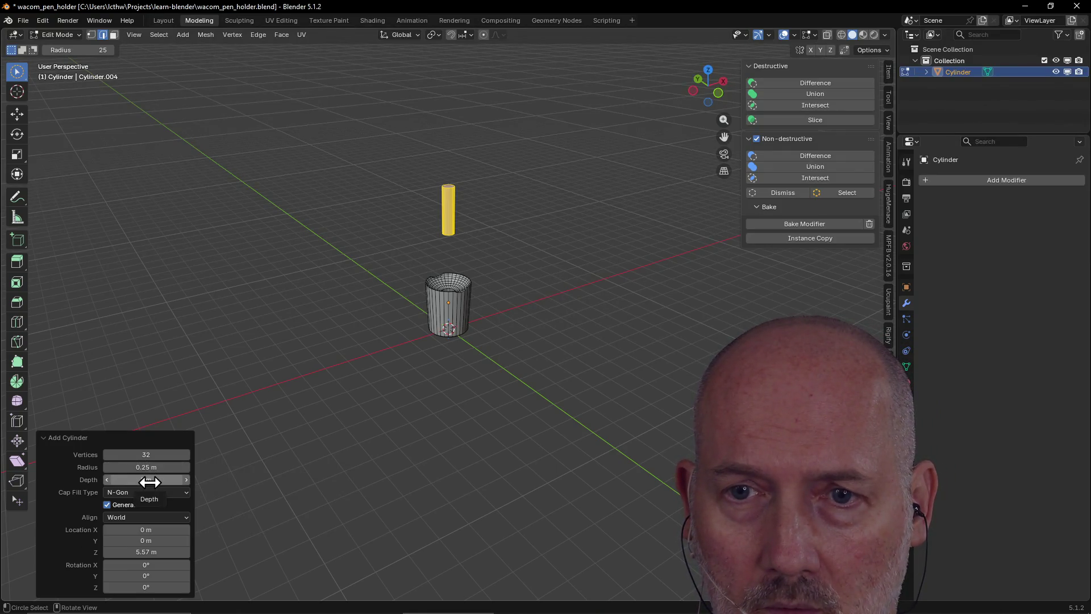
left_click(150, 480)
type("4")
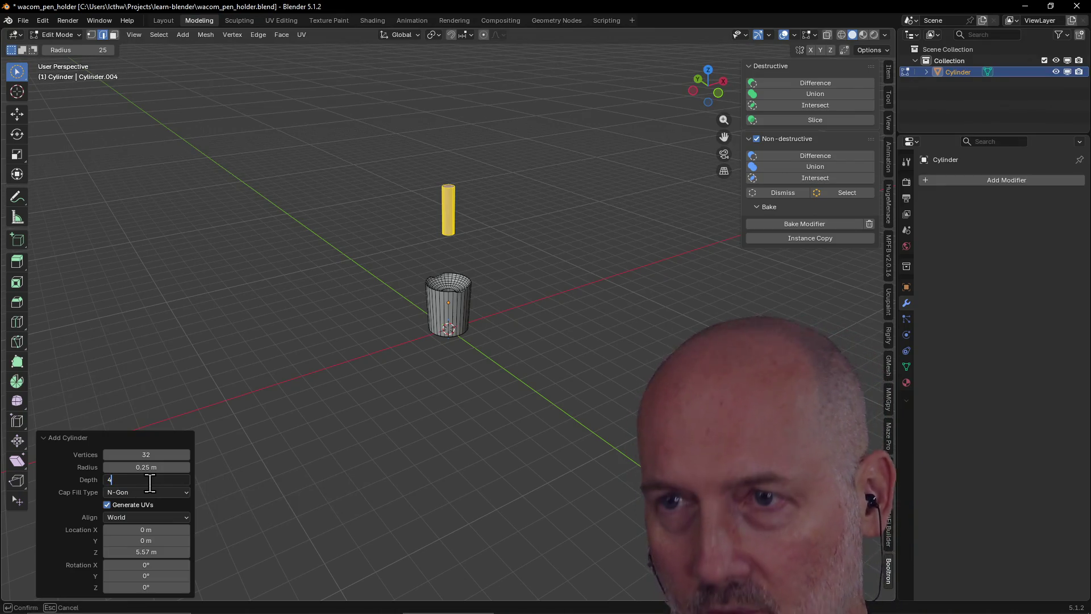
key("Return")
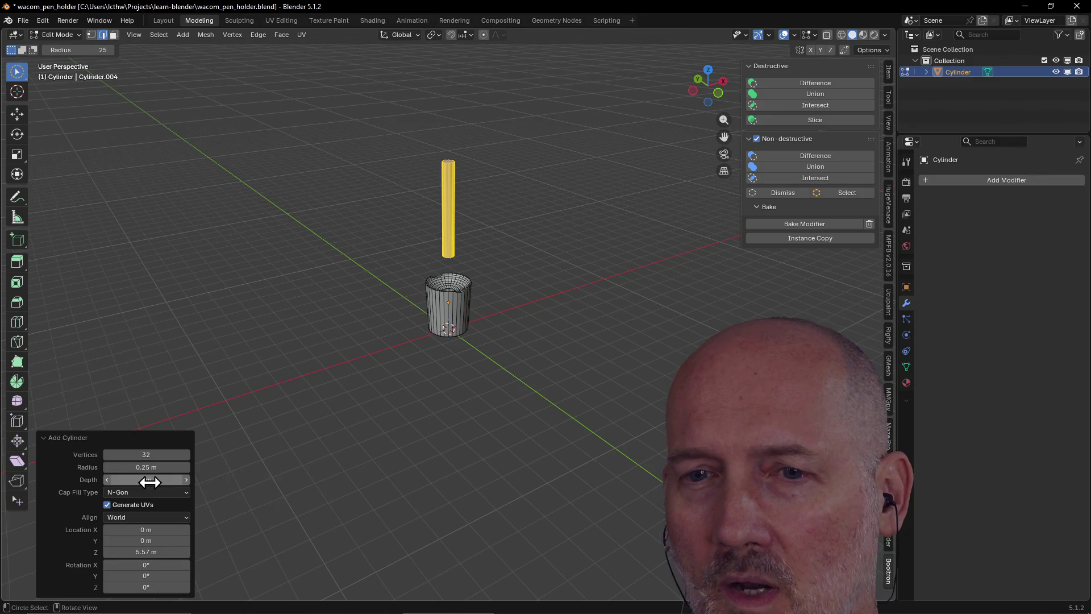
left_click(150, 480)
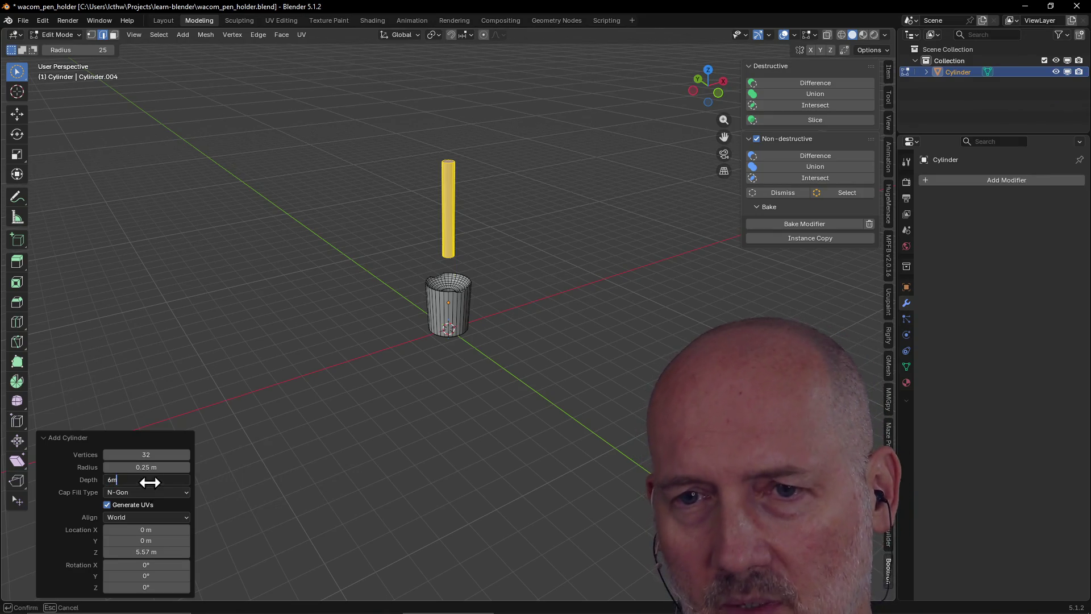
key("Return")
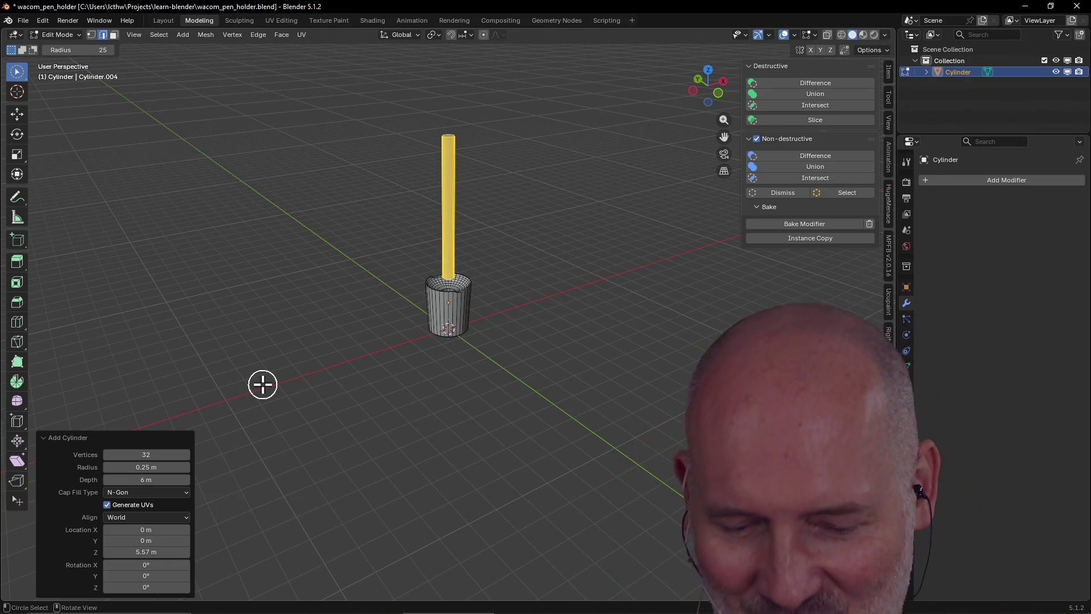
left_click(377, 261)
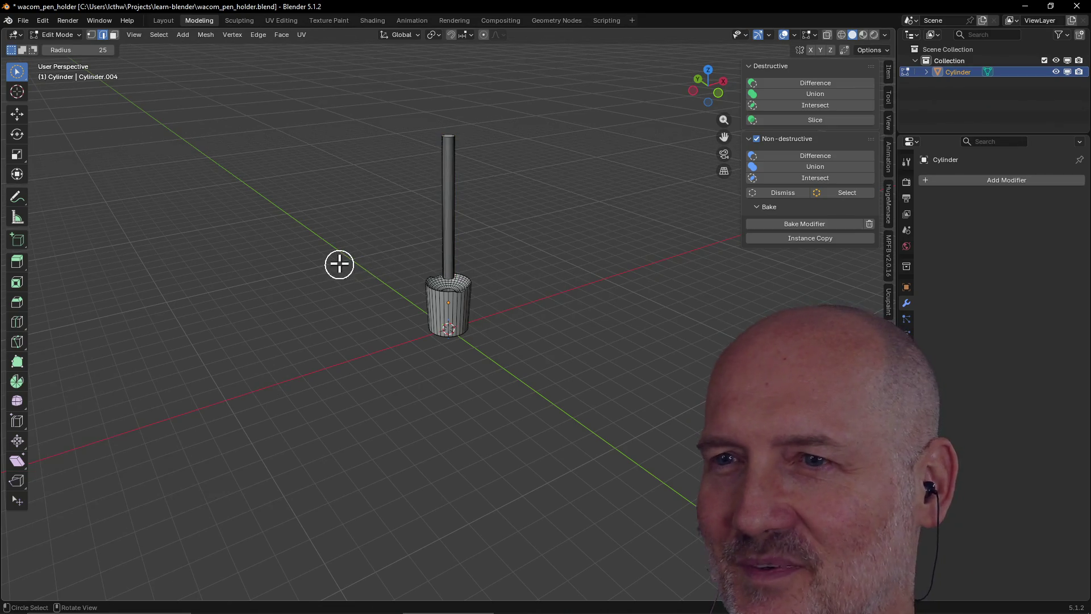
scroll(340, 263, "up", 2)
scroll(392, 242, "down", 2)
scroll(392, 241, "down", 2)
Select the tall pen column and frame it with View Selected.
mouse_move(392, 241)
middle_mouse_down()
mouse_move(317, 284)
mouse_move(571, 214)
mouse_move(456, 242)
mouse_move(401, 219)
middle_mouse_up()
scroll(487, 235, "up", 2)
scroll(486, 234, "down", 2)
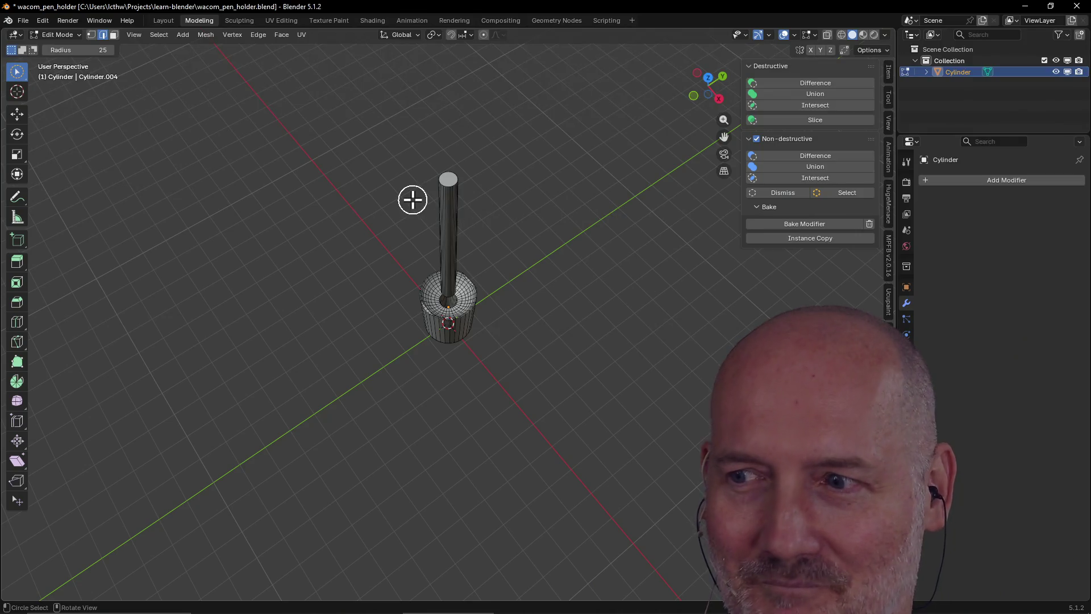
scroll(449, 185, "up", 1)
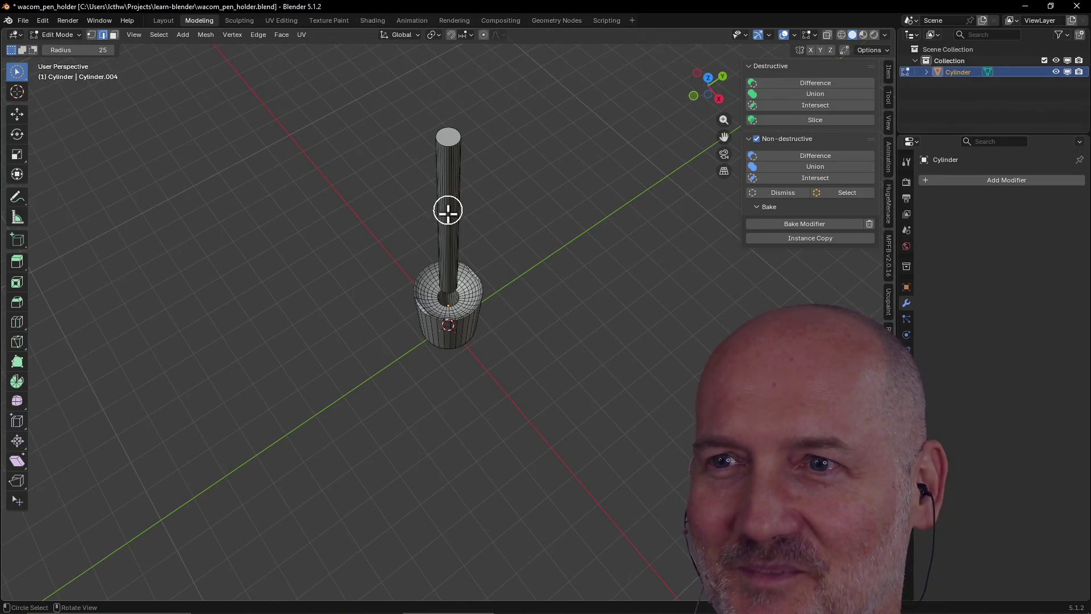
key("l")
key("grave")
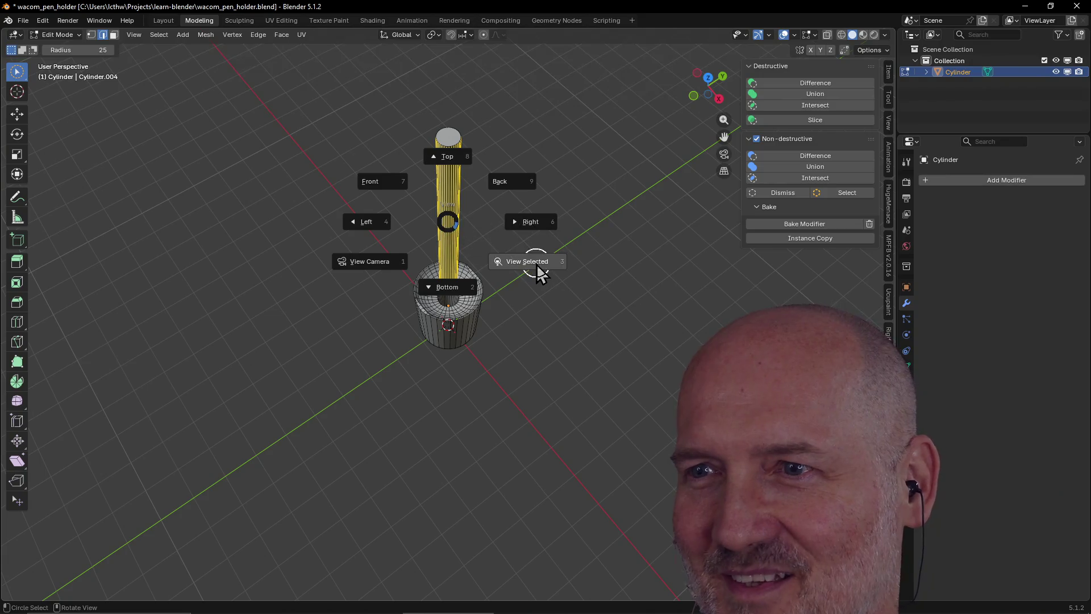
left_click(536, 265)
Deselect the column and return to Object Mode in the Layout workspace.
mouse_move(535, 263)
middle_mouse_down()
mouse_move(518, 217)
mouse_move(588, 212)
mouse_move(521, 232)
middle_mouse_up()
scroll(587, 213, "up", 2)
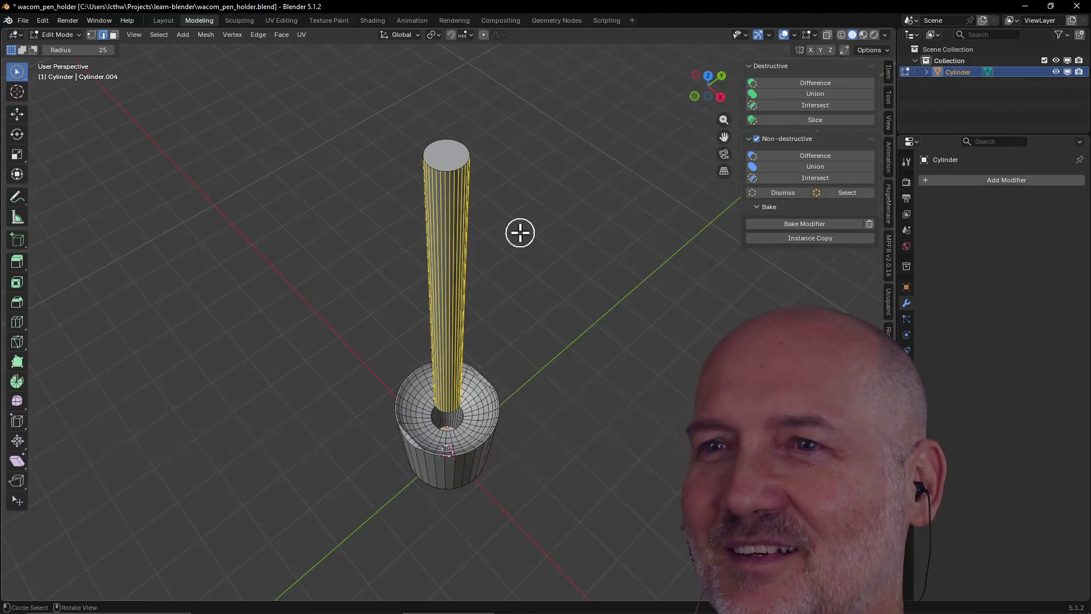
key("alt+a")
mouse_move(282, 246)
middle_mouse_down()
mouse_move(383, 225)
mouse_move(401, 239)
mouse_move(353, 199)
mouse_move(384, 188)
mouse_move(234, 104)
mouse_move(234, 137)
middle_mouse_up()
left_click(166, 20)
scroll(266, 119, "down", 4)
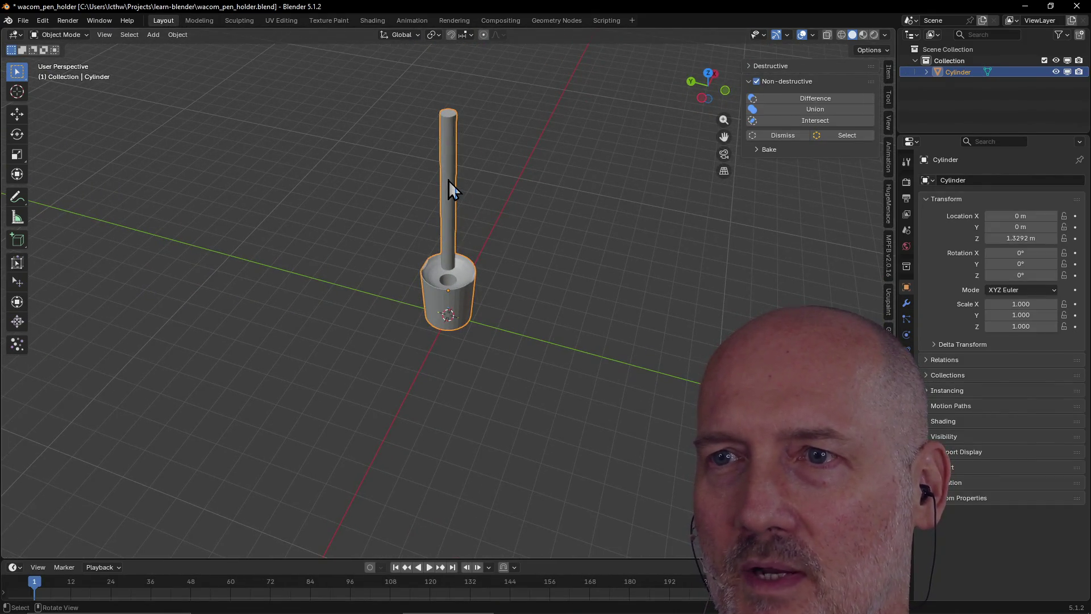
Select the cup's Cylinder object via the outliner after several selection toggles in the viewport.
left_click(325, 354)
left_click(450, 234)
left_click(267, 375)
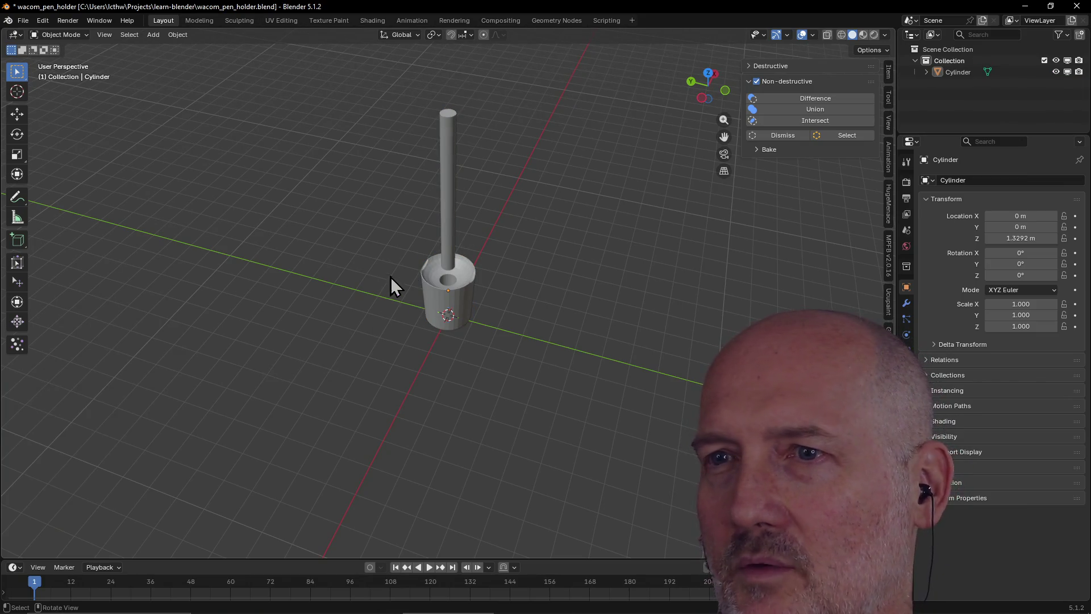
left_click(448, 237)
left_click(557, 287)
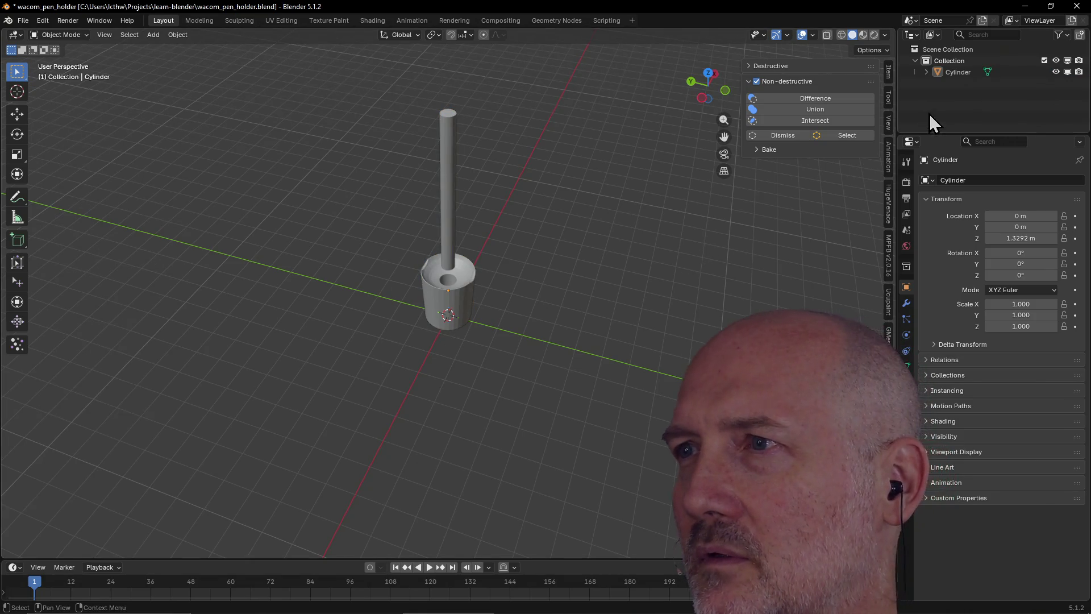
left_click(927, 72)
left_click(948, 75)
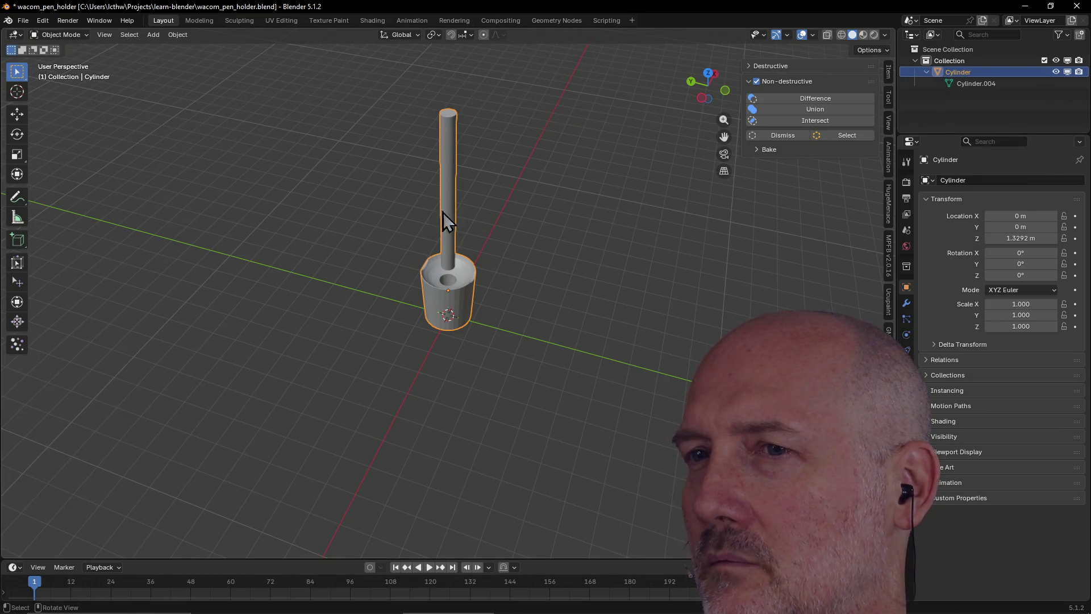
left_click_drag(386, 313, 522, 260)
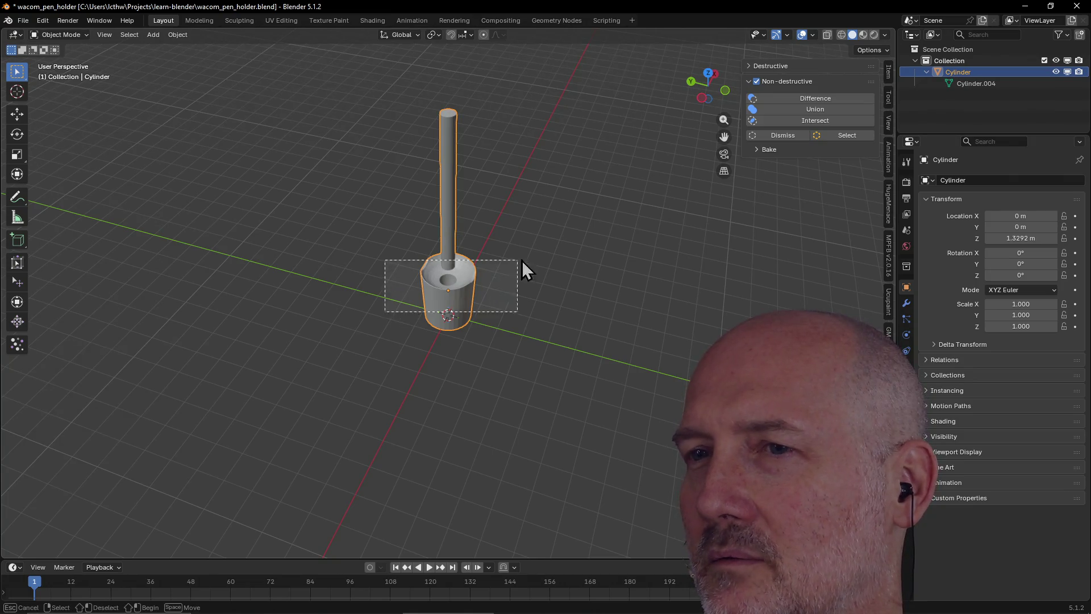
middle_click_drag(306, 369, 333, 361)
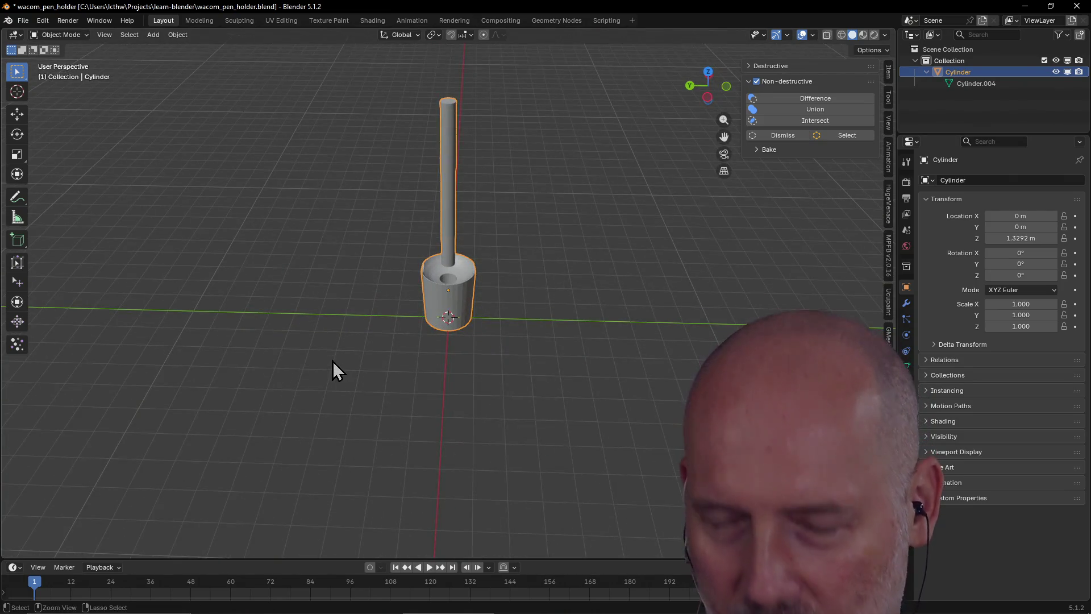
Undo and redo repeatedly, briefly enter Edit Mode on the cup, then bring up the Add menu.
key("ctrl+z")
key("ctrl+shift+z")
key("ctrl+z")
key("ctrl+shift+z")
key("ctrl+z")
key("ctrl+shift+z")
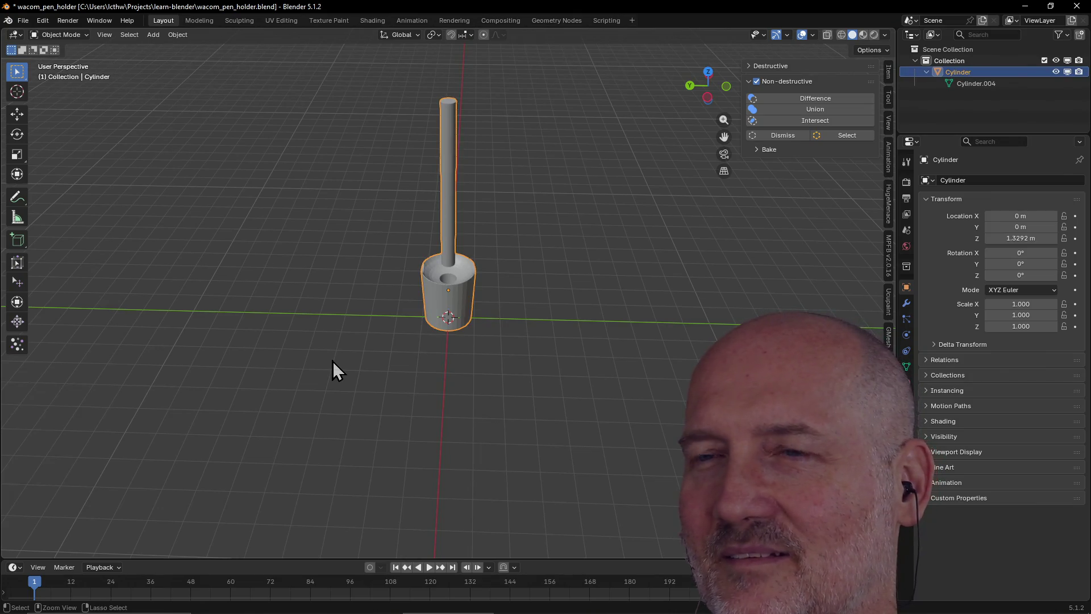
key("Tab")
key("ctrl+z")
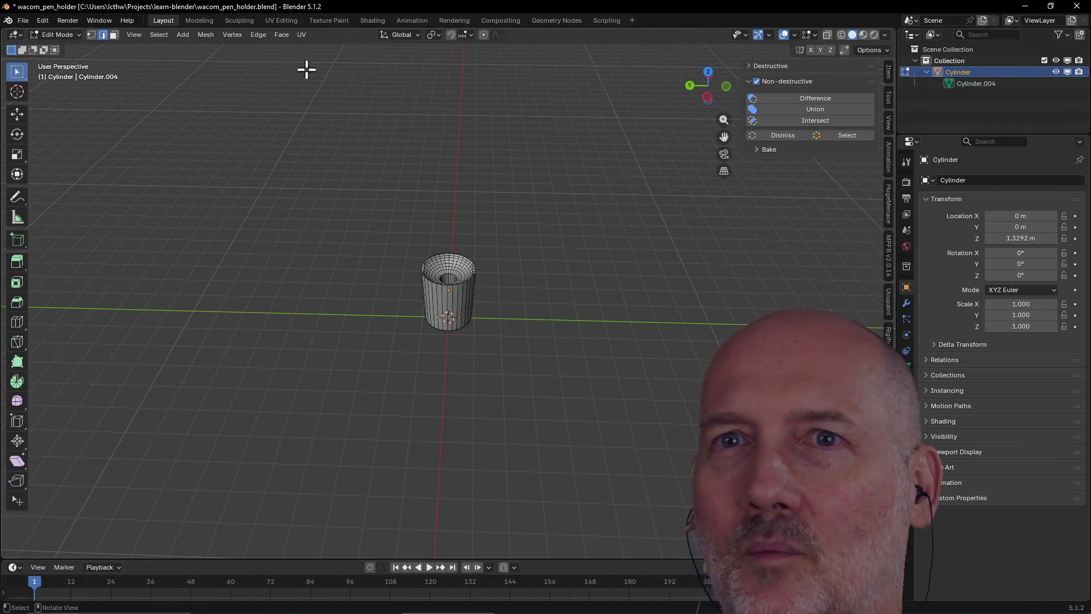
key("Tab")
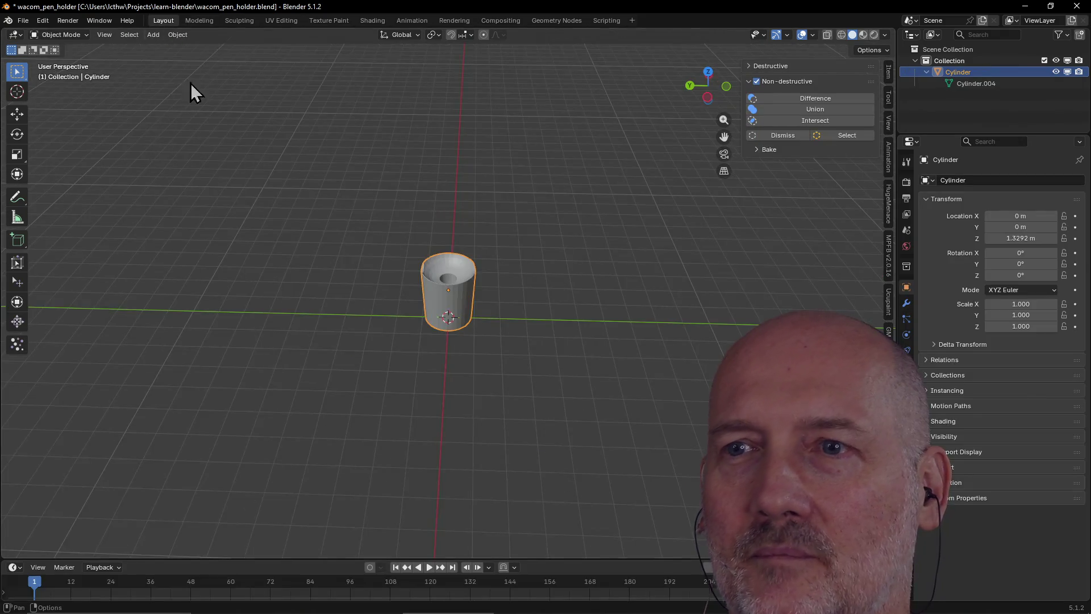
mouse_move(257, 198)
middle_mouse_down()
mouse_move(318, 177)
mouse_move(216, 218)
mouse_move(237, 201)
middle_mouse_up()
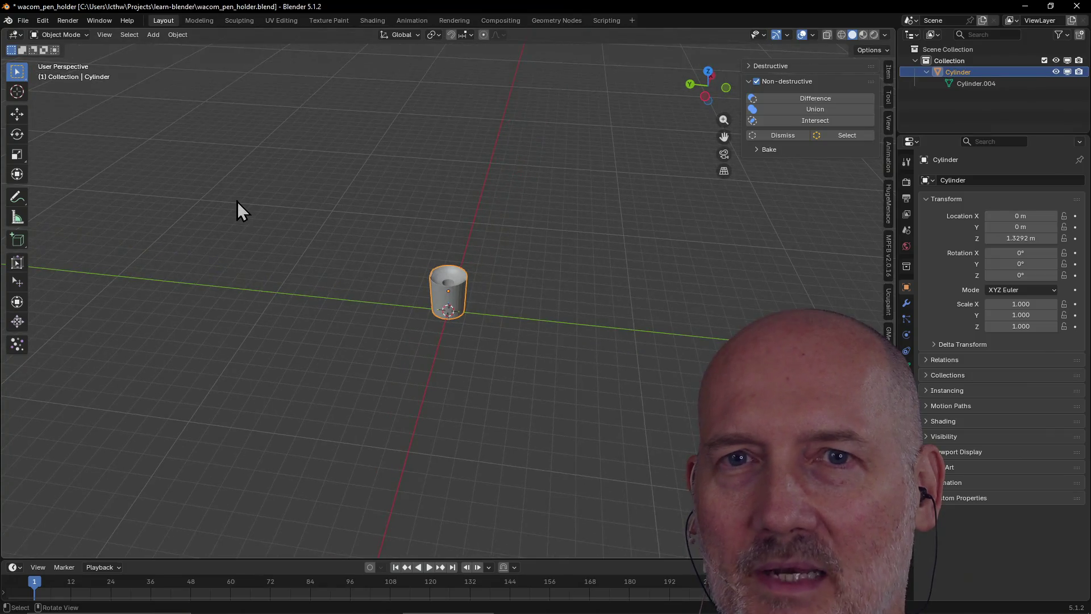
scroll(237, 202, "up", 1)
scroll(238, 202, "up", 2)
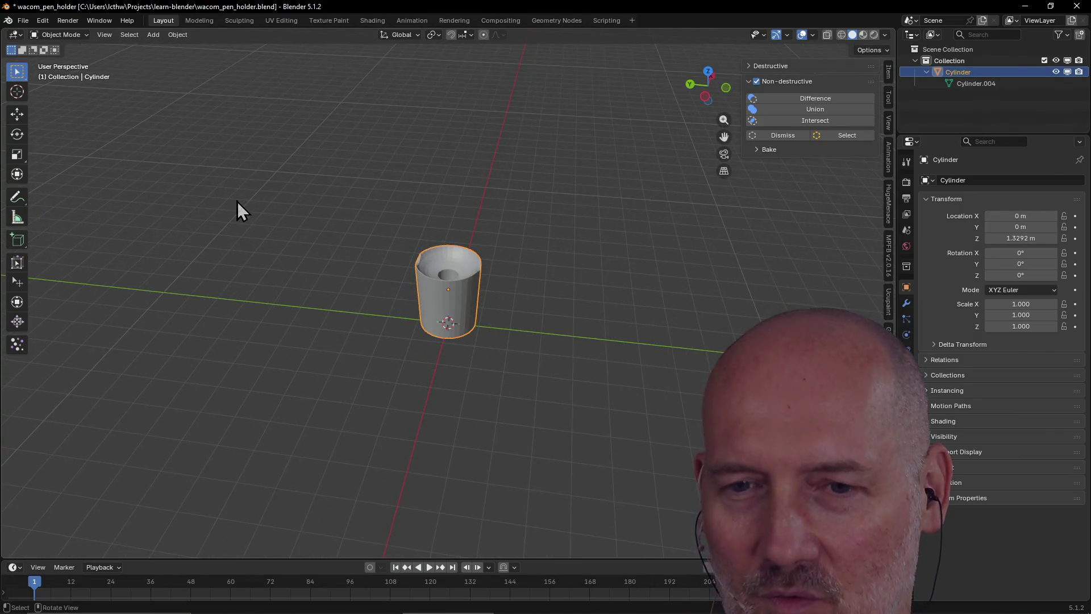
key("shift+a")
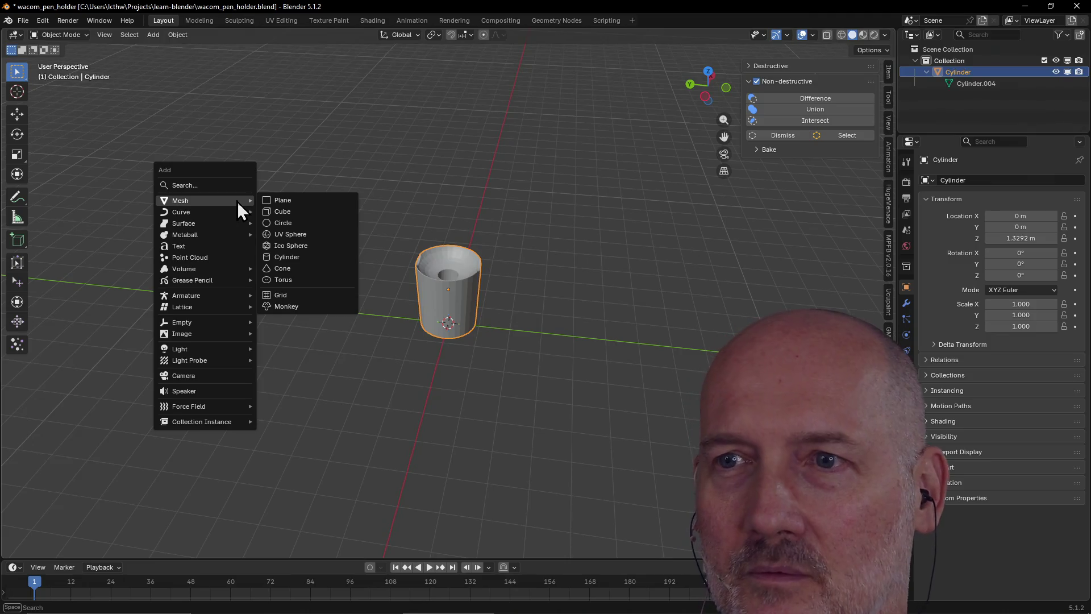
Add a new thin cylinder, raise its Location Z to 7.26 m above the cup, and select it.
left_click(316, 258)
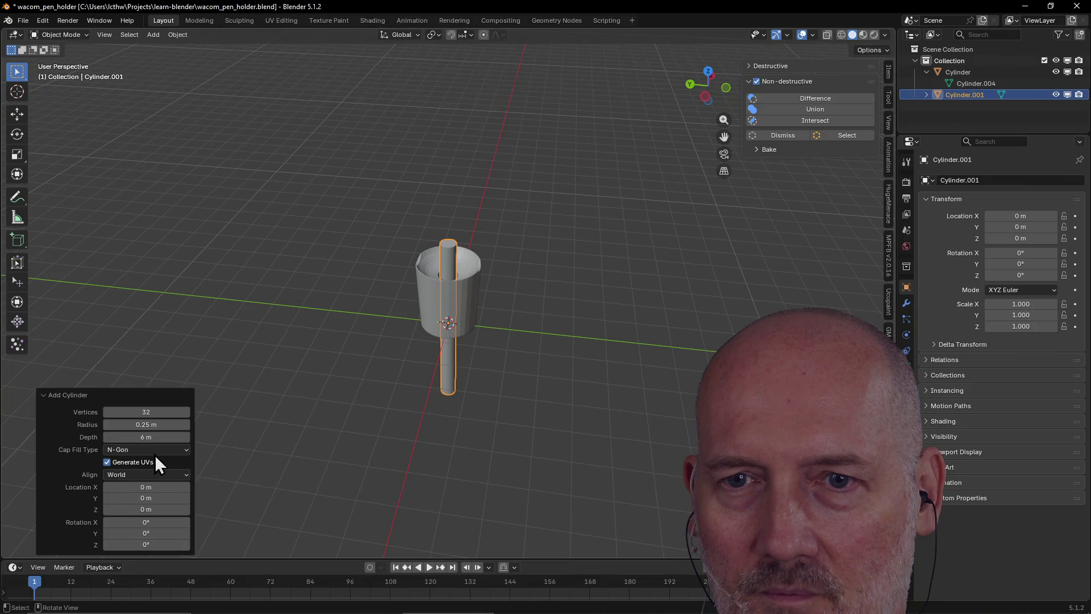
left_click_drag(134, 512, 258, 513)
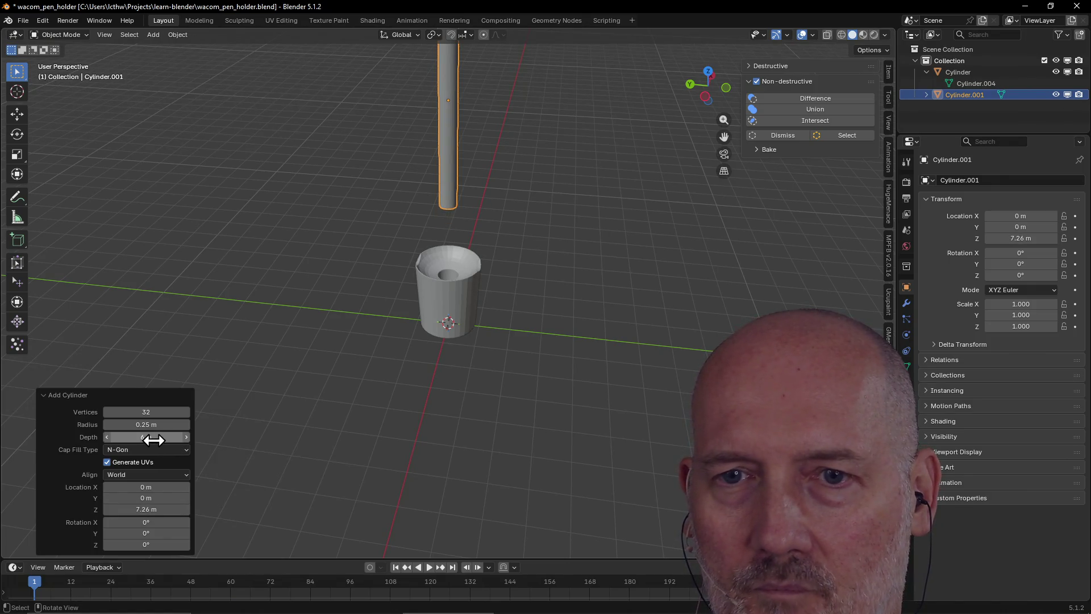
left_click(314, 384)
scroll(333, 347, "down", 4)
middle_click_drag(333, 347, 452, 262)
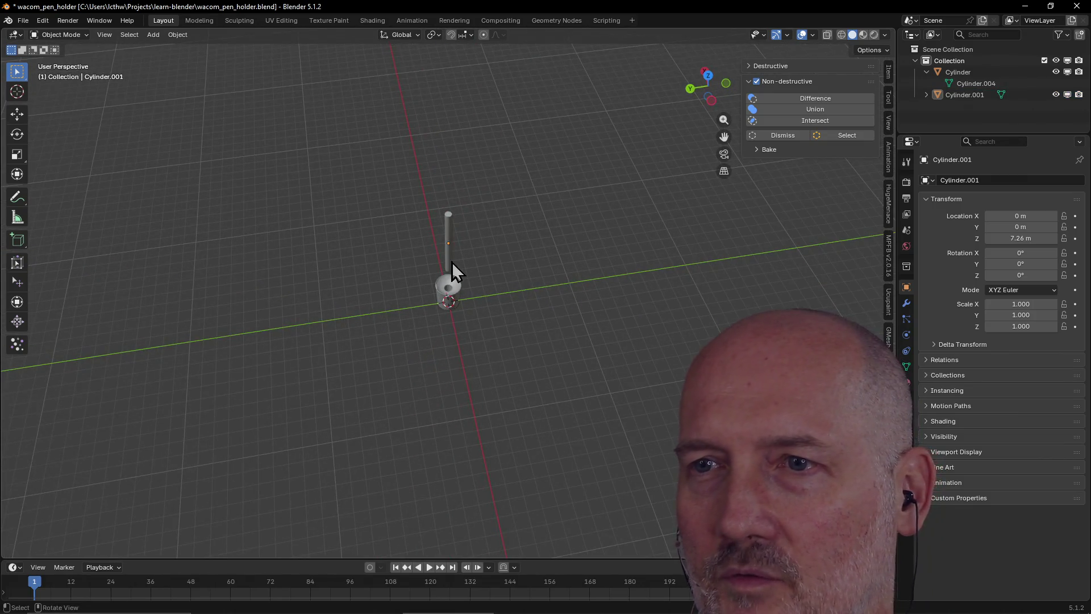
left_click(450, 263)
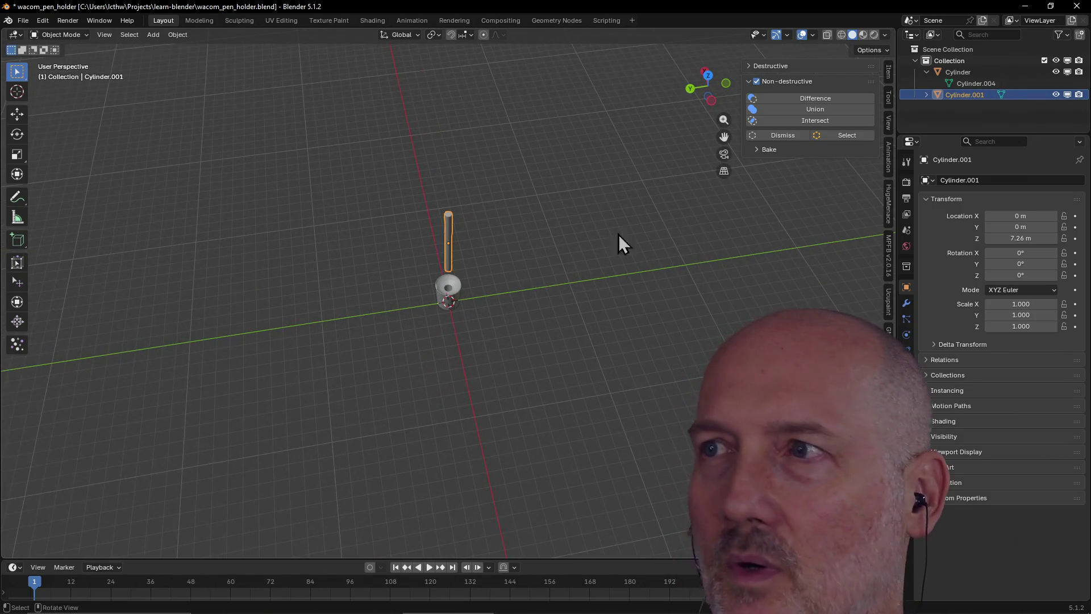
Rename the cup object to Holder and the thin cylinder to Pen in the outliner.
double_click(962, 73)
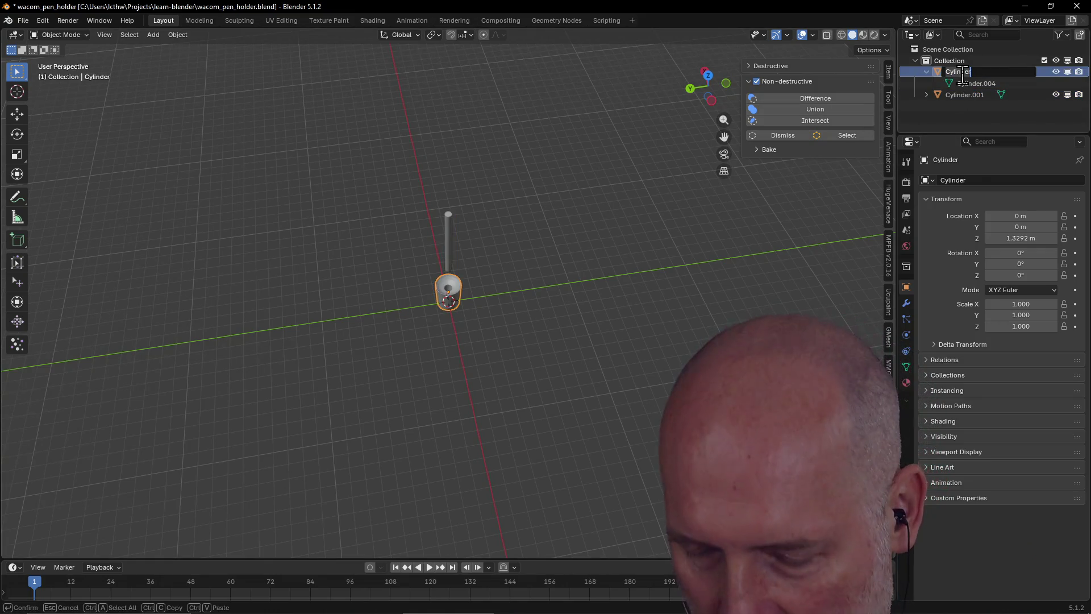
type("Holder")
key("Return")
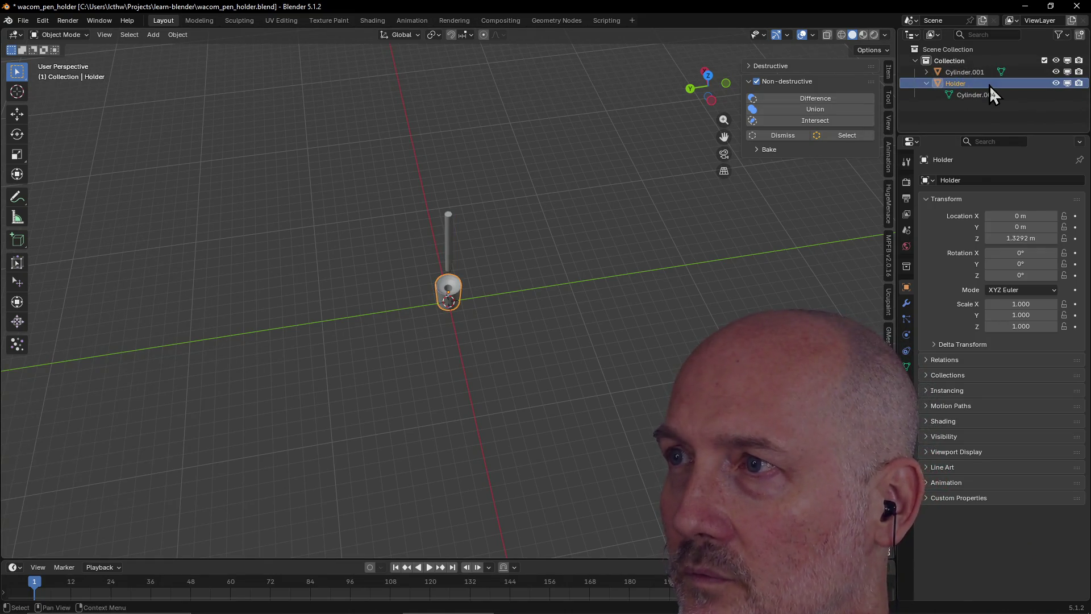
double_click(980, 75)
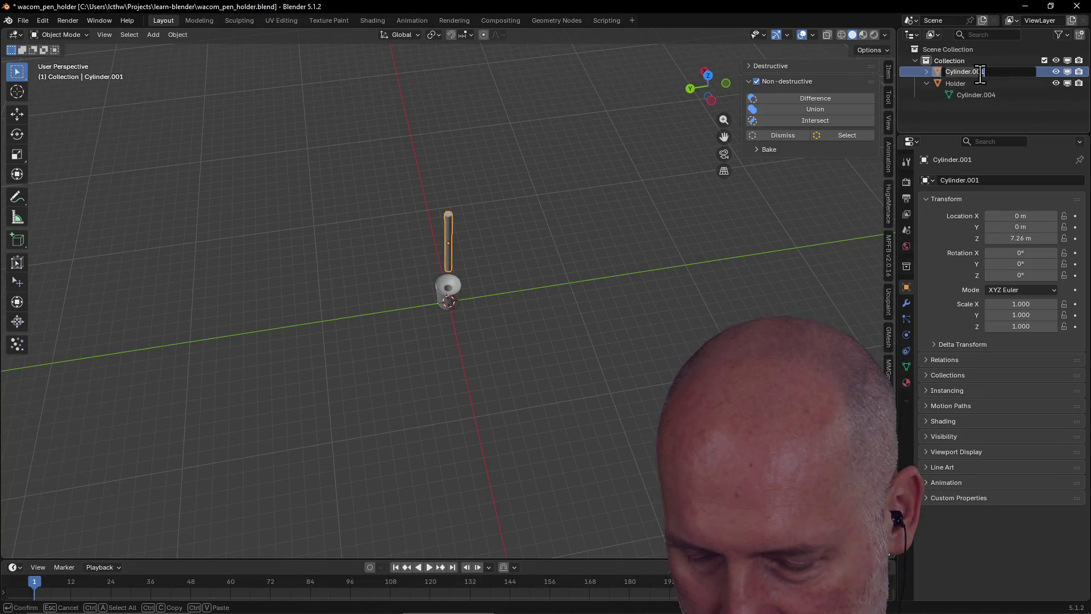
type("Pen")
key("Return")
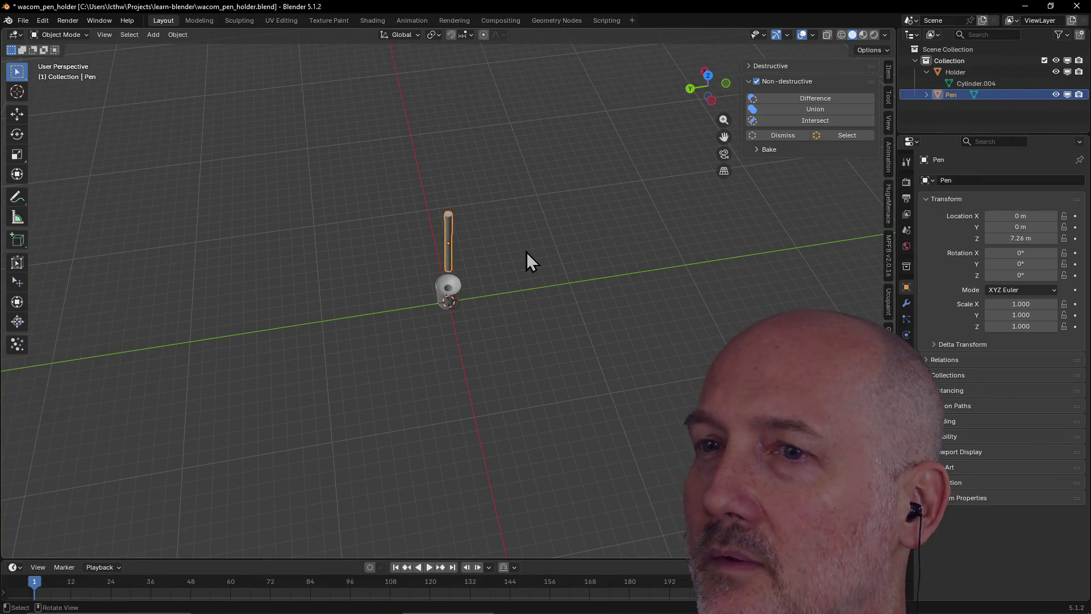
scroll(452, 255, "up", 3)
scroll(466, 250, "up", 3)
Frame the Pen in the view and hide the Holder so only the Pen remains visible.
middle_click_drag(428, 218, 410, 284)
scroll(410, 283, "down", 2)
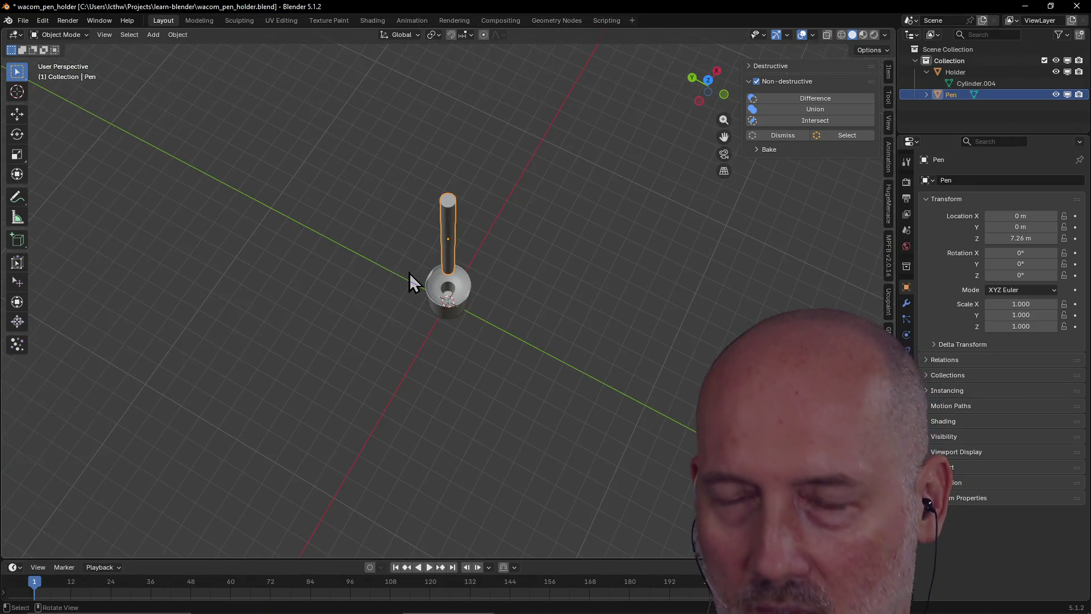
key("grave")
left_click(482, 311)
middle_click_drag(474, 305, 489, 273)
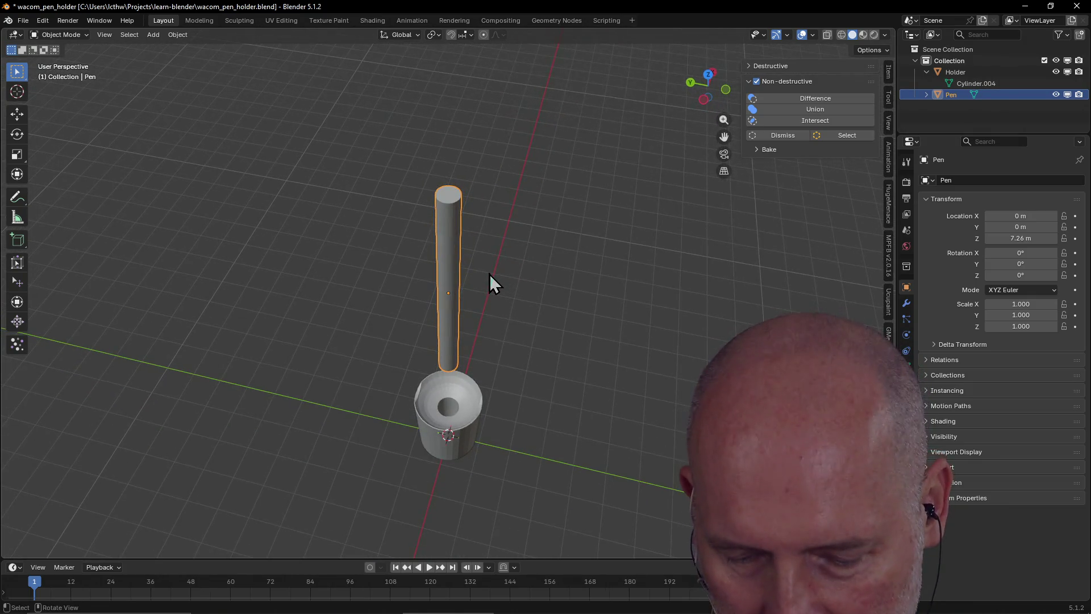
key("ctrl+h")
left_click(489, 273)
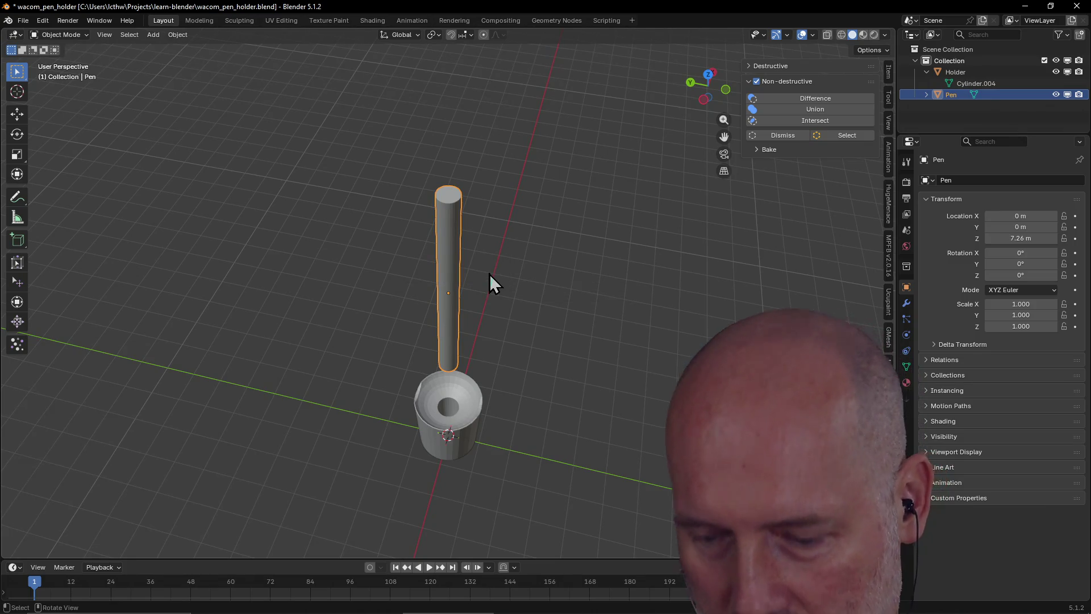
key("shift+h")
scroll(457, 252, "down", 2)
middle_click_drag(458, 252, 472, 204)
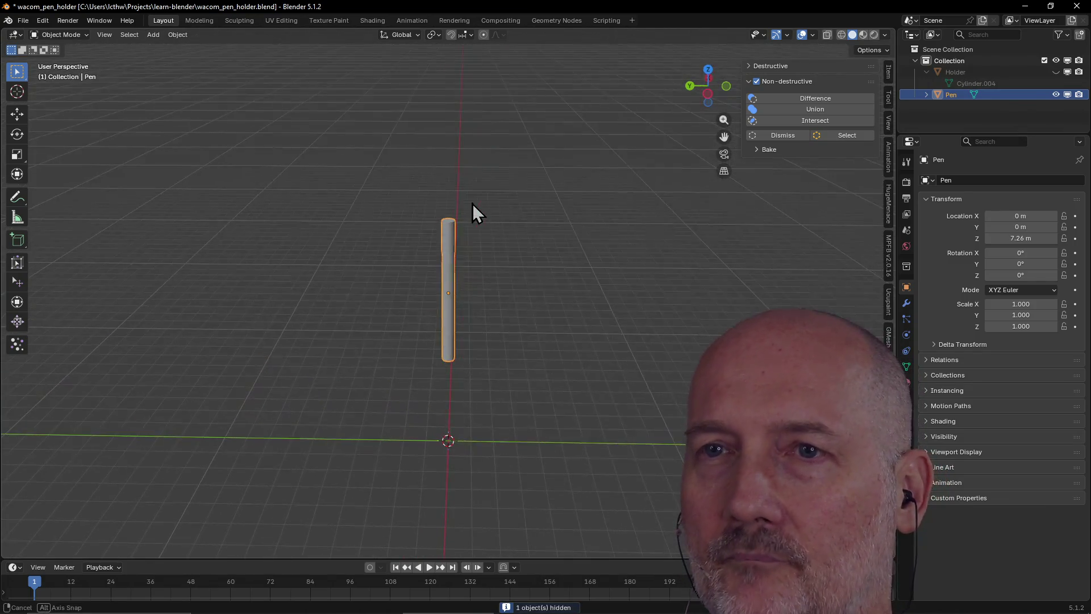
left_click(199, 26)
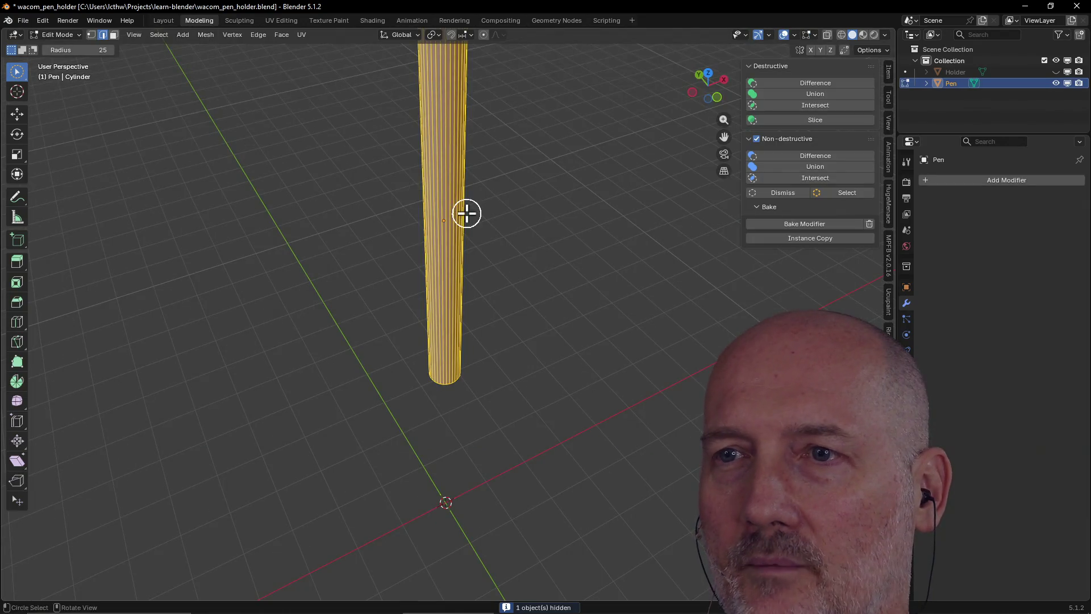
scroll(466, 213, "down", 5)
middle_click_drag(405, 242, 387, 215)
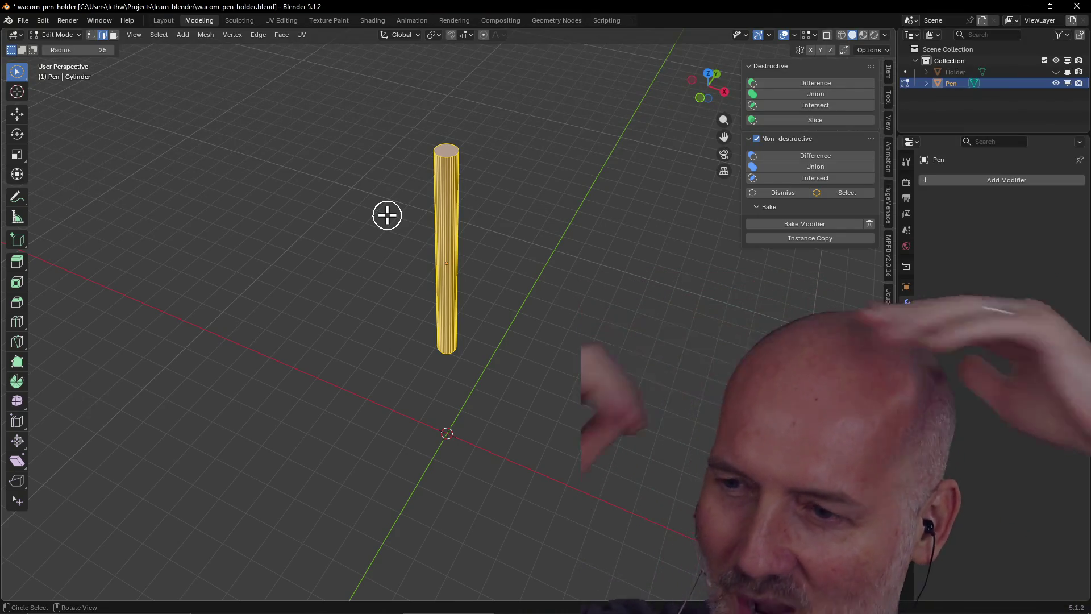
left_click(459, 184)
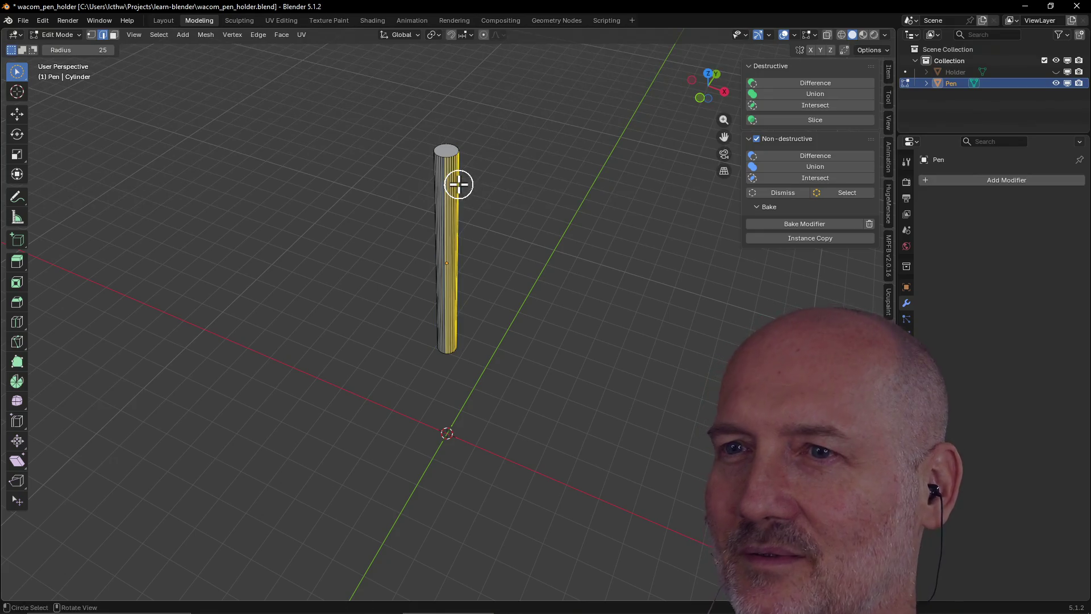
key("alt+a")
mouse_move(348, 361)
middle_mouse_down()
mouse_move(385, 275)
mouse_move(457, 186)
mouse_move(513, 239)
mouse_move(495, 276)
middle_mouse_up()
scroll(458, 185, "up", 4)
scroll(495, 275, "down", 3)
scroll(469, 301, "down", 2)
middle_click_drag(429, 332, 485, 193)
scroll(473, 214, "up", 2)
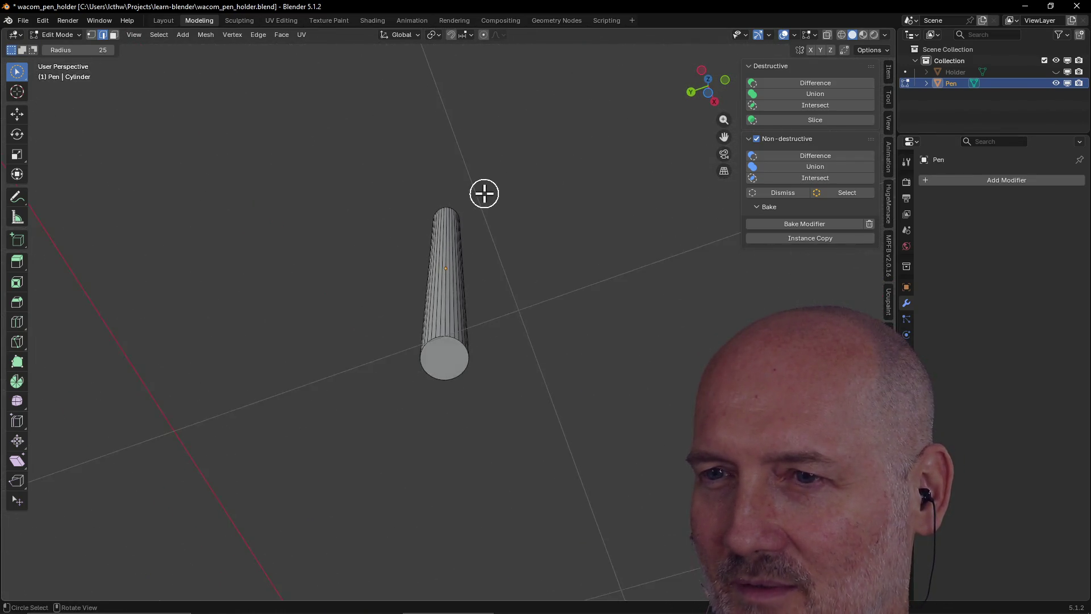
scroll(485, 193, "up", 2)
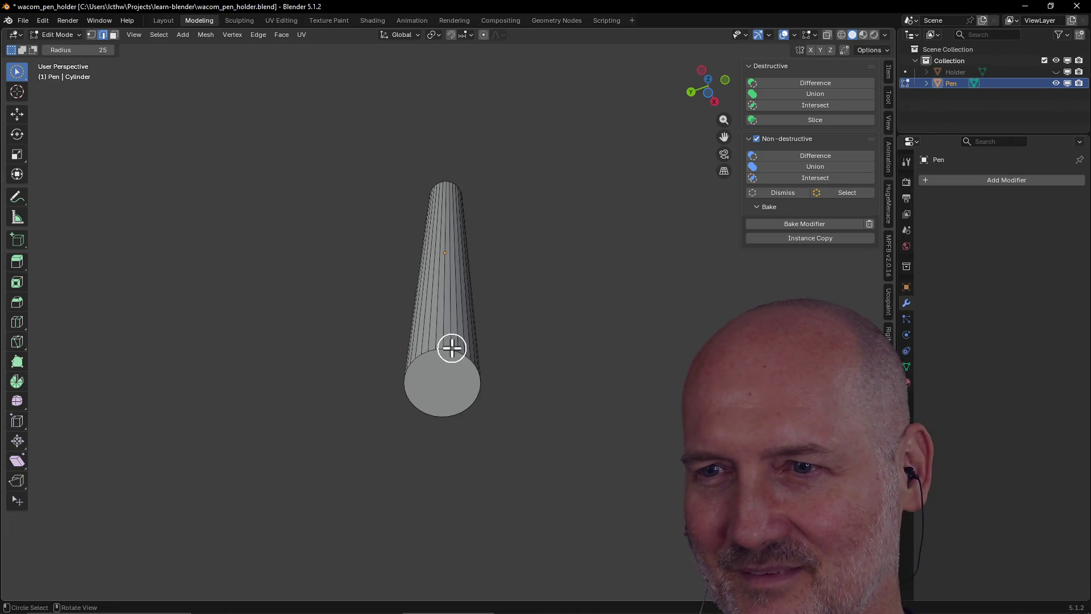
middle_click_drag(445, 371, 420, 415)
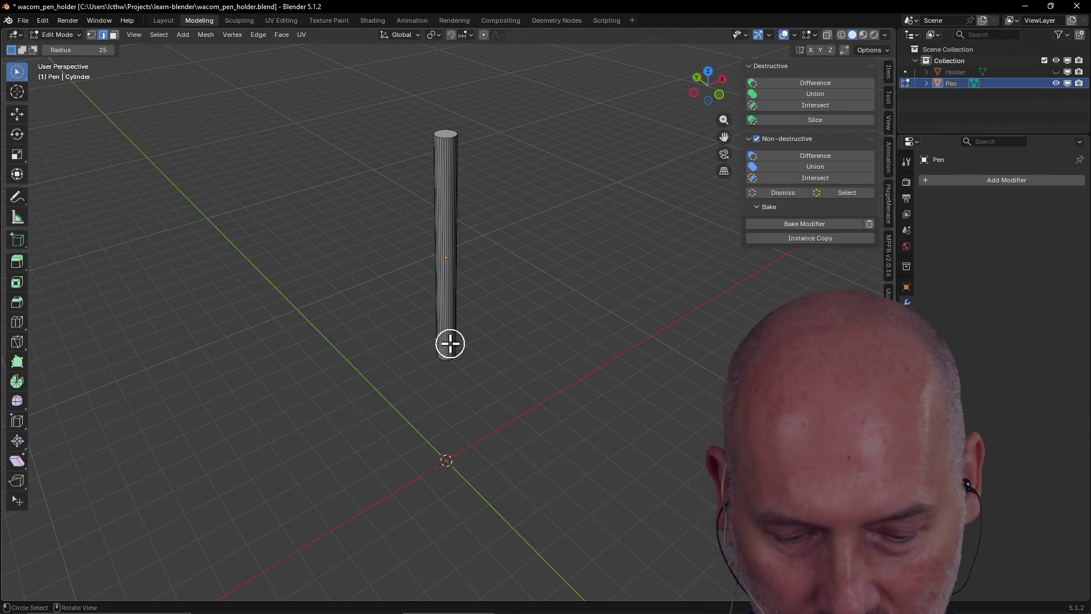
scroll(450, 343, "up", 1)
middle_click_drag(450, 343, 451, 250)
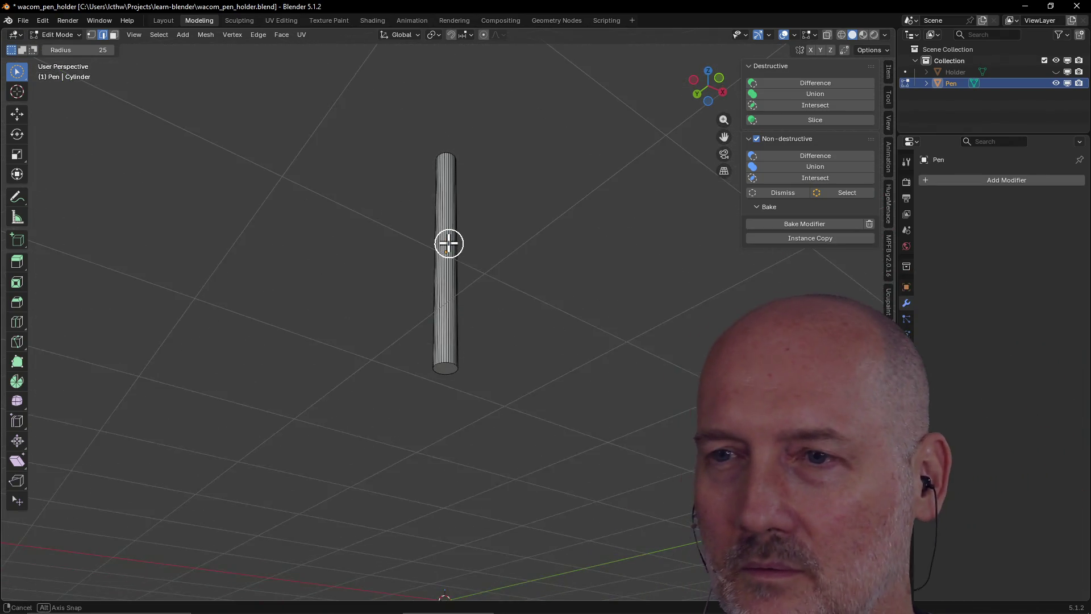
scroll(448, 243, "up", 2)
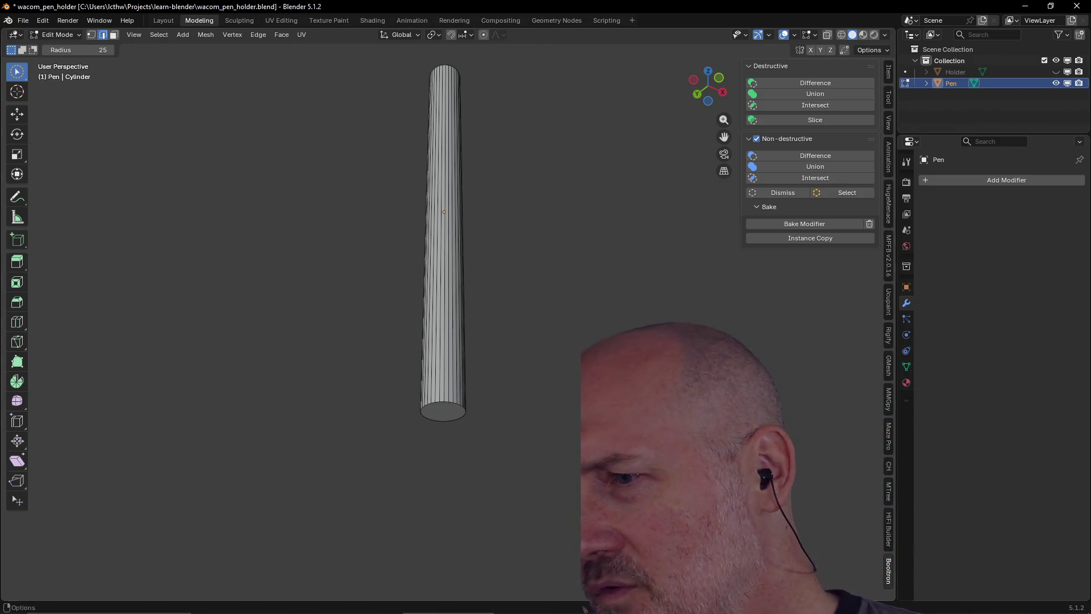
left_click(888, 577)
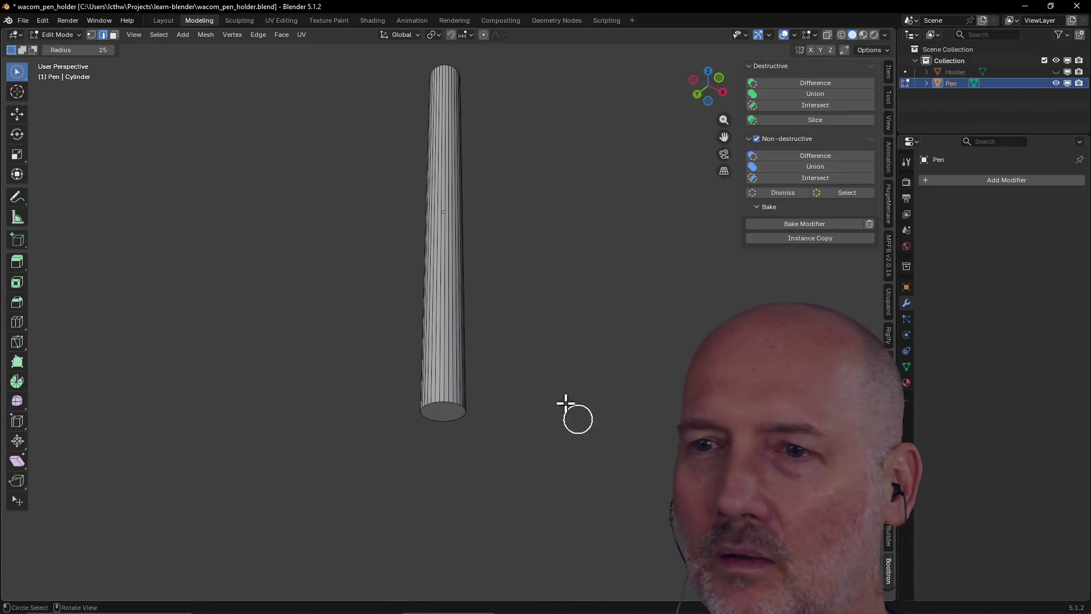
mouse_move(283, 359)
middle_mouse_down()
mouse_move(278, 398)
mouse_move(299, 333)
mouse_move(275, 415)
middle_mouse_up()
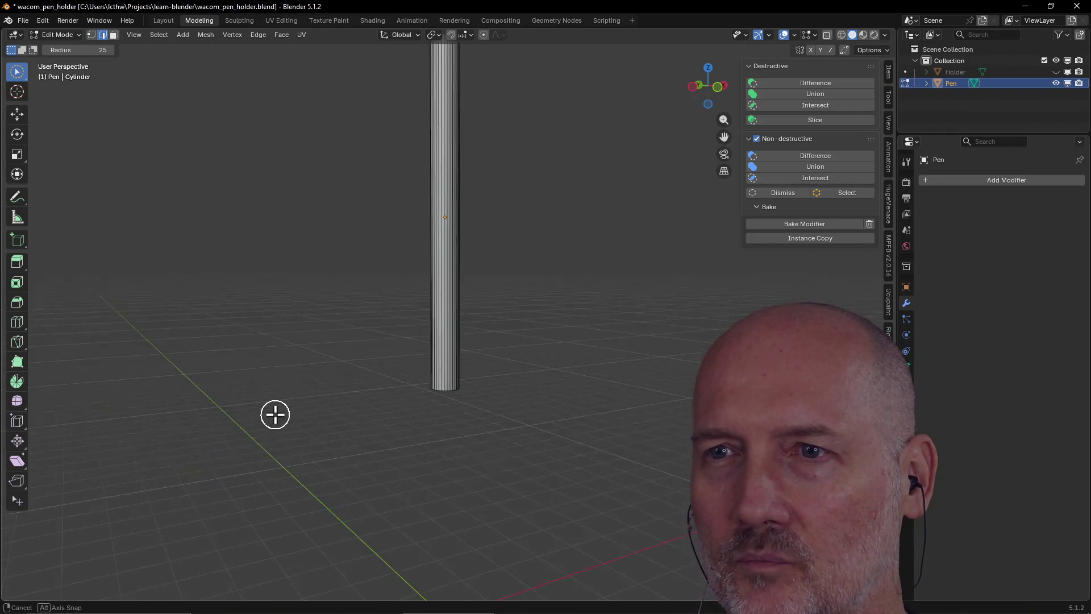
mouse_move(451, 290)
middle_mouse_down()
mouse_move(501, 246)
mouse_move(463, 349)
mouse_move(526, 207)
mouse_move(537, 82)
mouse_move(487, 280)
mouse_move(433, 380)
middle_mouse_up()
scroll(487, 280, "up", 2)
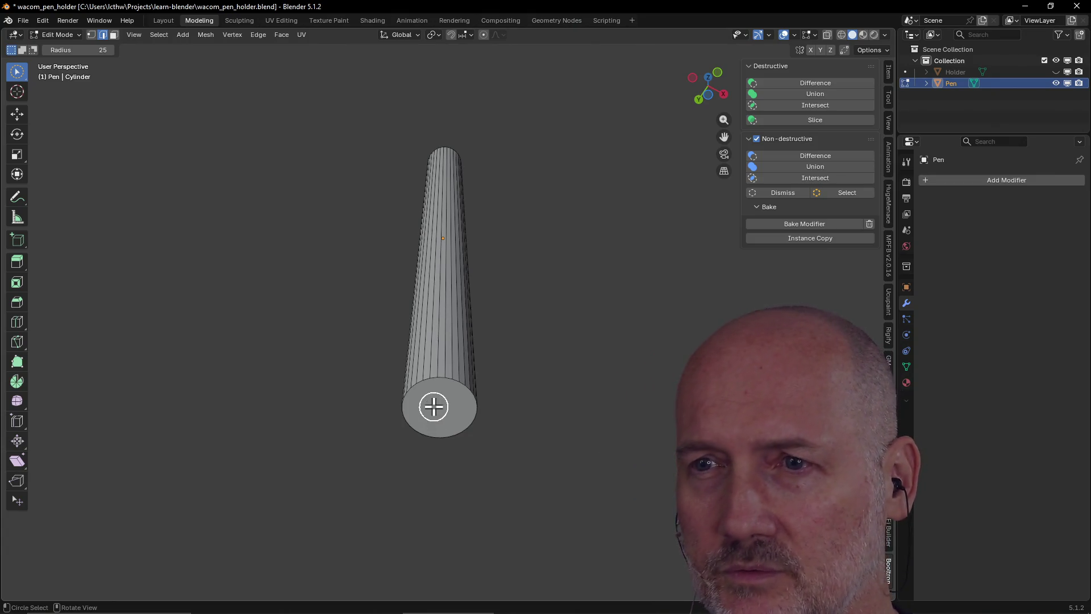
left_click(451, 382, "alt")
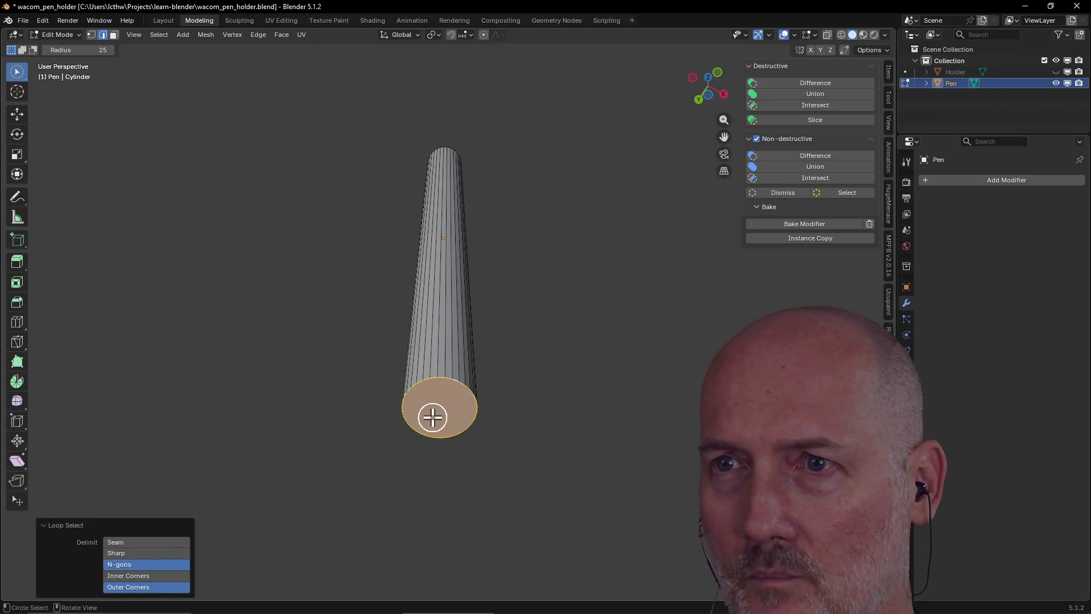
Cancel a stray move, then scale the selected end cap of the Pen to about 1.385.
mouse_move(432, 417)
middle_mouse_down()
mouse_move(446, 370)
mouse_move(444, 415)
mouse_move(443, 353)
mouse_move(438, 442)
middle_mouse_up()
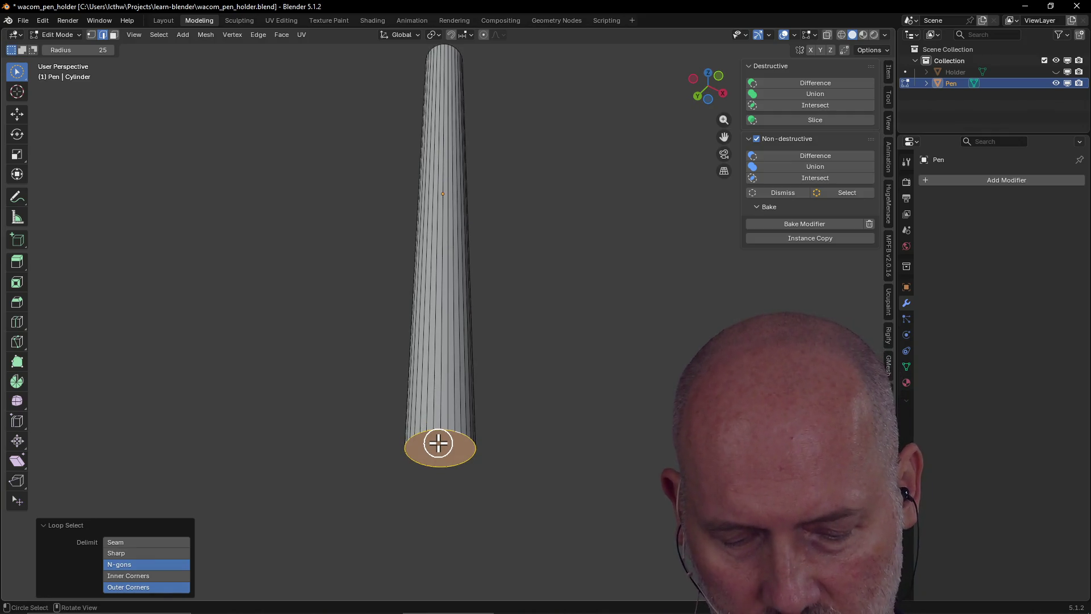
key("g")
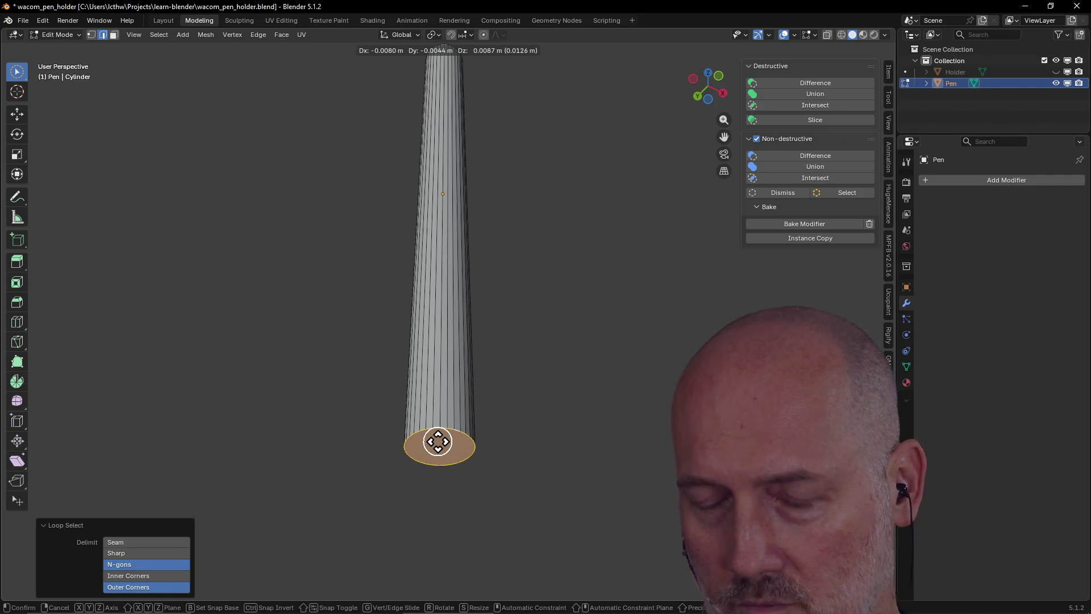
left_click(437, 440)
key("c")
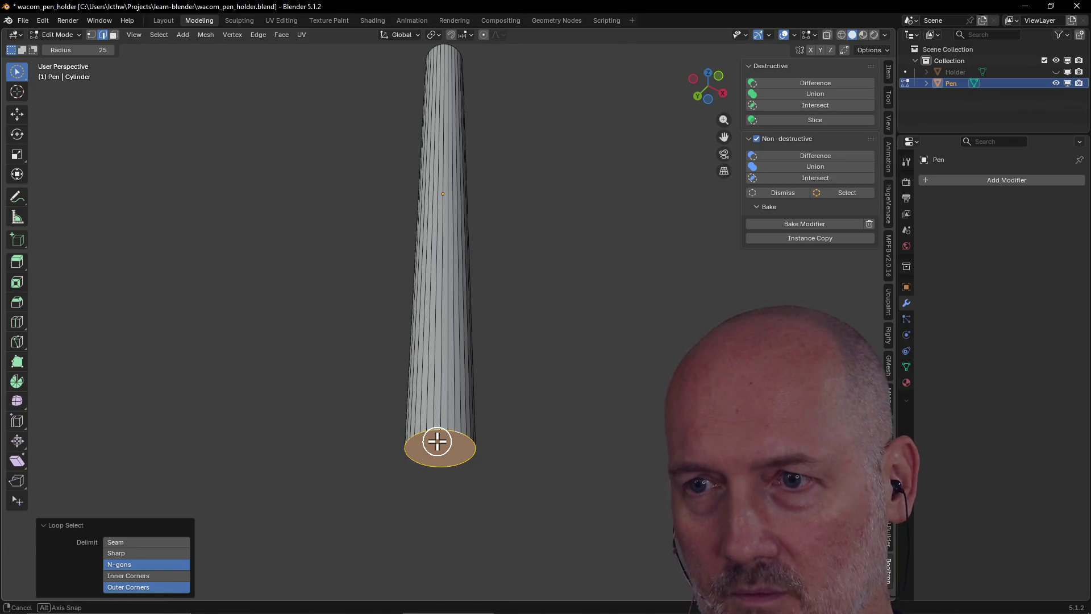
key("s")
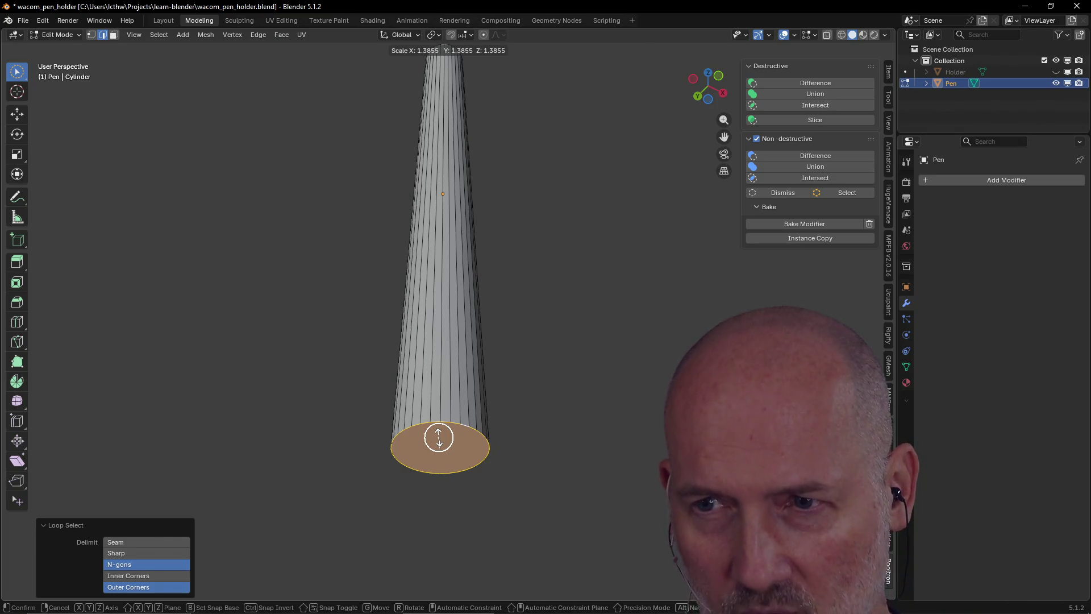
left_click(439, 438)
scroll(483, 401, "down", 4)
Deselect the widened cap and look down on the Pen's top to pick its top cap.
middle_click_drag(477, 419, 455, 500)
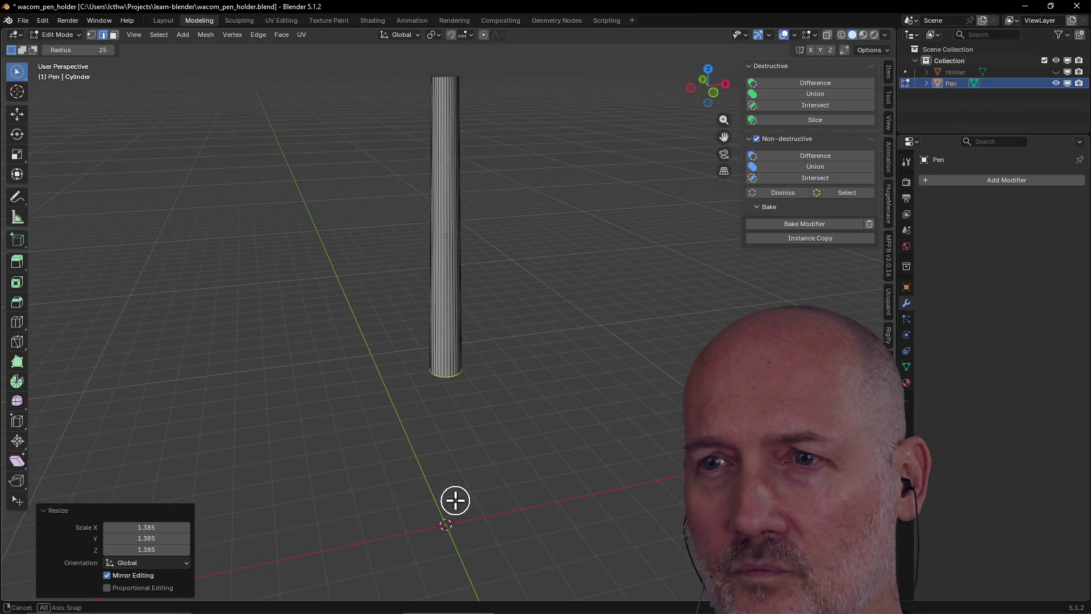
left_click(455, 500)
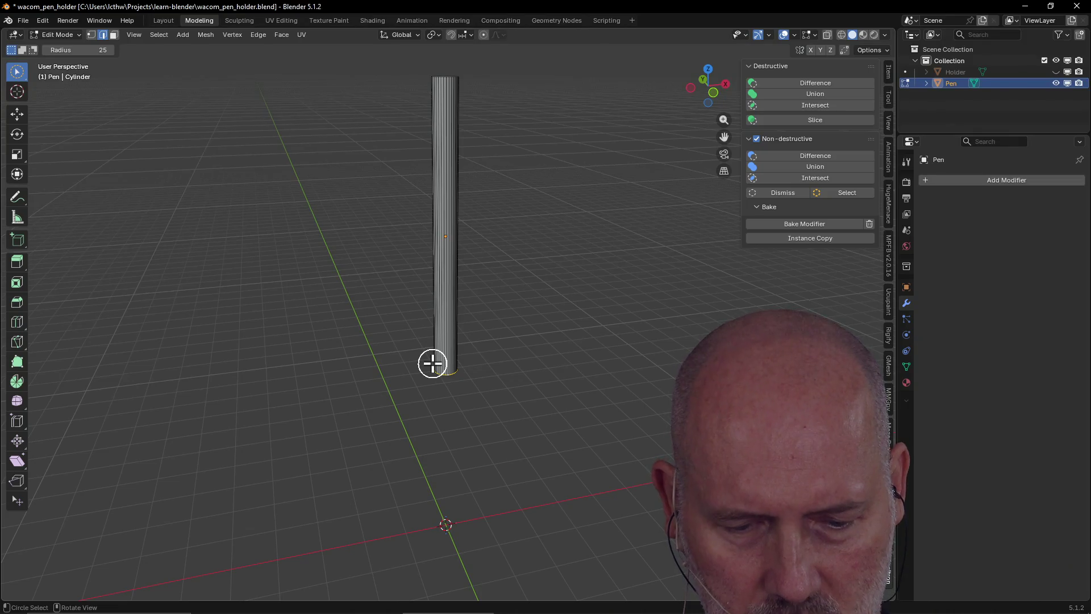
middle_click_drag(450, 236, 441, 318)
scroll(438, 227, "up", 1)
scroll(439, 227, "up", 3)
scroll(439, 196, "down", 2)
left_click(439, 153)
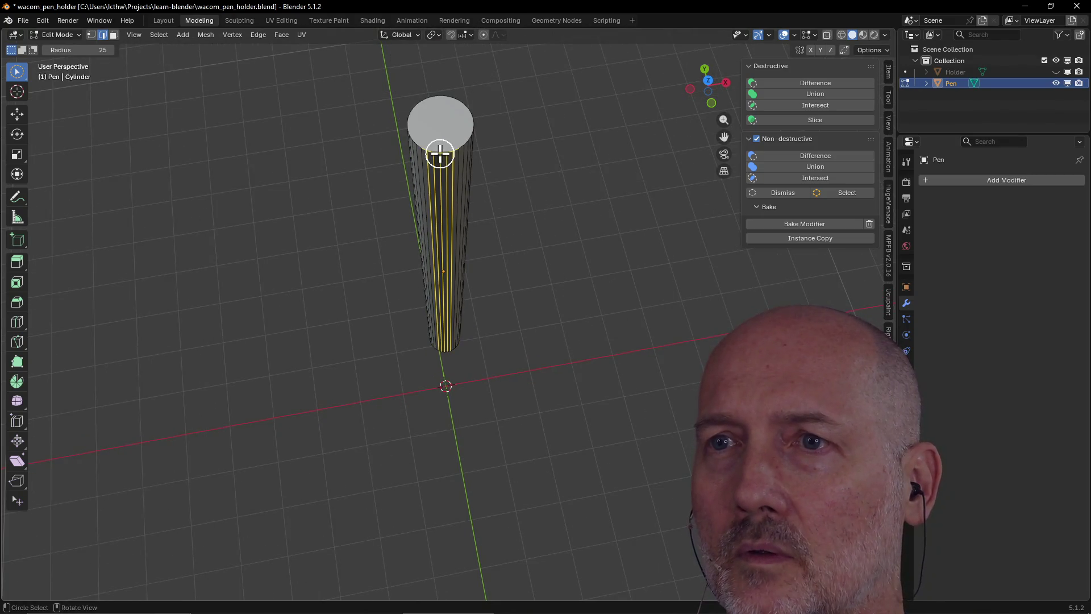
Scale the Pen's top cap ring down to about 0.251, then inspect the resulting taper.
left_click(440, 151, "alt")
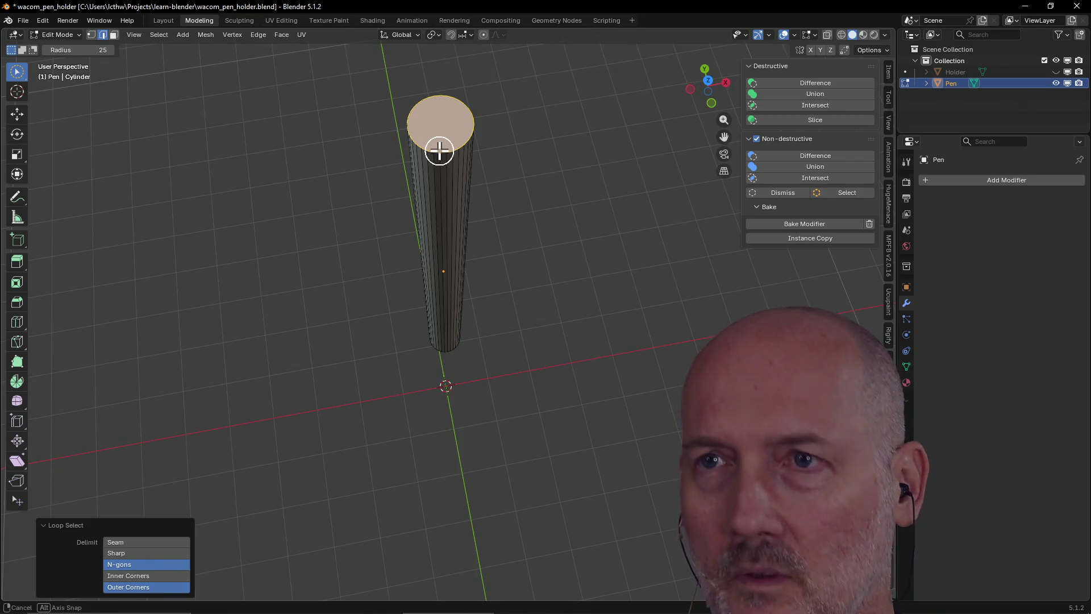
key("s")
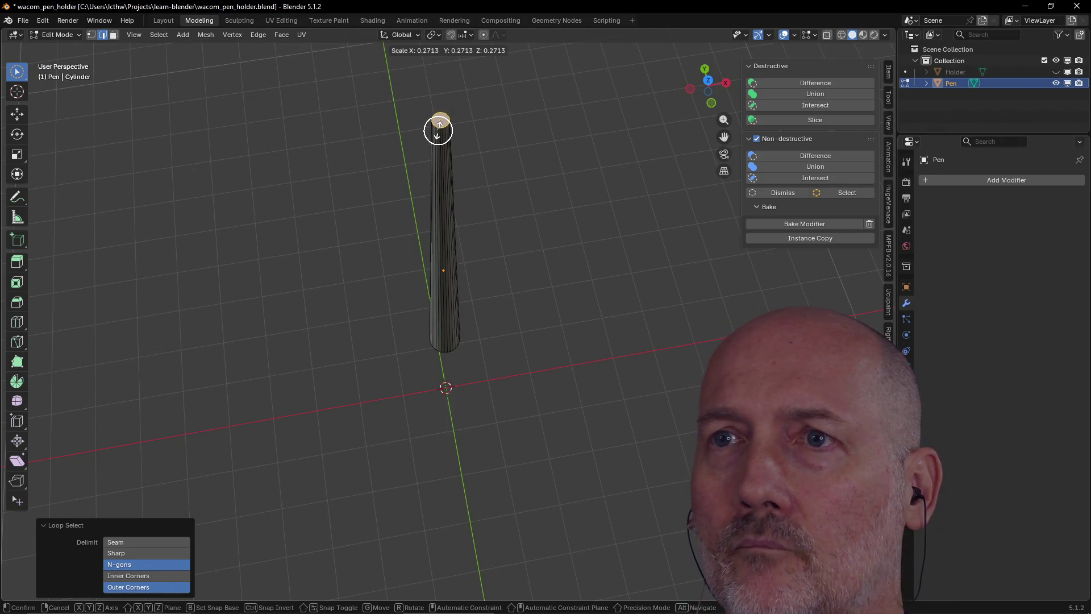
left_click(438, 128)
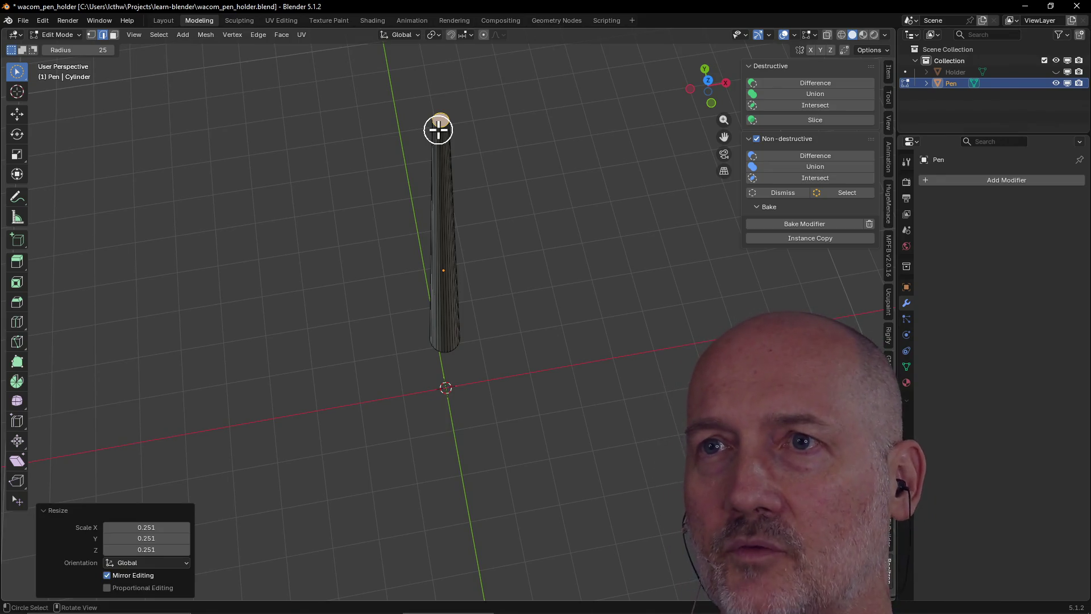
mouse_move(449, 245)
middle_mouse_down()
mouse_move(442, 323)
mouse_move(457, 345)
mouse_move(542, 307)
mouse_move(463, 354)
middle_mouse_up()
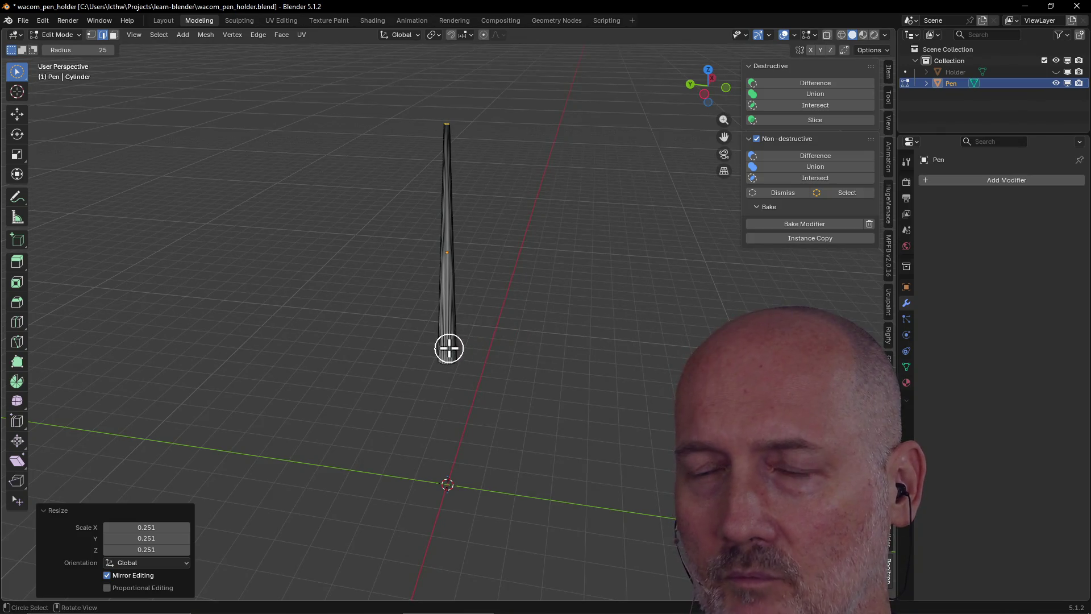
mouse_move(503, 321)
middle_mouse_down()
mouse_move(290, 336)
mouse_move(384, 311)
mouse_move(378, 372)
mouse_move(444, 284)
middle_mouse_up()
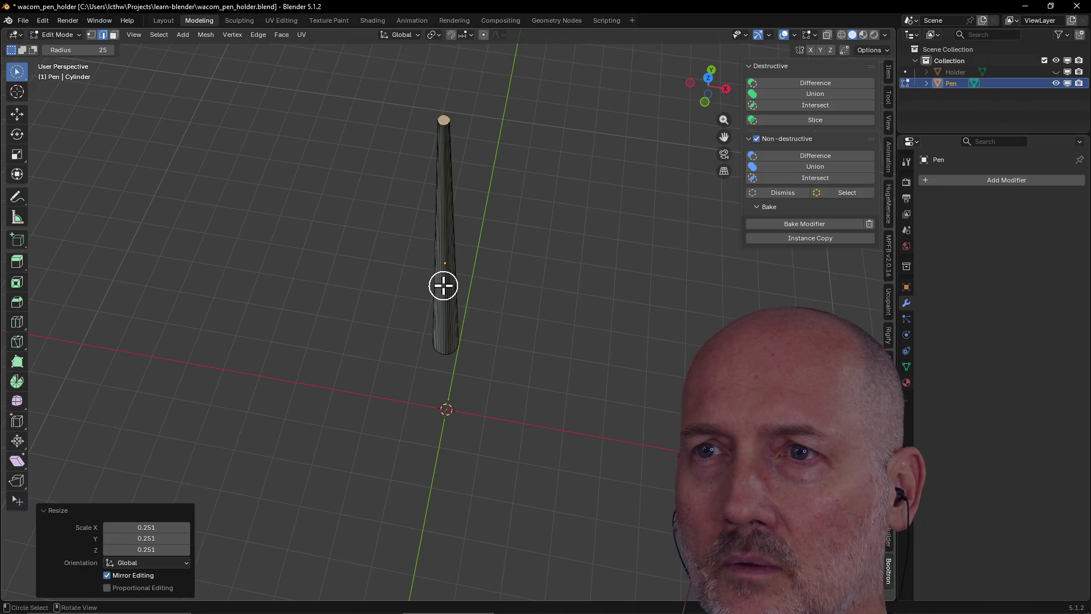
Undo the 0.251 scale and rescale the top cap to about 0.358 for a gentler taper.
key("ctrl+z")
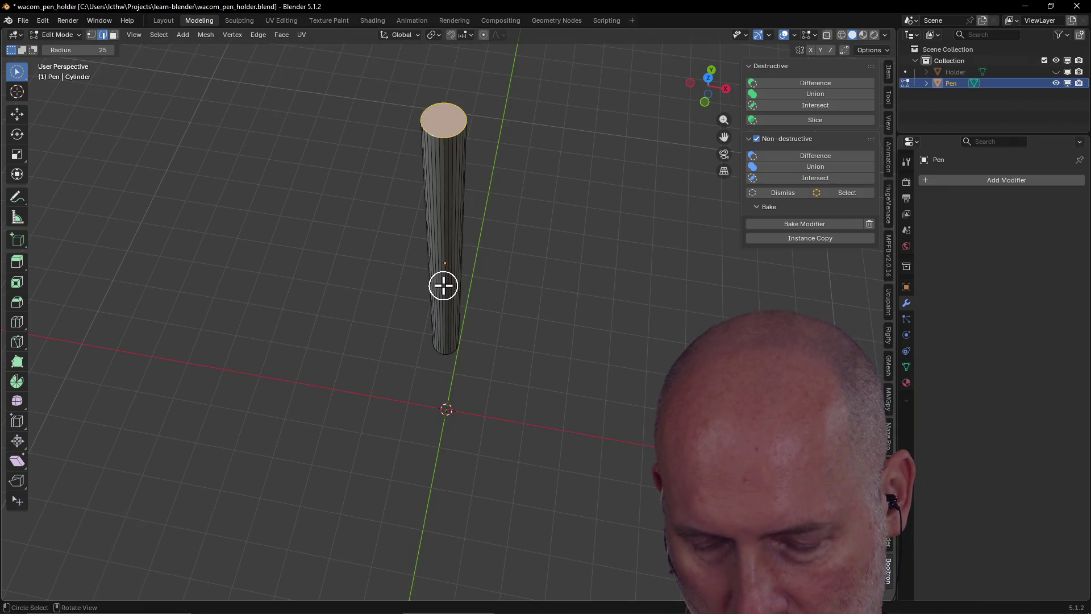
key("s")
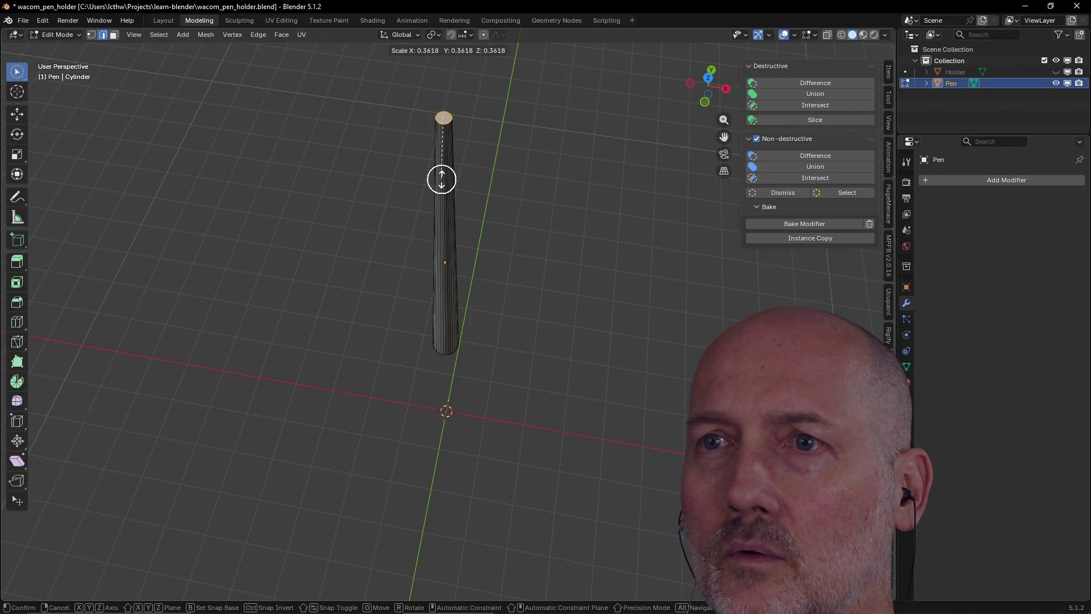
left_click(441, 177)
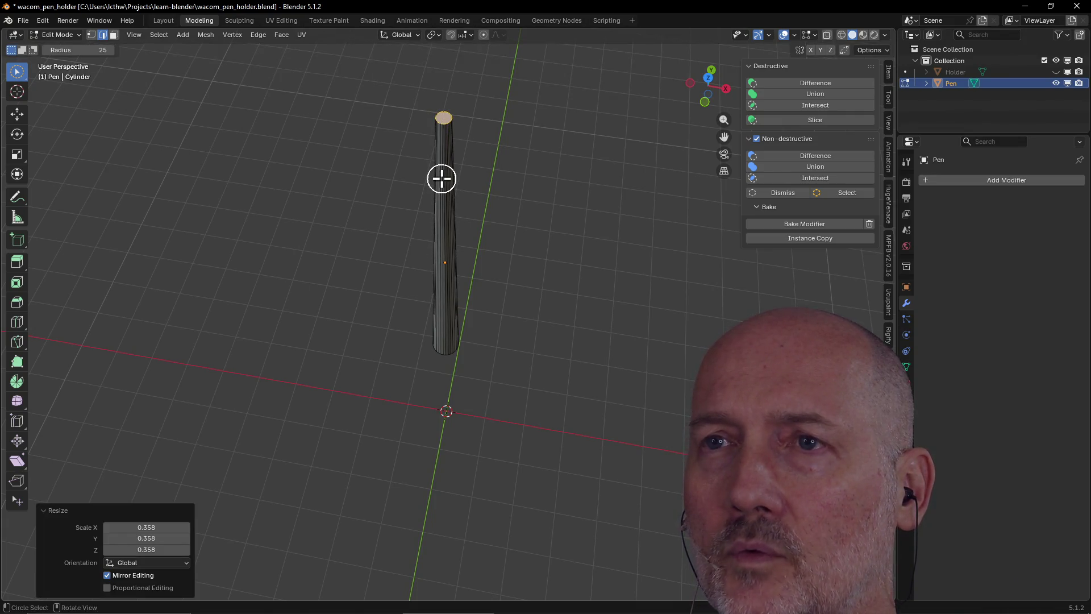
middle_click_drag(414, 207, 473, 55)
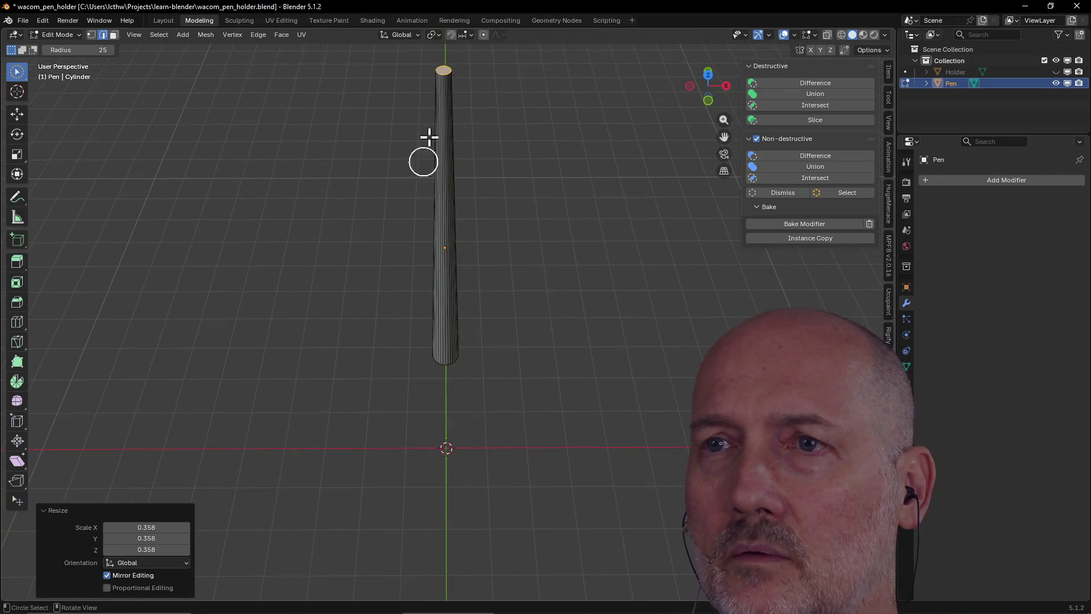
mouse_move(473, 56)
middle_mouse_down()
mouse_move(462, 293)
mouse_move(599, 293)
mouse_move(535, 301)
middle_mouse_up()
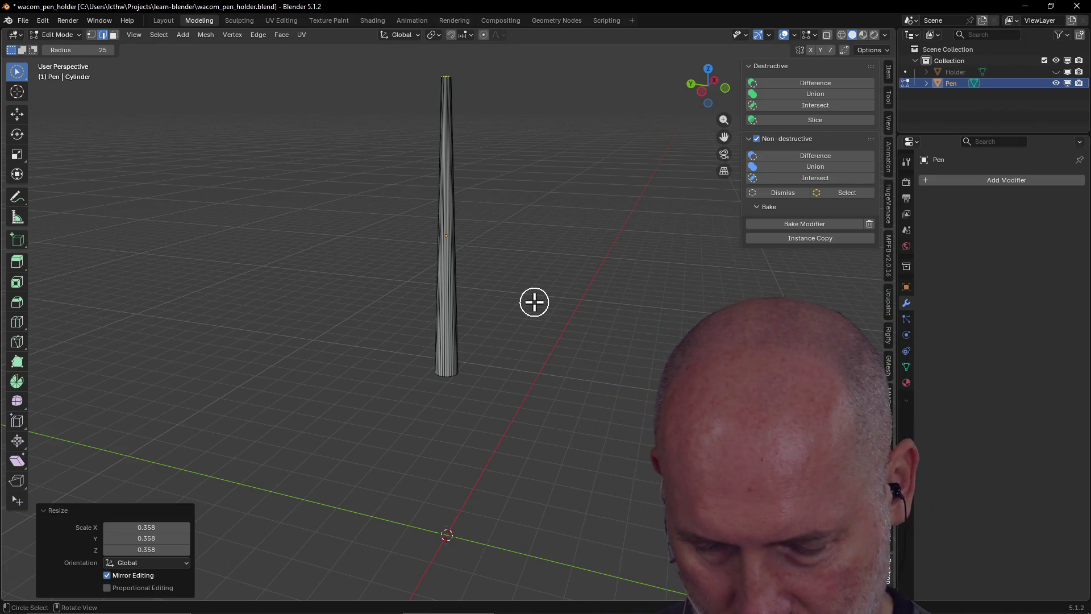
key("ctrl")
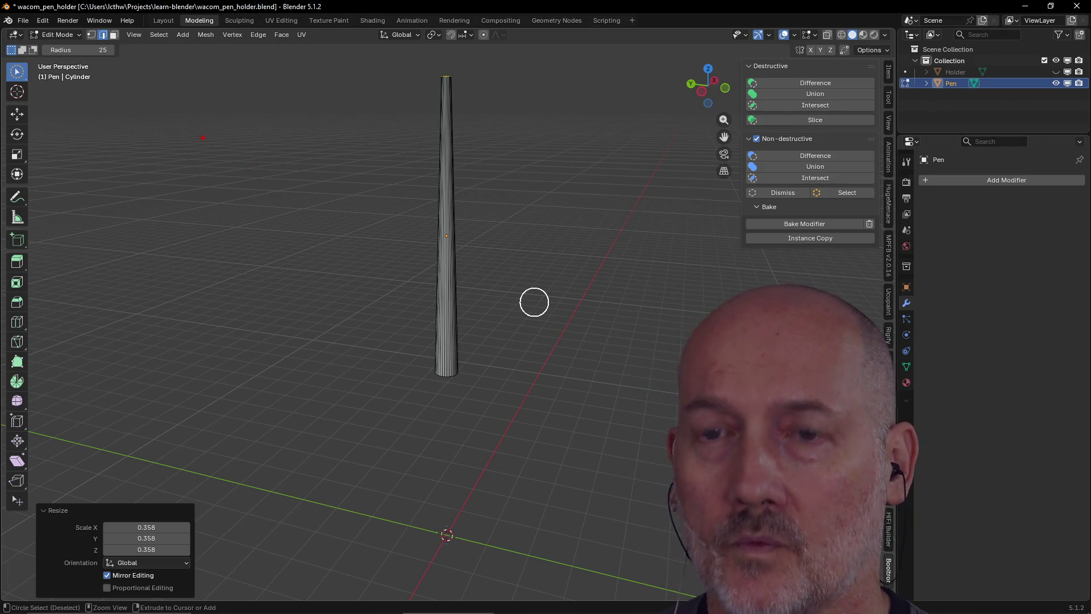
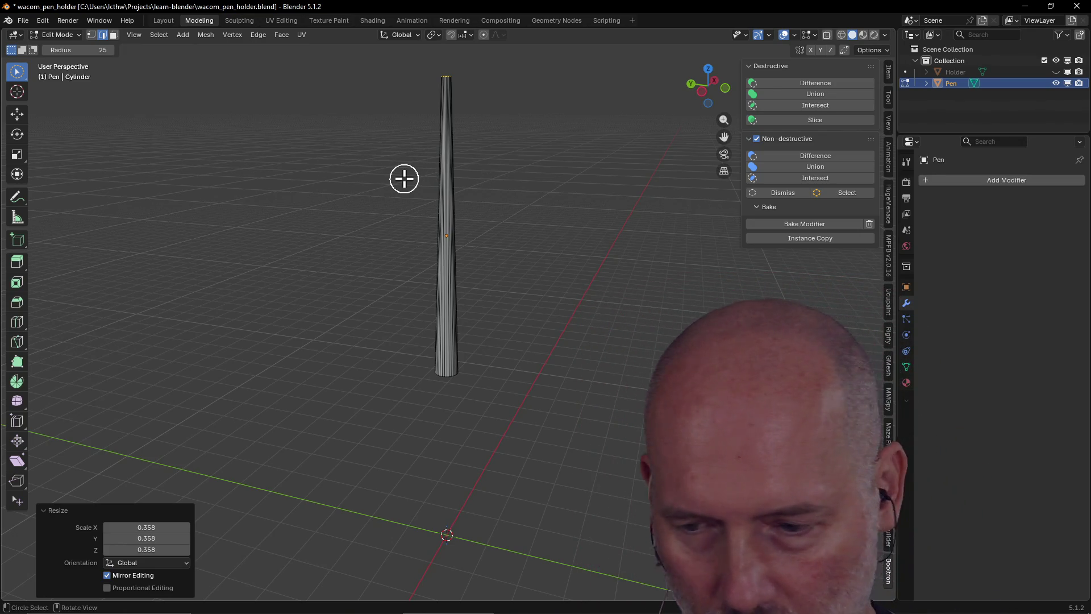
Leave mesh editing on the pen and return to the Layout workspace in object mode.
key("3")
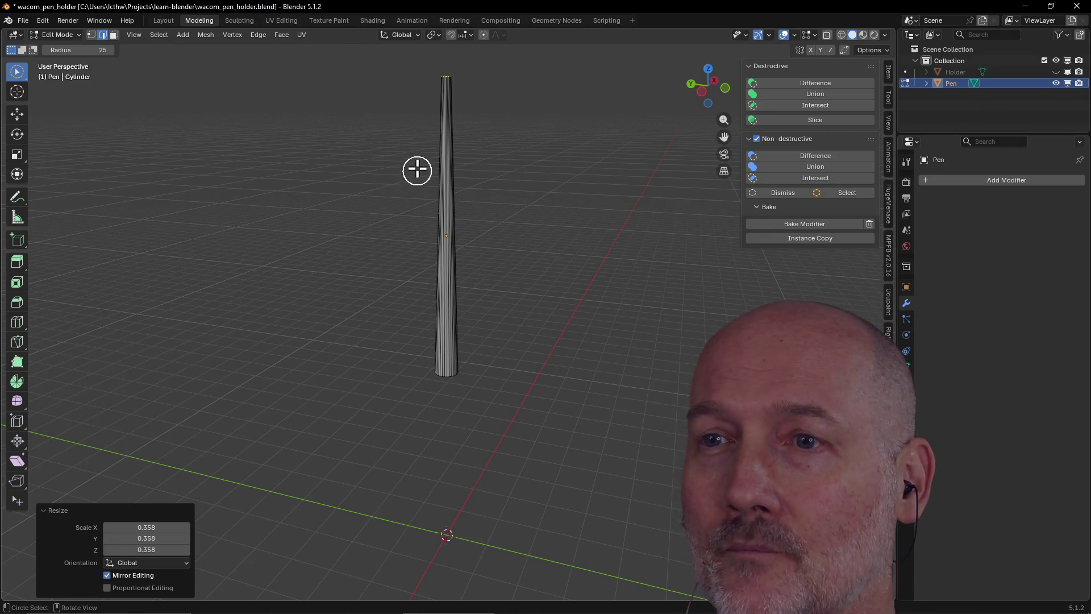
scroll(417, 171, "down", 1)
scroll(417, 167, "down", 1)
scroll(417, 167, "up", 1)
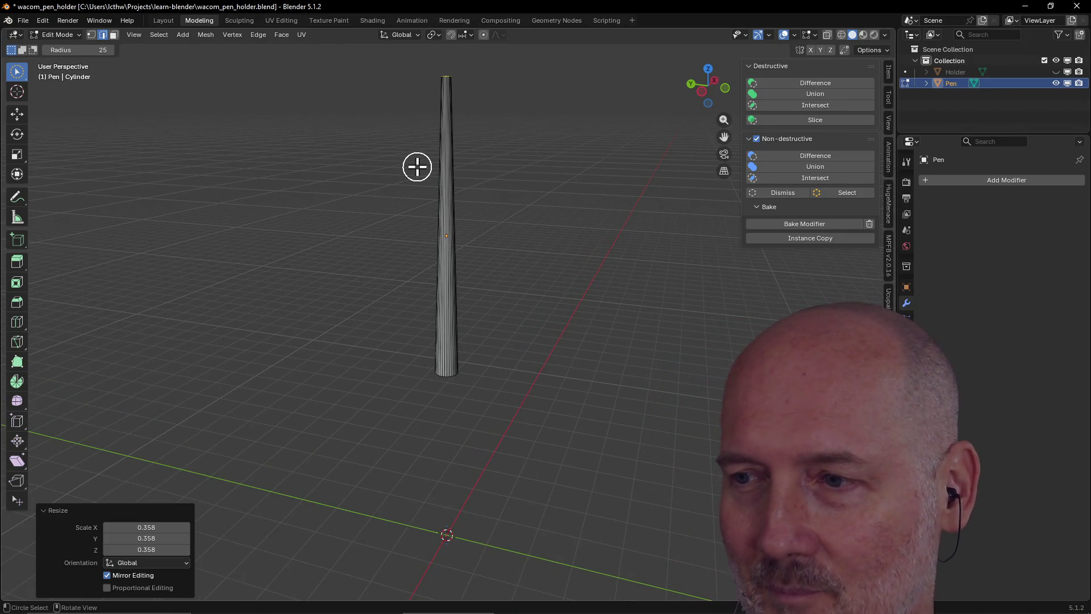
mouse_move(424, 215)
middle_mouse_down()
mouse_move(484, 209)
mouse_move(497, 177)
mouse_move(448, 246)
mouse_move(445, 219)
mouse_move(409, 300)
middle_mouse_up()
scroll(449, 247, "down", 3)
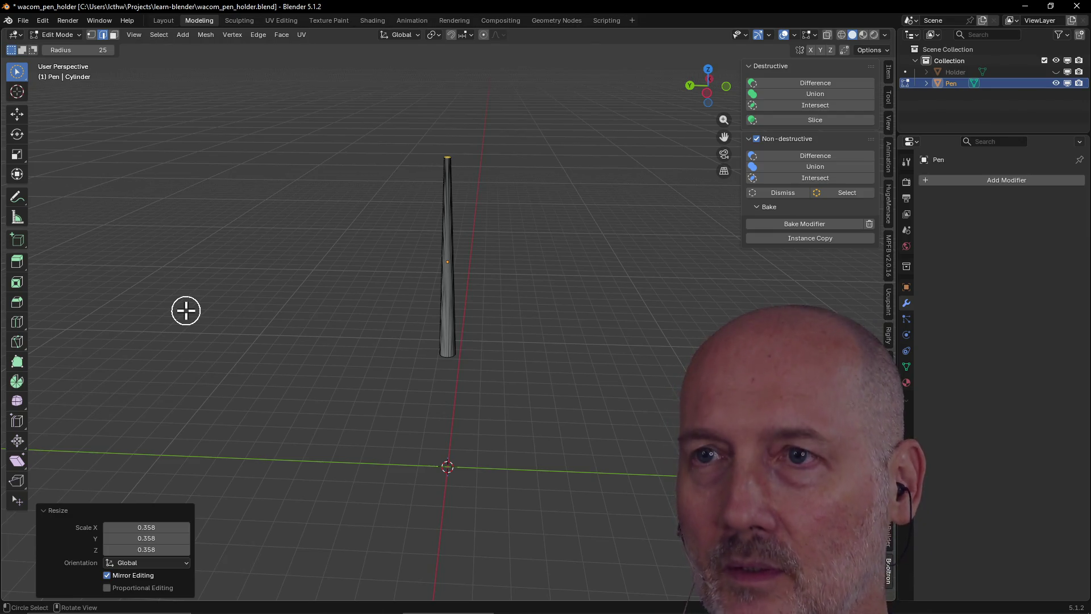
left_click(166, 21)
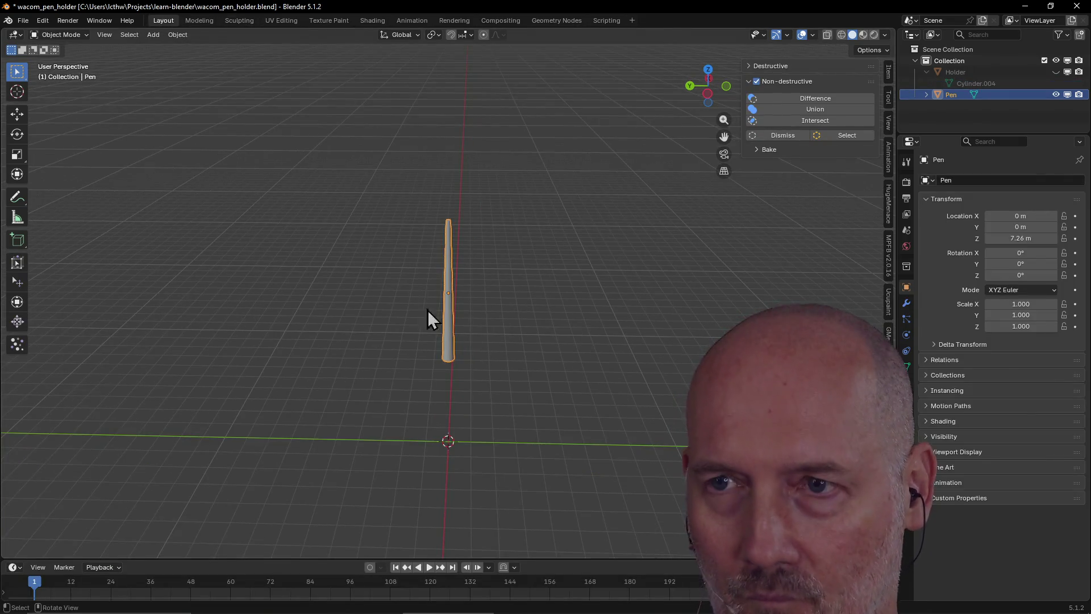
scroll(482, 349, "up", 2)
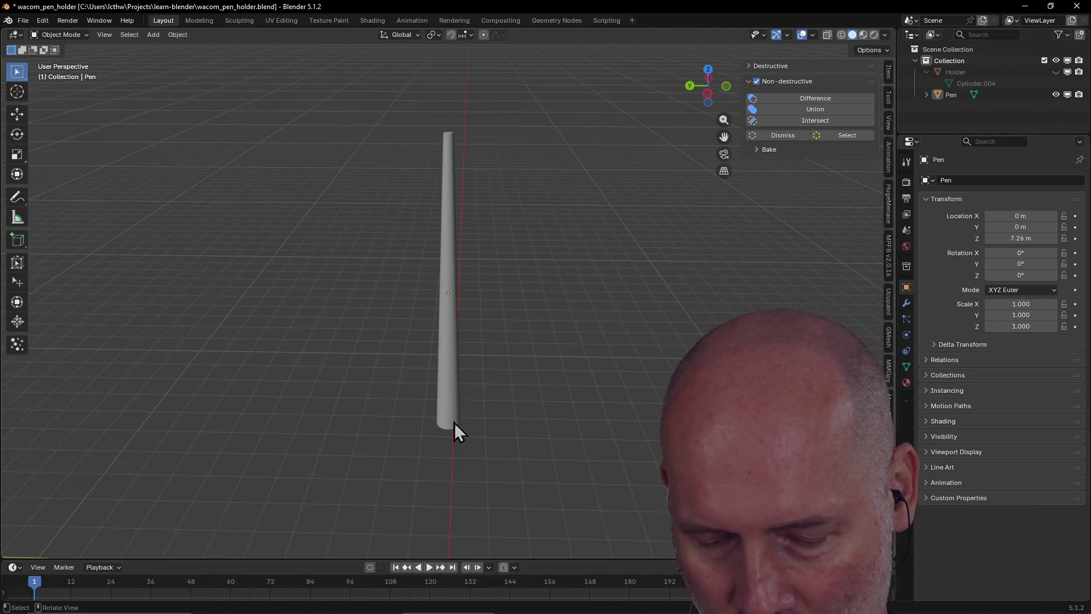
Add a Cone mesh at the world origin beneath the pen.
key("shift+a")
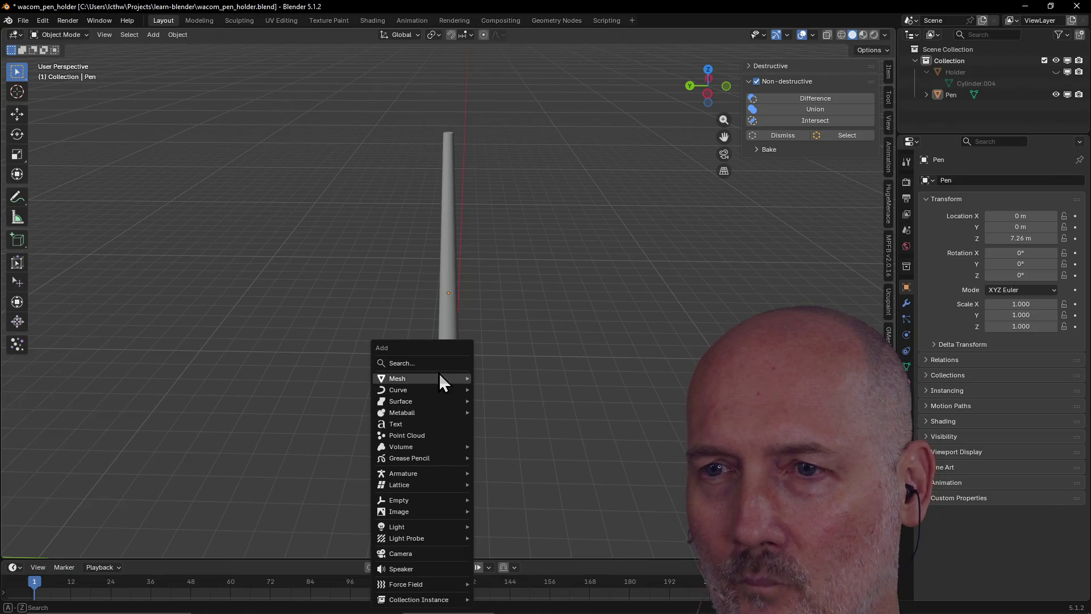
mouse_move(418, 377)
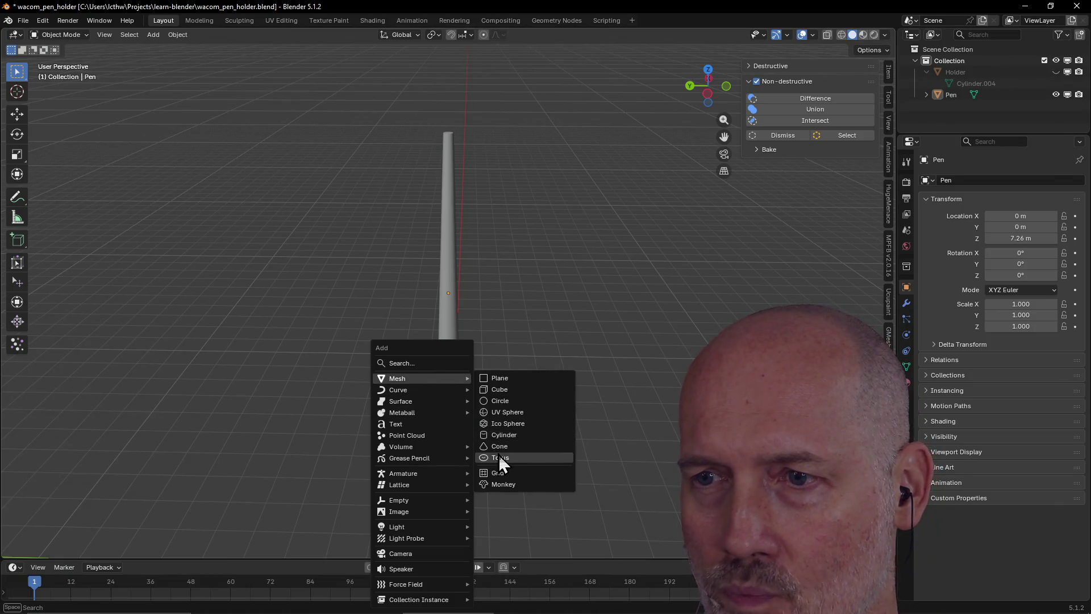
left_click(499, 446)
scroll(435, 476, "down", 3)
scroll(436, 528, "down", 2)
scroll(433, 530, "up", 2)
scroll(440, 499, "up", 1)
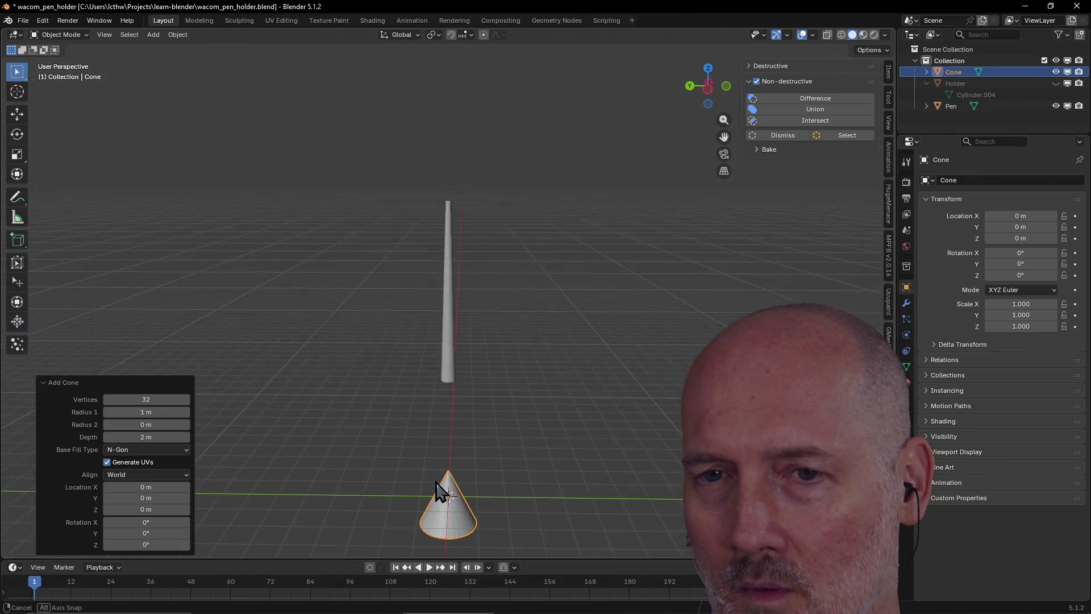
middle_click_drag(435, 491, 435, 490)
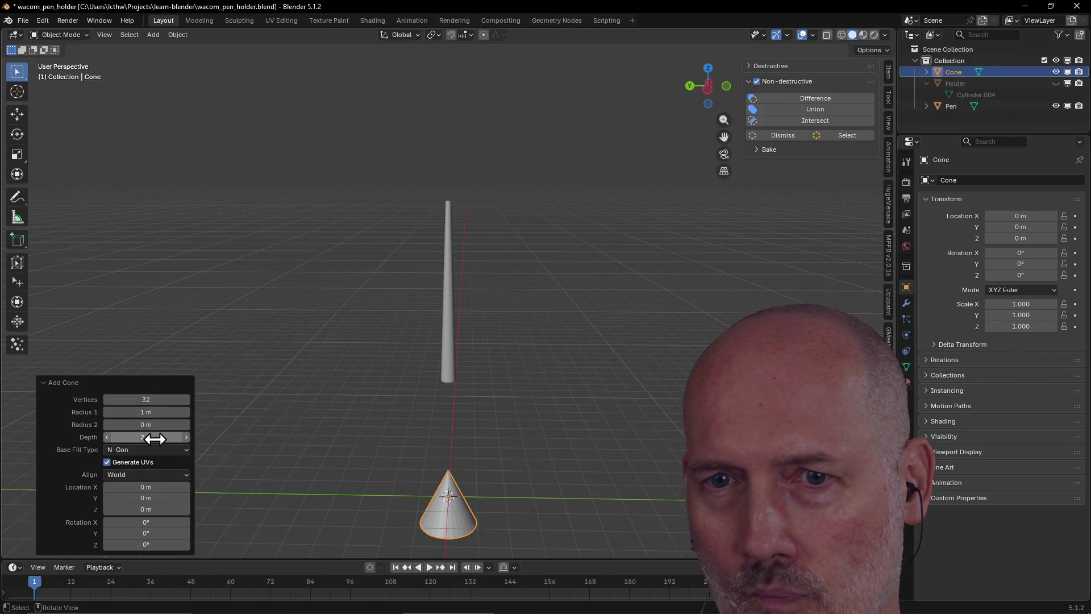
Give the cone a 0.5 m base radius and raise its Location Z to 3.73 m under the pen.
left_click(154, 413)
type("0.5")
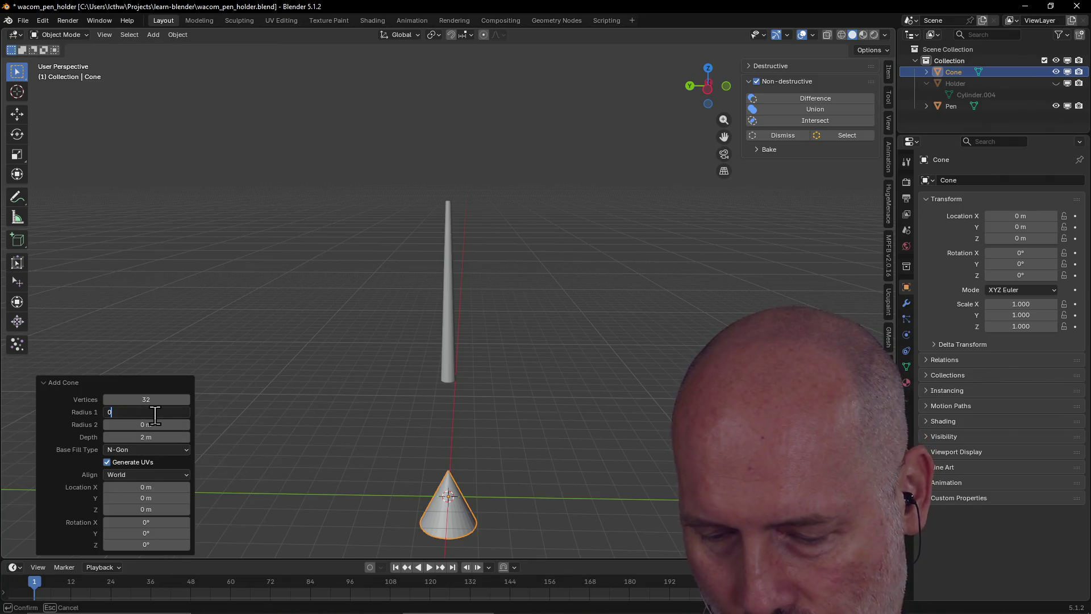
key("Return")
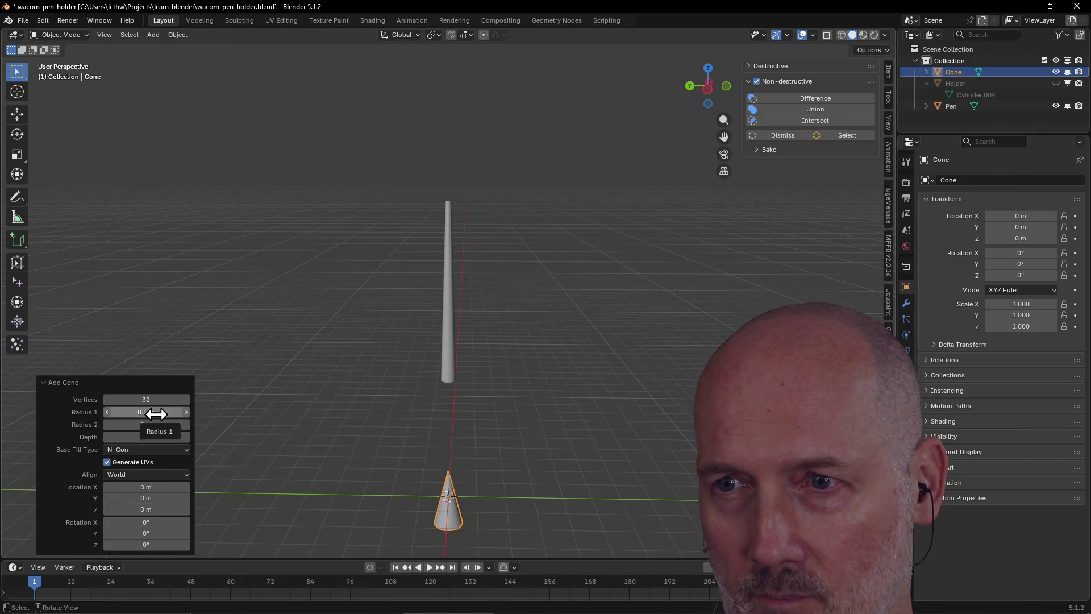
middle_click_drag(338, 446, 334, 389)
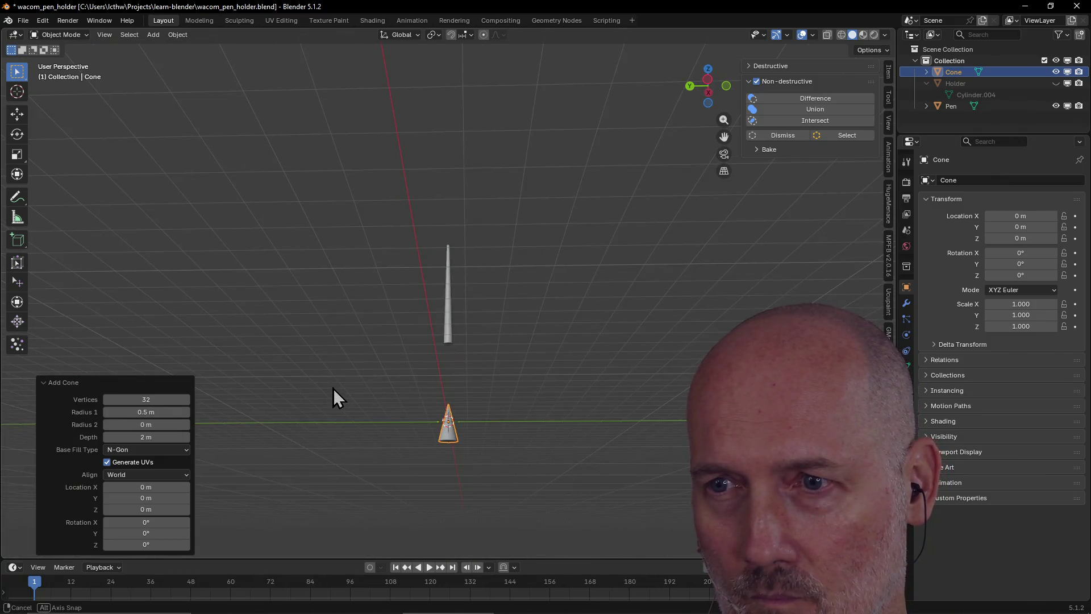
mouse_move(334, 387)
middle_mouse_down()
mouse_move(335, 285)
mouse_move(314, 429)
mouse_move(333, 437)
middle_mouse_up()
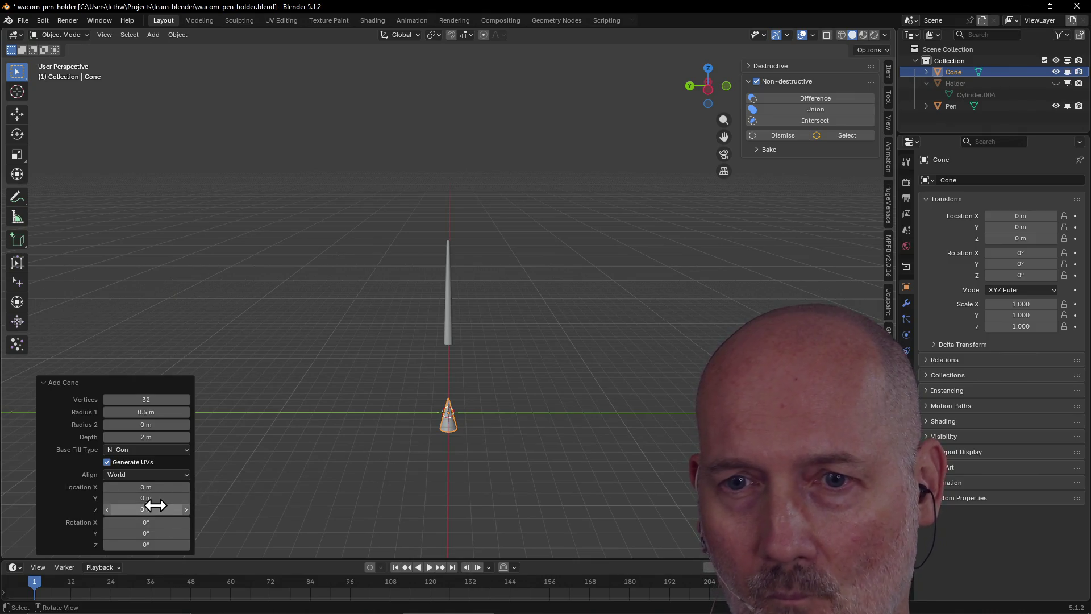
mouse_move(150, 508)
left_mouse_down()
mouse_move(136, 509)
mouse_move(186, 509)
mouse_move(175, 509)
left_mouse_up()
scroll(394, 434, "up", 3)
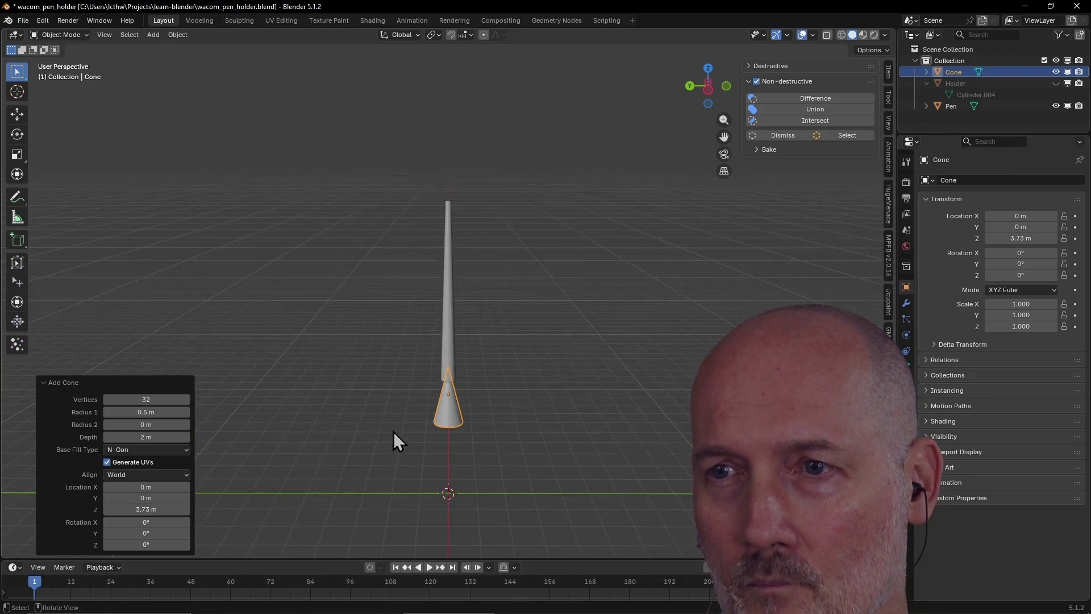
scroll(405, 406, "up", 2)
scroll(404, 407, "up", 2)
scroll(404, 406, "down", 1)
scroll(405, 406, "down", 1)
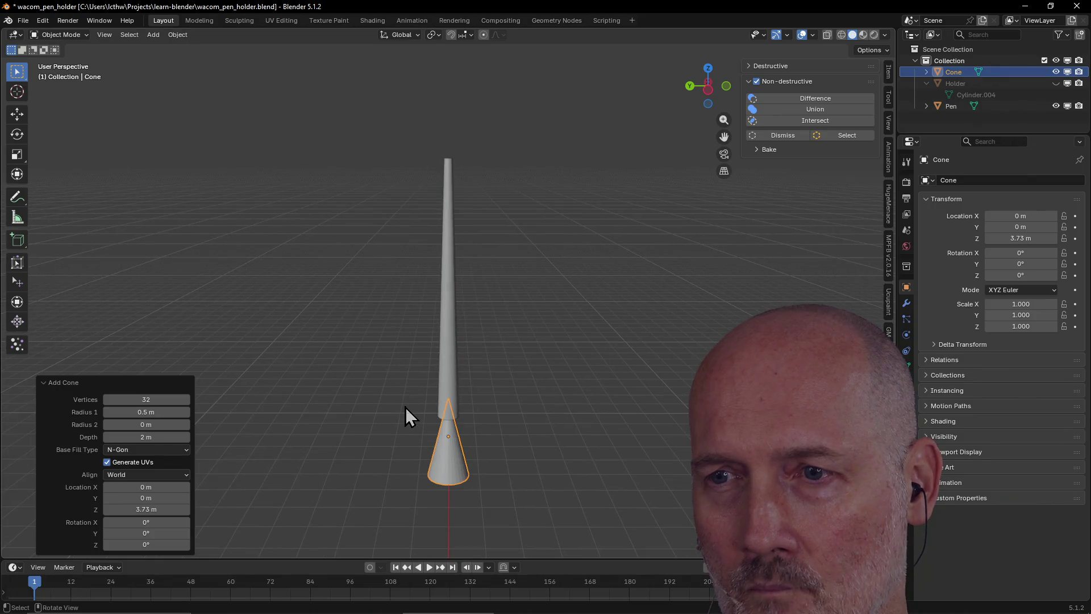
Slim the cone's base radius further to 0.25 m.
left_click(155, 412)
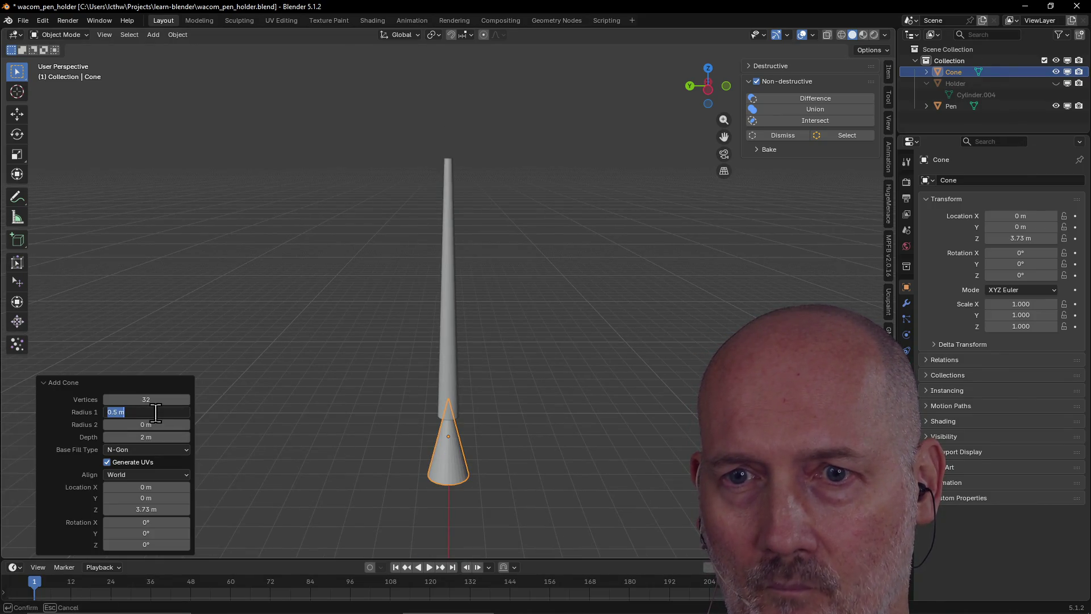
type("0.25")
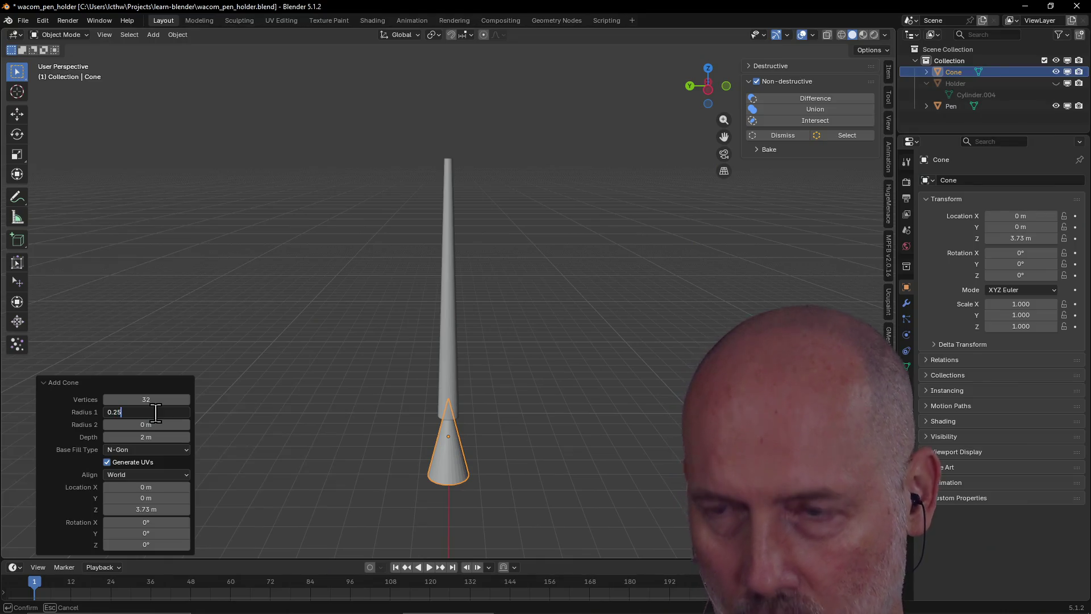
key("Return")
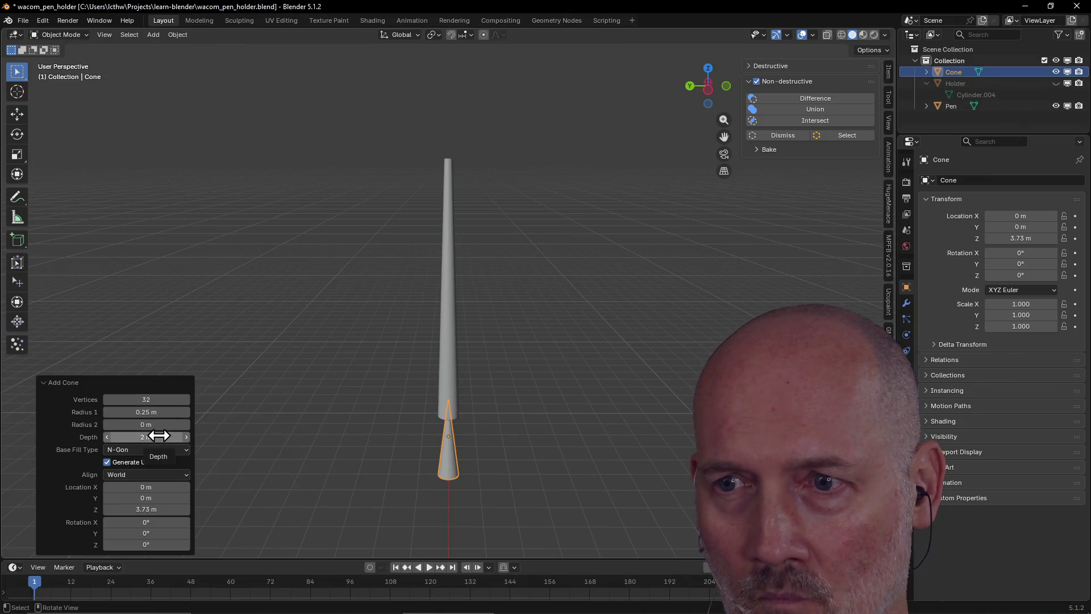
Shorten the cone to 1 m depth and try a 90° Z rotation before resetting it to 0°.
left_click(158, 436)
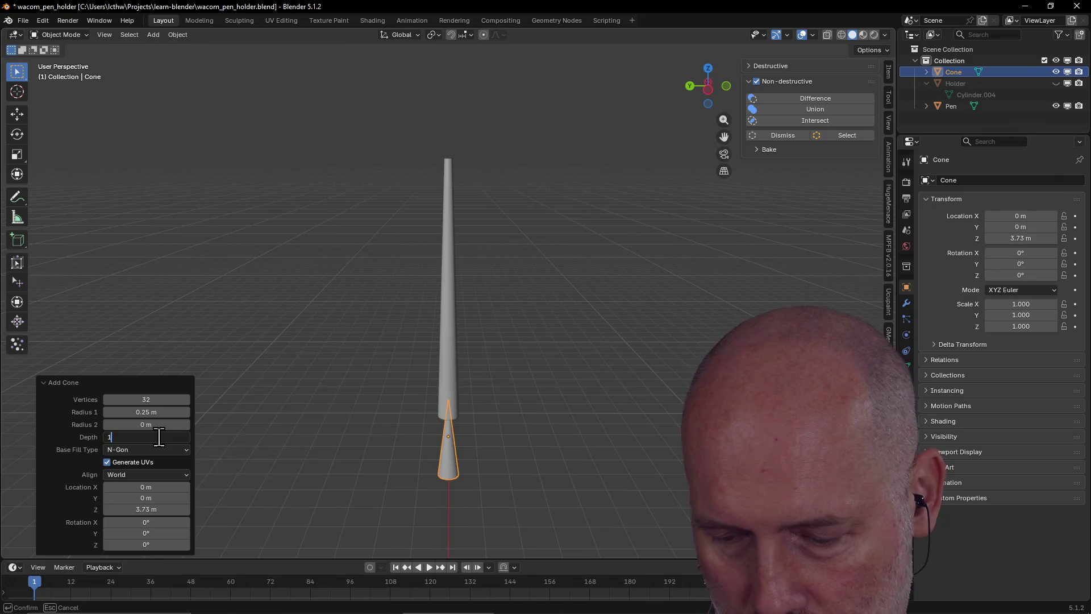
key("Return")
left_click(152, 522)
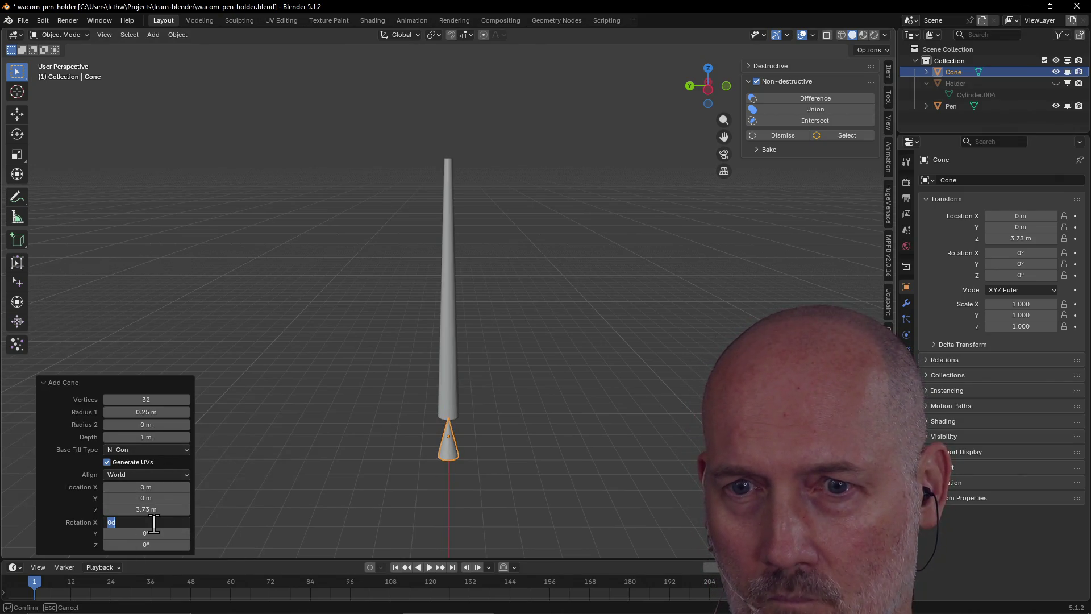
key("Return")
left_click(150, 545)
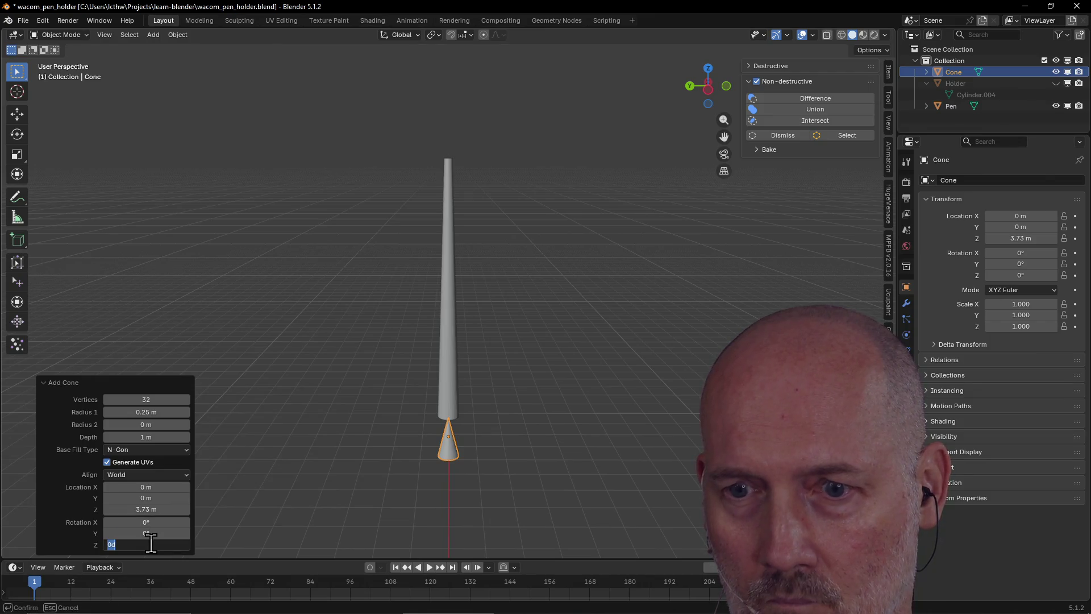
type("90")
key("Return")
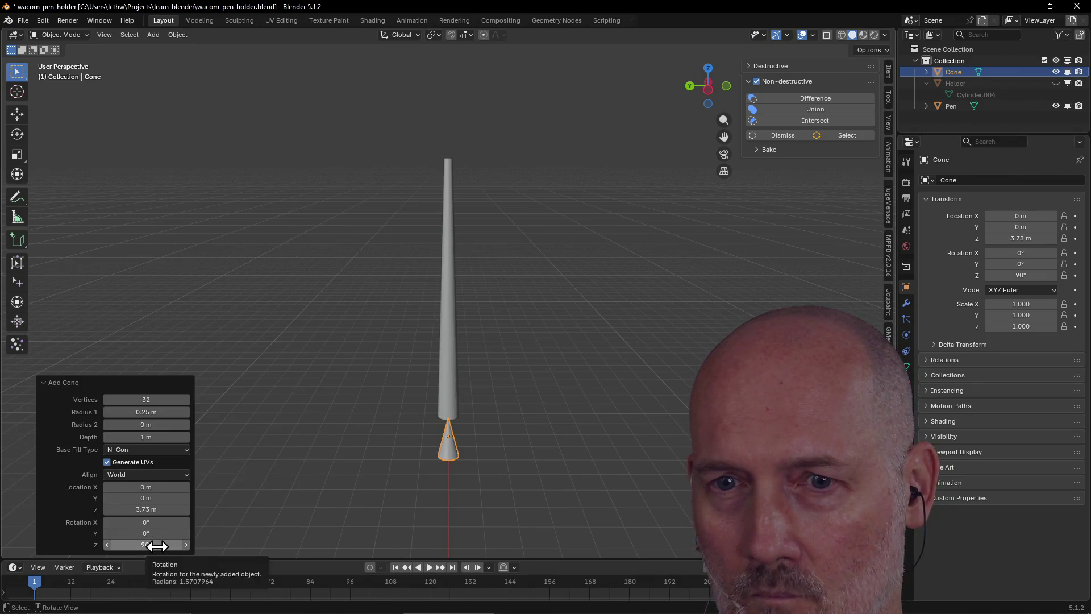
left_click(157, 546)
type("0")
key("Return")
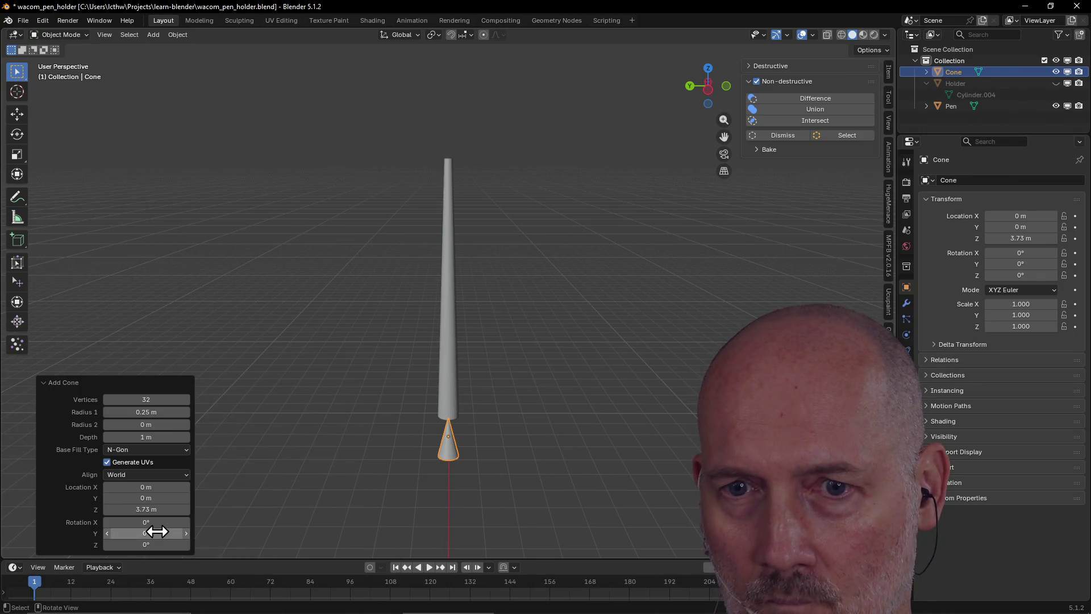
type("90")
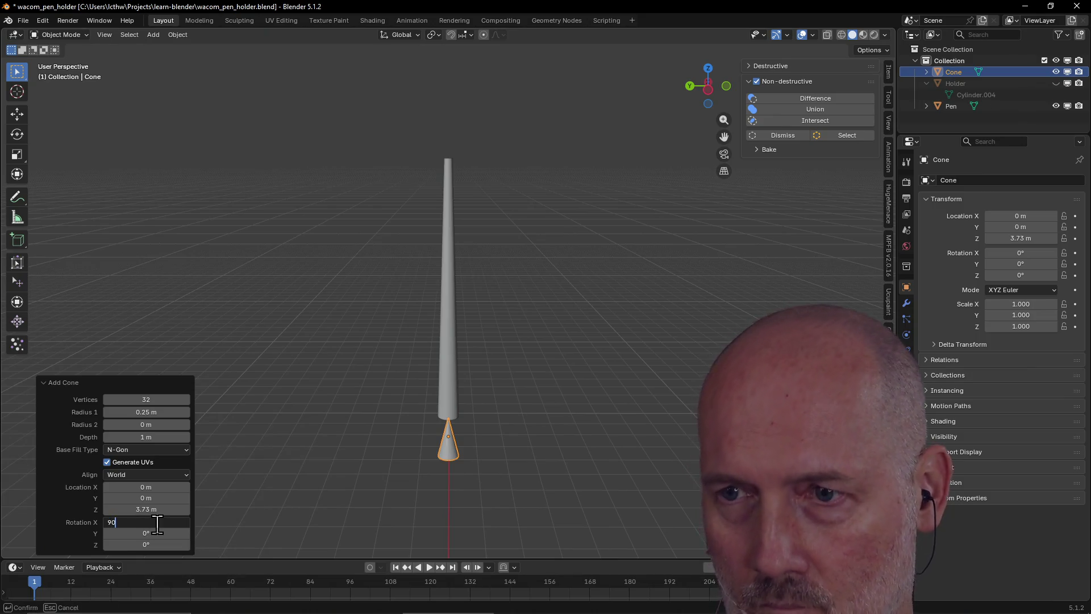
Flip the cone upside down with a 180° X rotation so its point hangs below the pen.
key("Return")
left_click(158, 523)
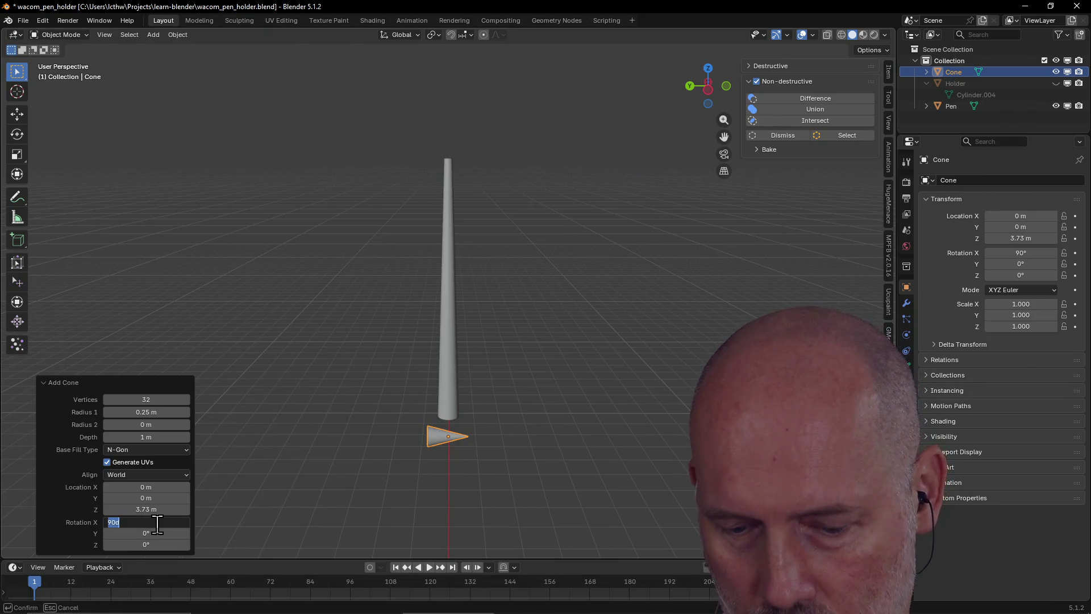
type("0")
key("Return")
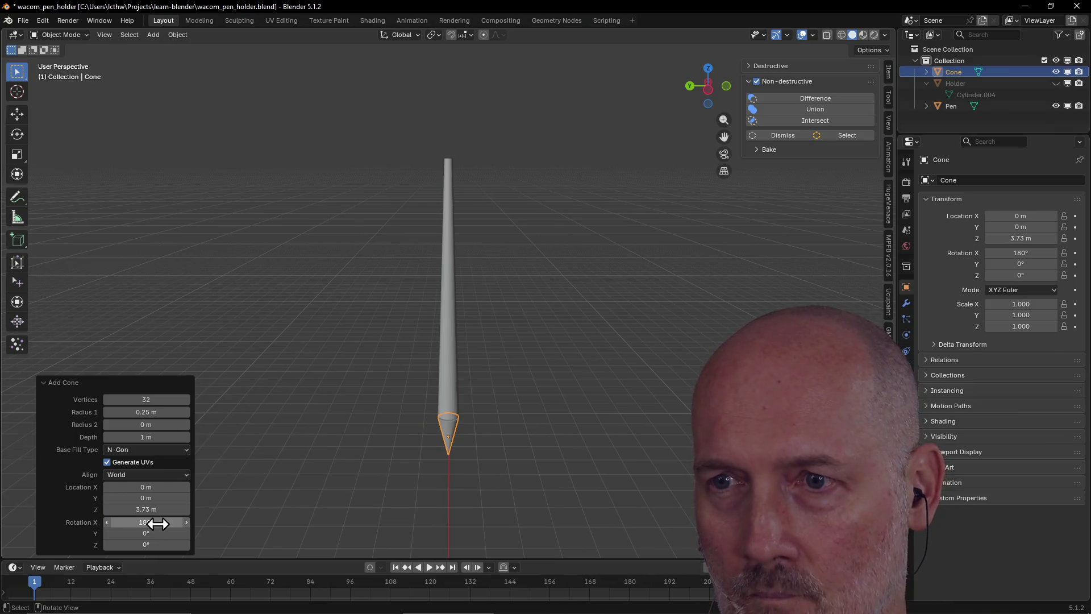
mouse_move(464, 410)
middle_mouse_down()
mouse_move(461, 355)
mouse_move(412, 365)
mouse_move(507, 378)
mouse_move(504, 353)
mouse_move(504, 376)
middle_mouse_up()
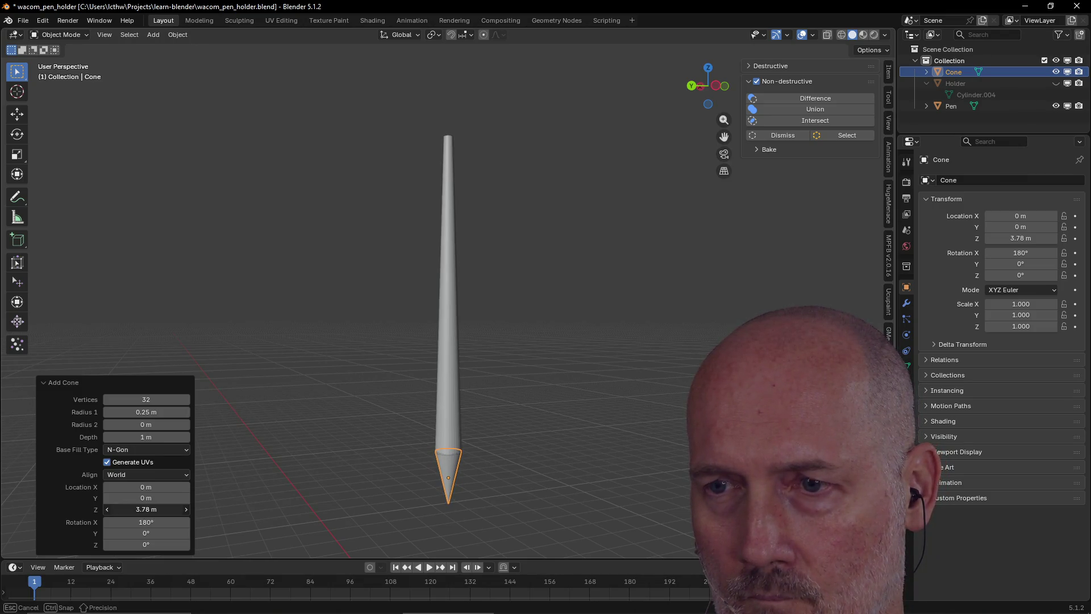
mouse_move(307, 495)
middle_mouse_down()
mouse_move(305, 453)
mouse_move(289, 427)
mouse_move(292, 475)
middle_mouse_up()
scroll(292, 484, "up", 1)
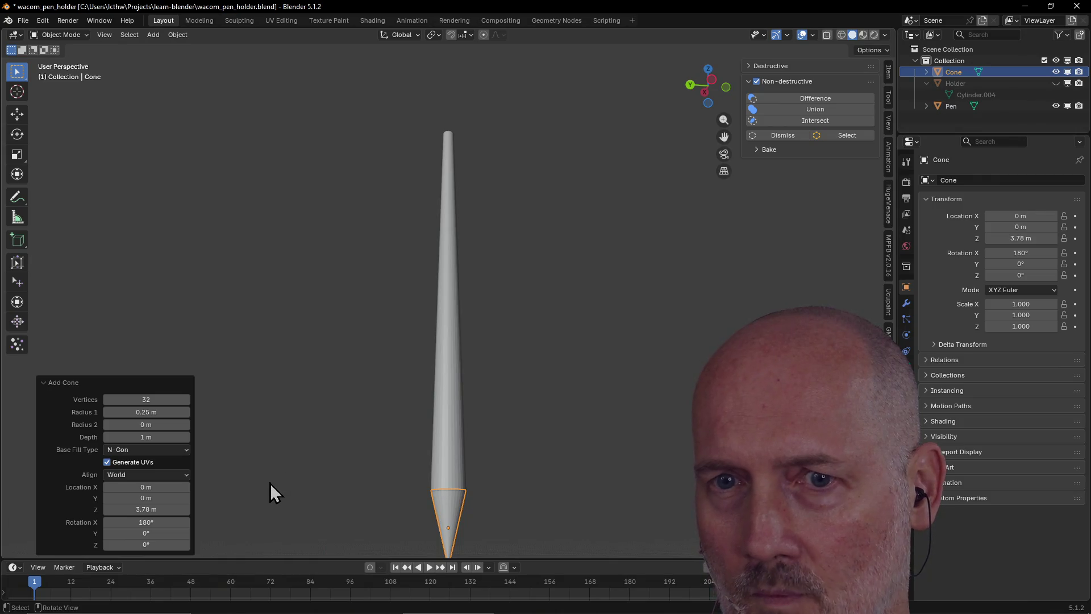
scroll(270, 483, "down", 1)
Orbit the viewport to inspect the inverted cone from above and the side.
mouse_move(270, 484)
middle_mouse_down()
mouse_move(272, 429)
mouse_move(248, 425)
mouse_move(209, 448)
mouse_move(308, 453)
mouse_move(357, 525)
mouse_move(441, 549)
mouse_move(445, 32)
mouse_move(431, 23)
middle_mouse_up()
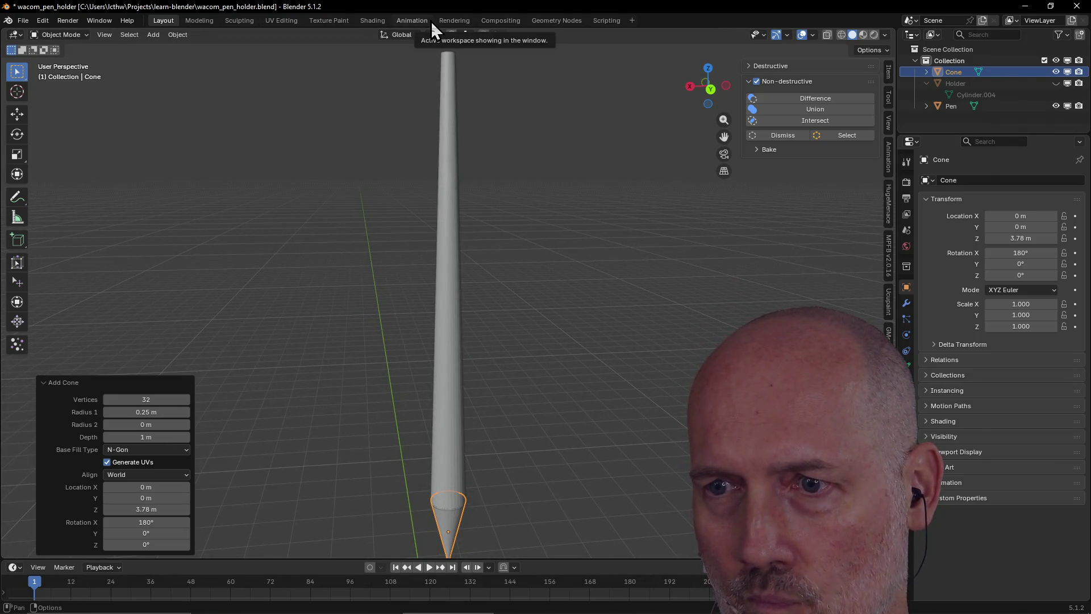
middle_click_drag(482, 416, 470, 540)
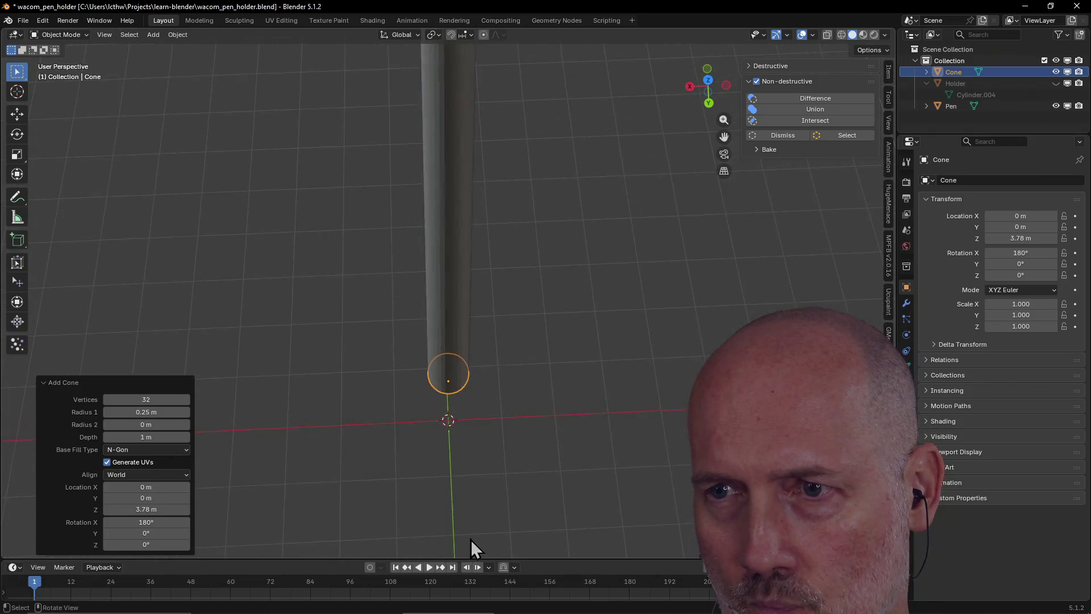
mouse_move(460, 483)
middle_mouse_down()
mouse_move(479, 344)
mouse_move(477, 356)
middle_mouse_up()
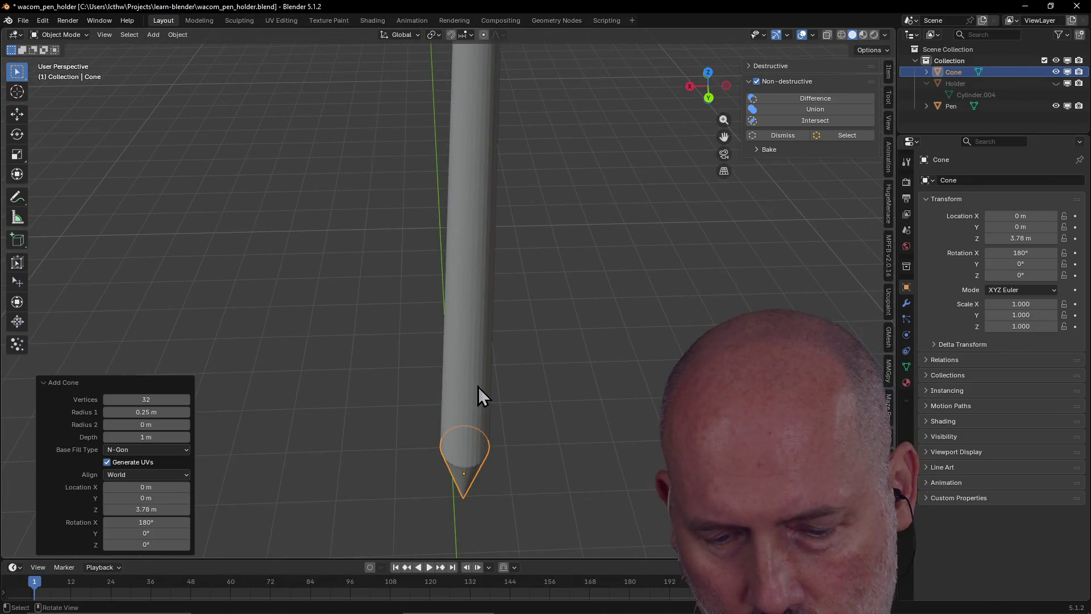
middle_click_drag(478, 387, 502, 281)
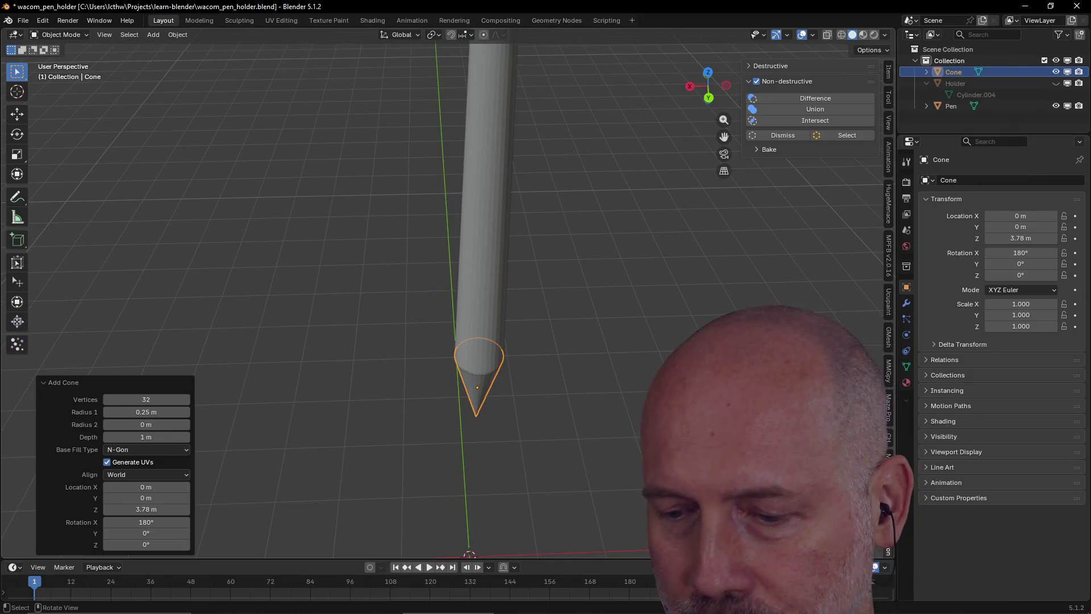
mouse_move(545, 417)
middle_mouse_down()
mouse_move(550, 321)
mouse_move(551, 405)
mouse_move(589, 271)
mouse_move(541, 98)
middle_mouse_up()
mouse_move(529, 339)
middle_mouse_down()
mouse_move(533, 315)
mouse_move(560, 312)
mouse_move(487, 342)
mouse_move(499, 312)
mouse_move(515, 316)
middle_mouse_up()
scroll(514, 317, "up", 2)
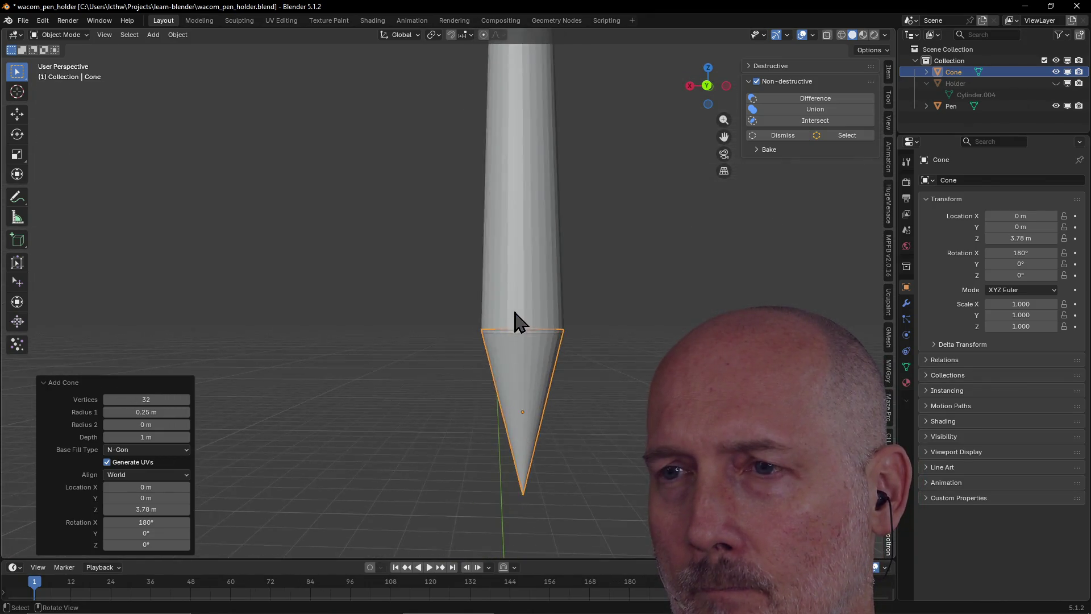
scroll(513, 319, "up", 2)
scroll(512, 322, "up", 2)
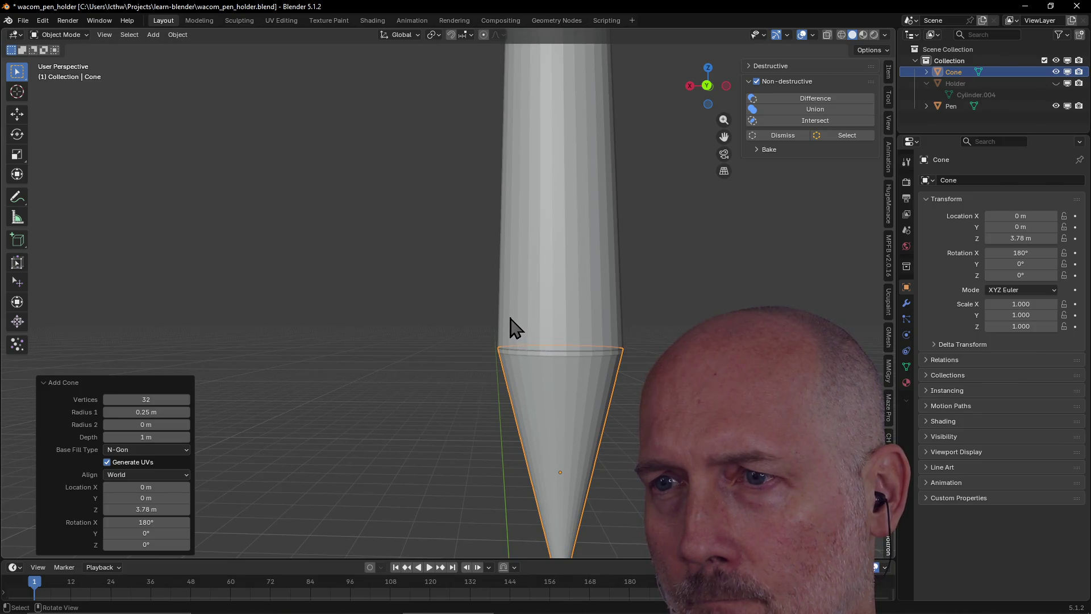
scroll(514, 332, "down", 1)
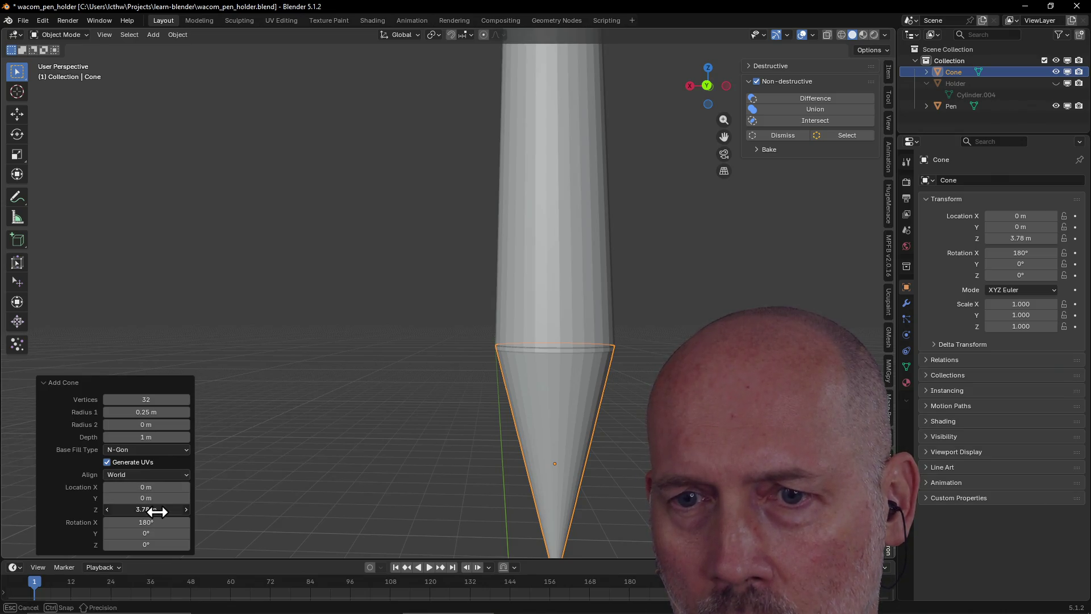
Lower the cone's Location Z to 3.76 m, just under the pen body.
left_click_drag(154, 509, 147, 508)
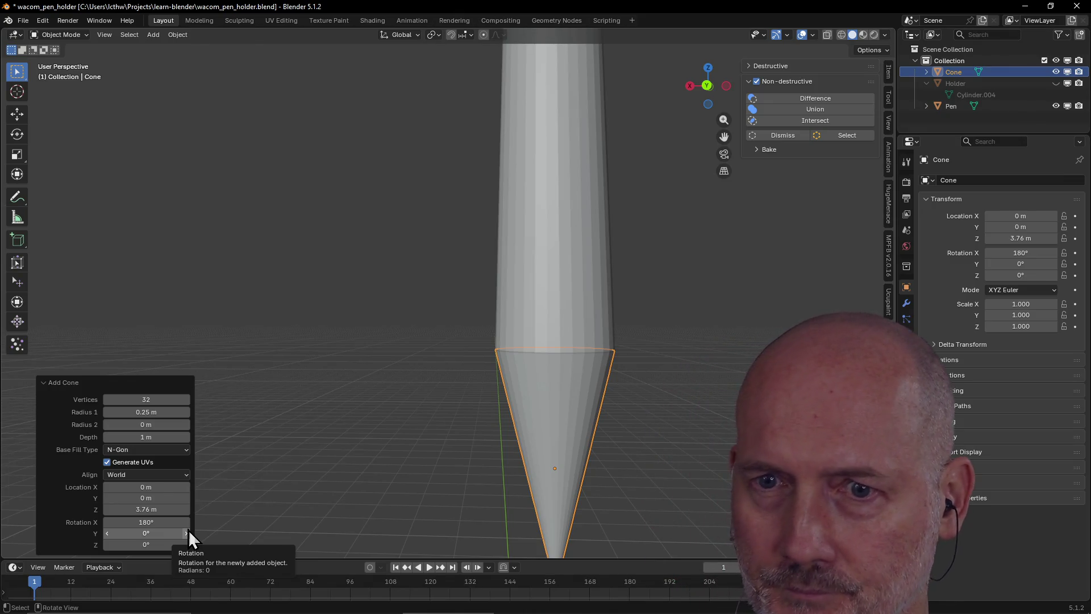
left_click(160, 436)
Shorten the cone to 0.54 m depth and raise it to 3.99 m, then finish adding it.
left_click_drag(160, 435, 125, 428)
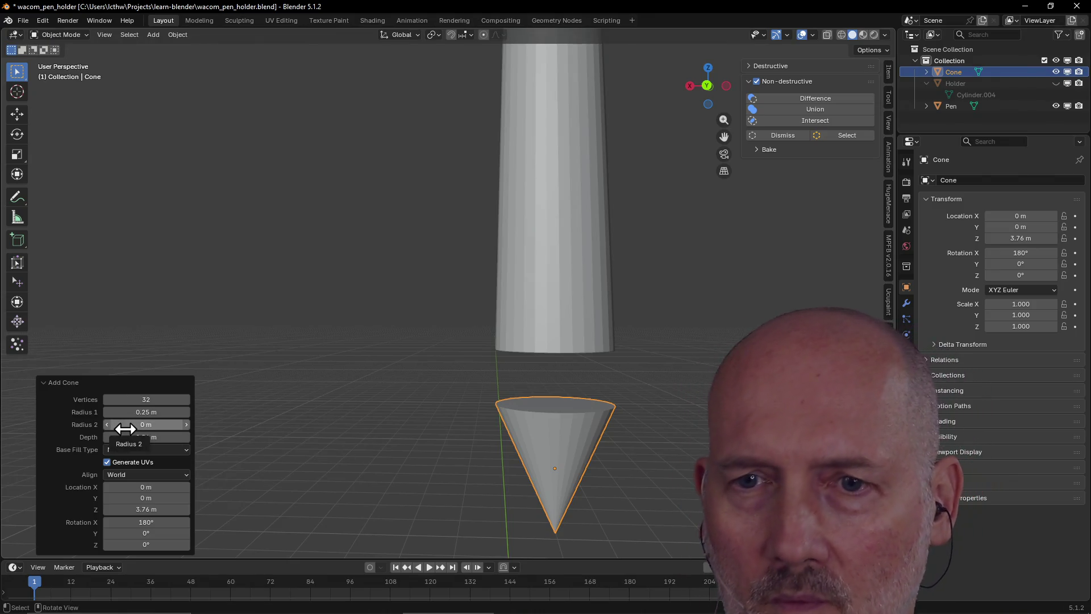
left_click_drag(149, 506, 160, 509)
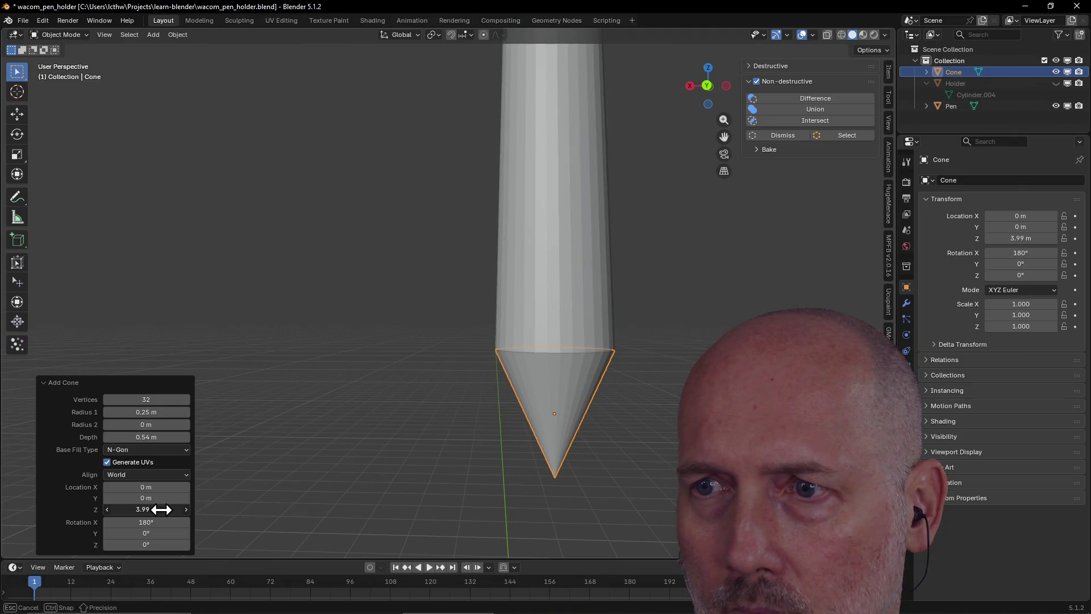
left_click_drag(159, 508, 165, 509)
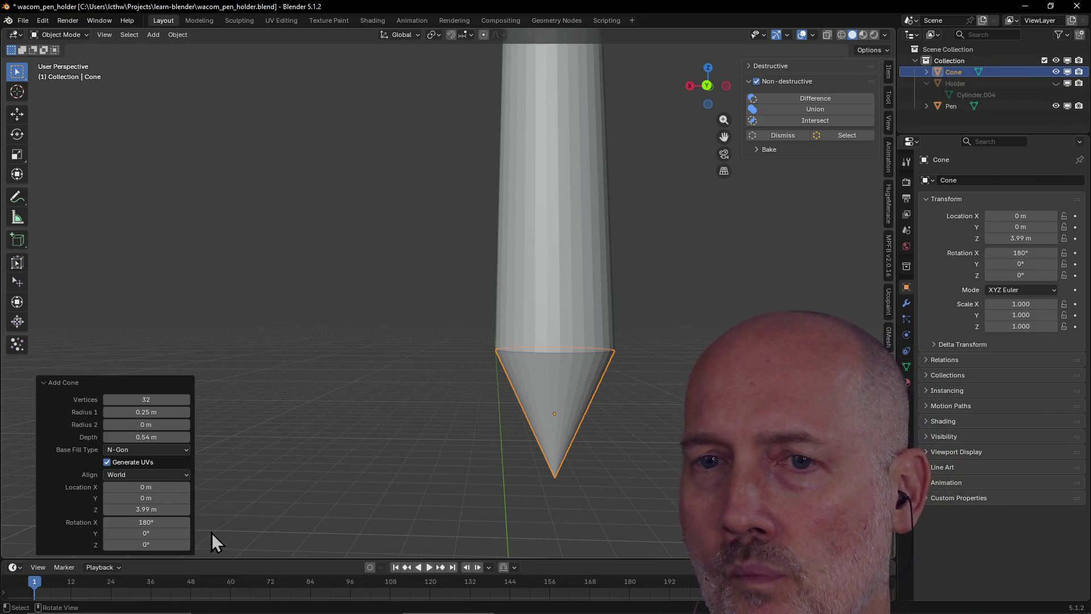
left_click(444, 378)
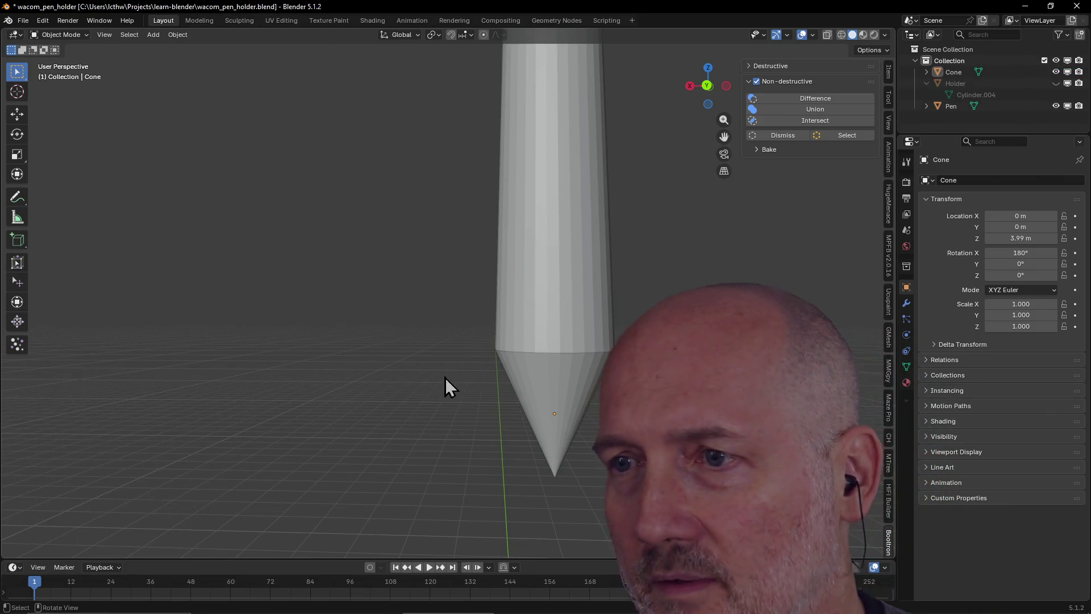
scroll(445, 378, "down", 2)
scroll(445, 378, "down", 2)
scroll(445, 377, "down", 2)
mouse_move(445, 377)
middle_mouse_down()
mouse_move(446, 329)
mouse_move(532, 345)
mouse_move(482, 341)
middle_mouse_up()
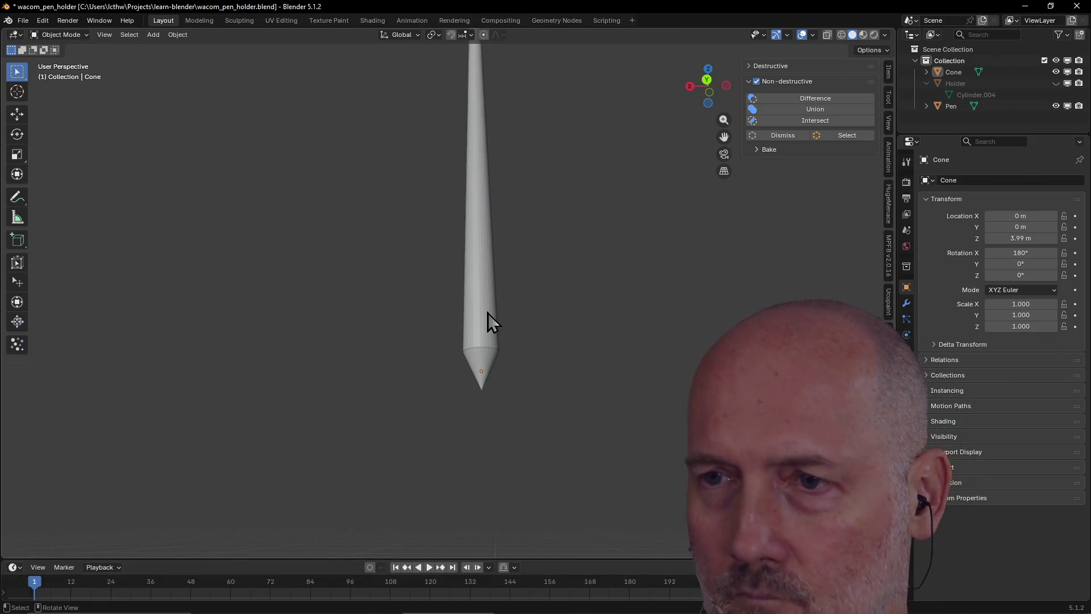
Reselect the cone and nudge it vertically so its wide end seats against the pen's base.
key("shift")
left_click(481, 324, "shift")
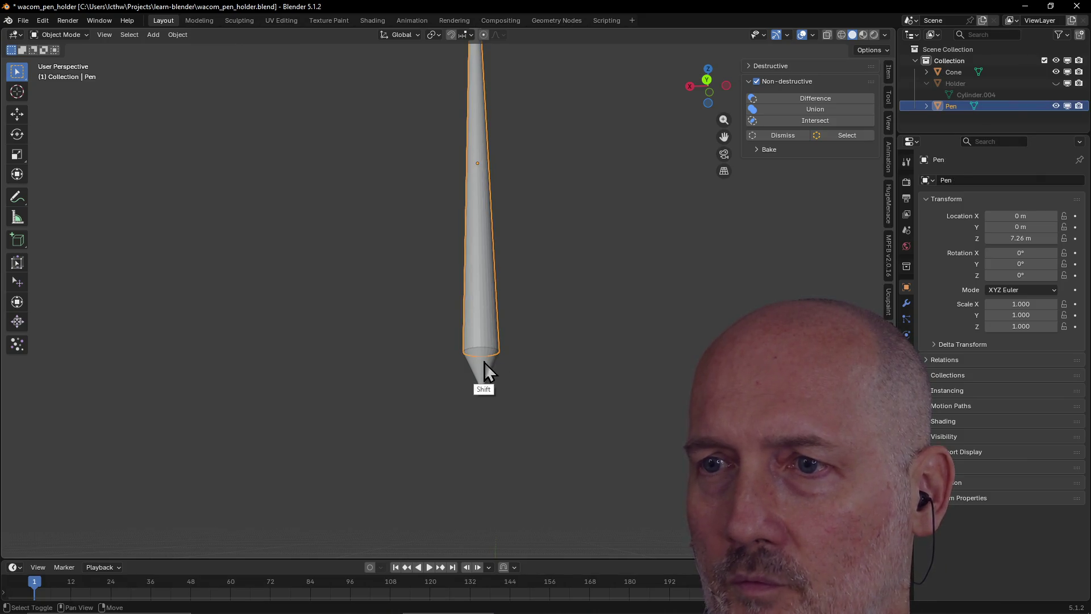
left_click(484, 362, "shift")
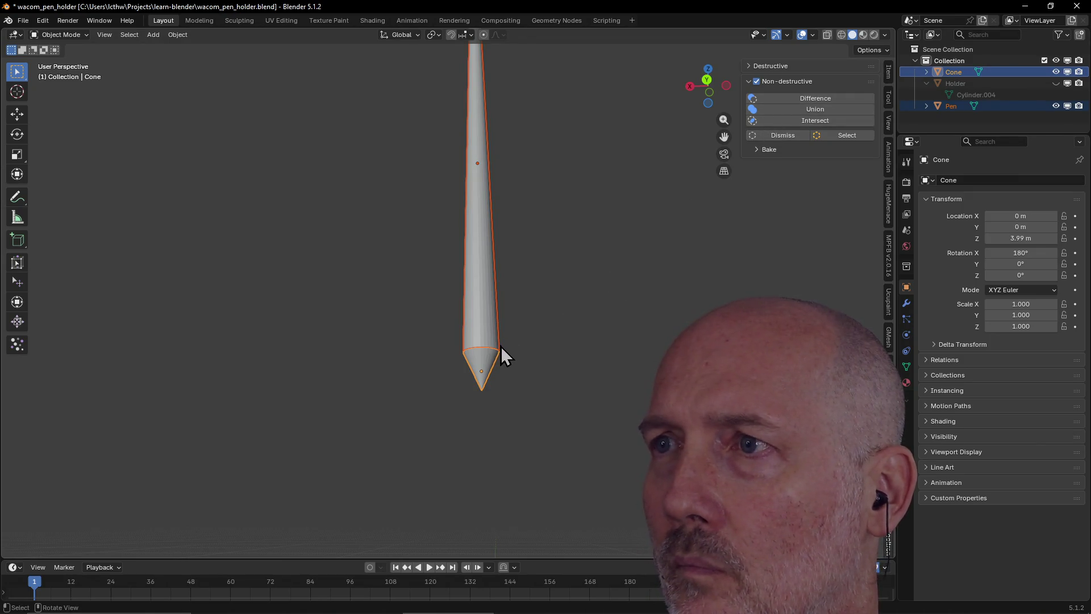
left_click(484, 360)
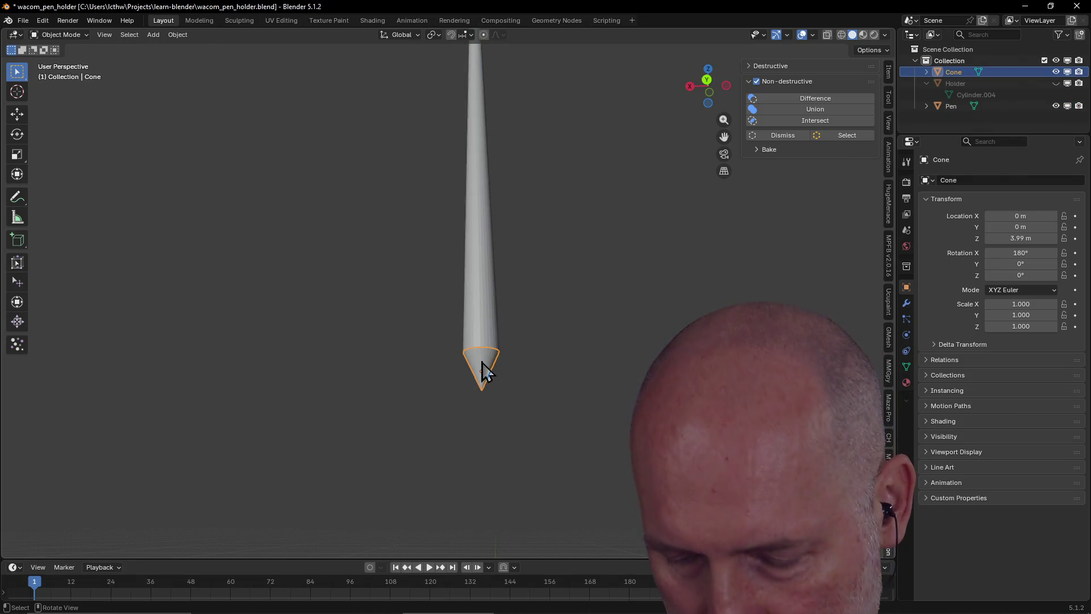
key("g")
key("z")
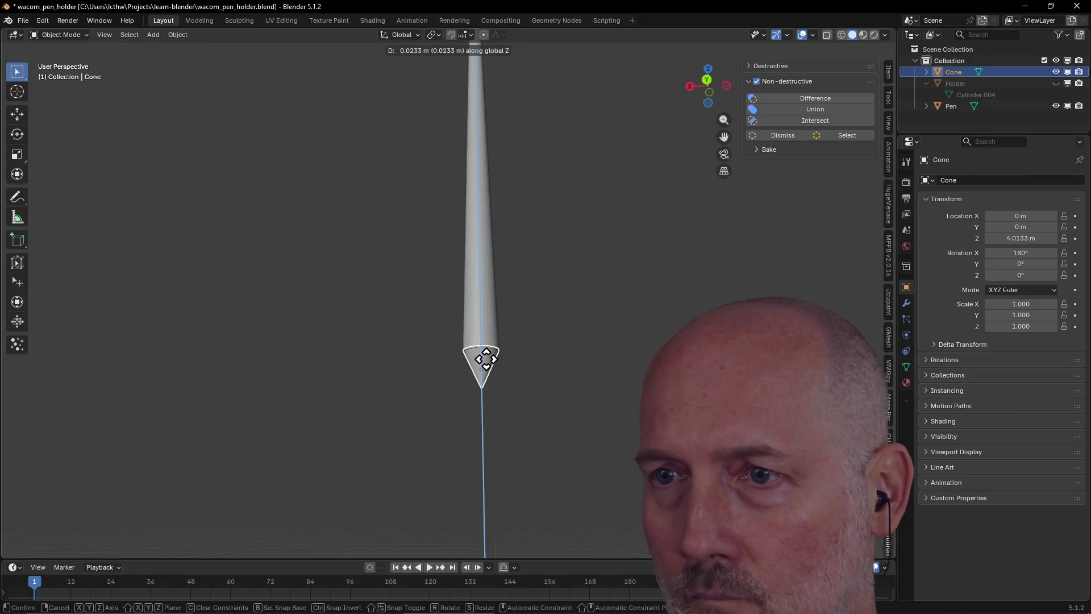
left_click(490, 368)
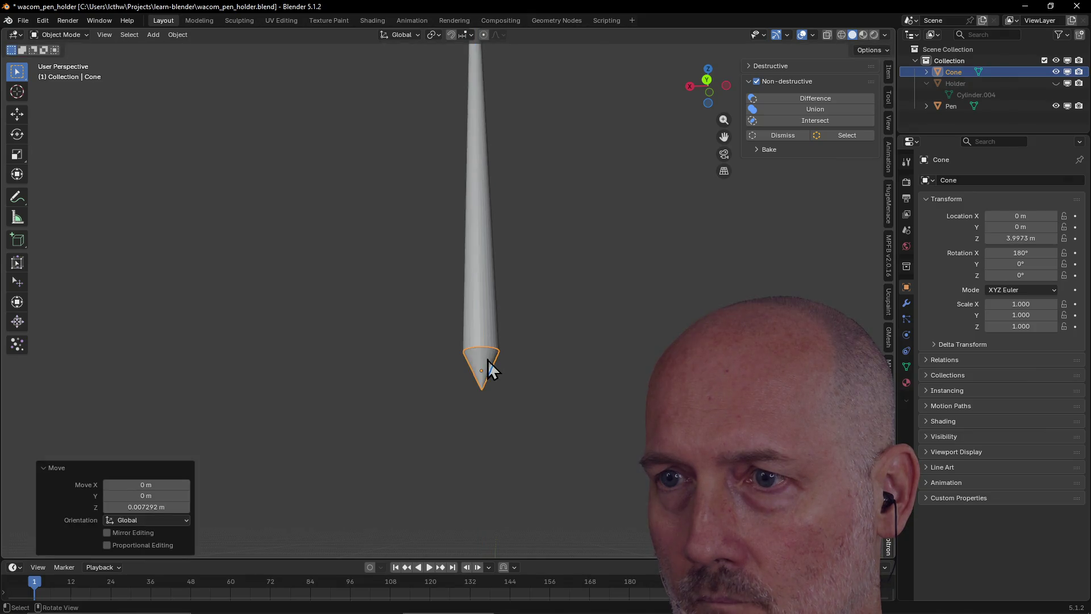
middle_click_drag(500, 362, 505, 349)
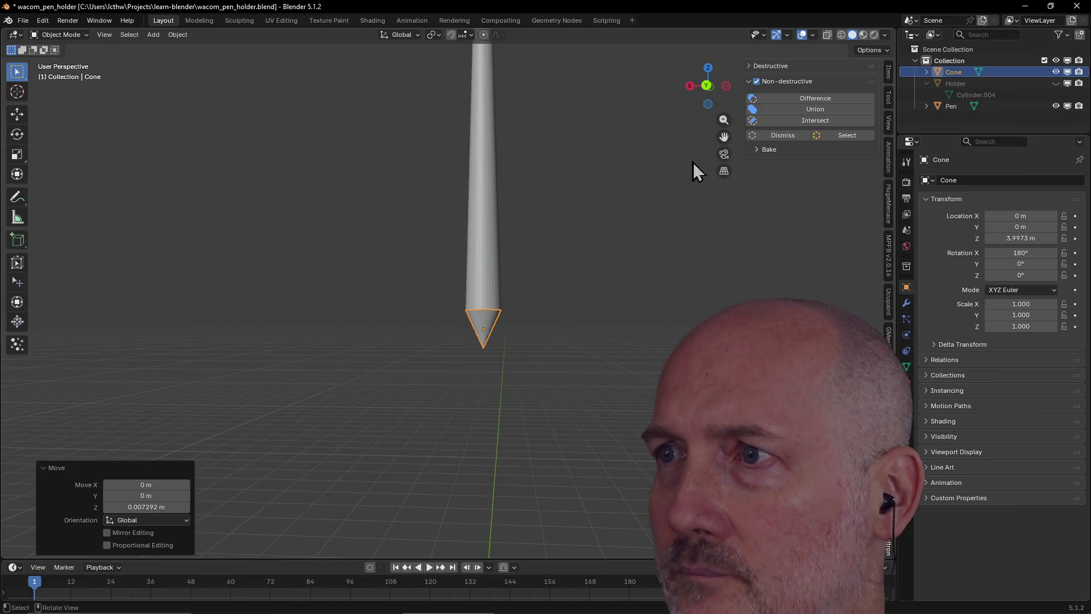
Try a destructive boolean Union of the cone and pen body from the Destructive panel.
left_click(750, 81)
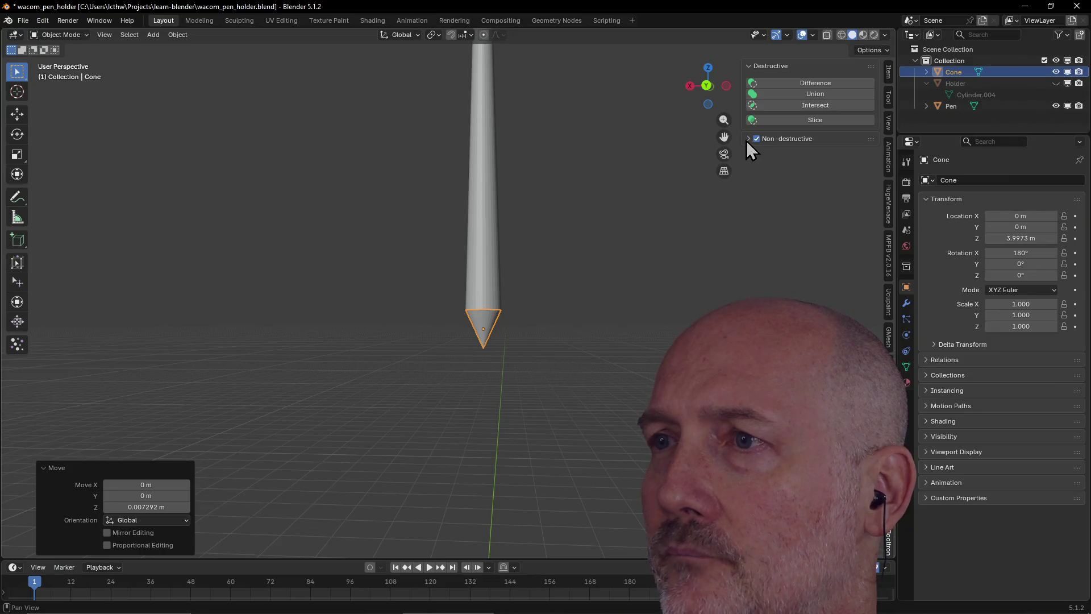
left_click(795, 95)
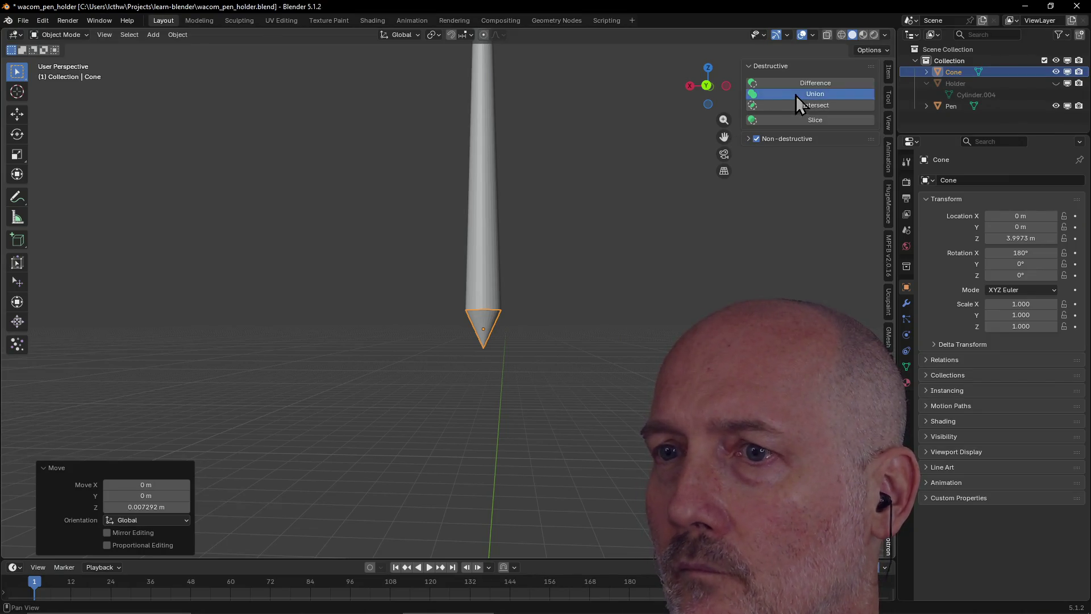
left_click(489, 267, "shift")
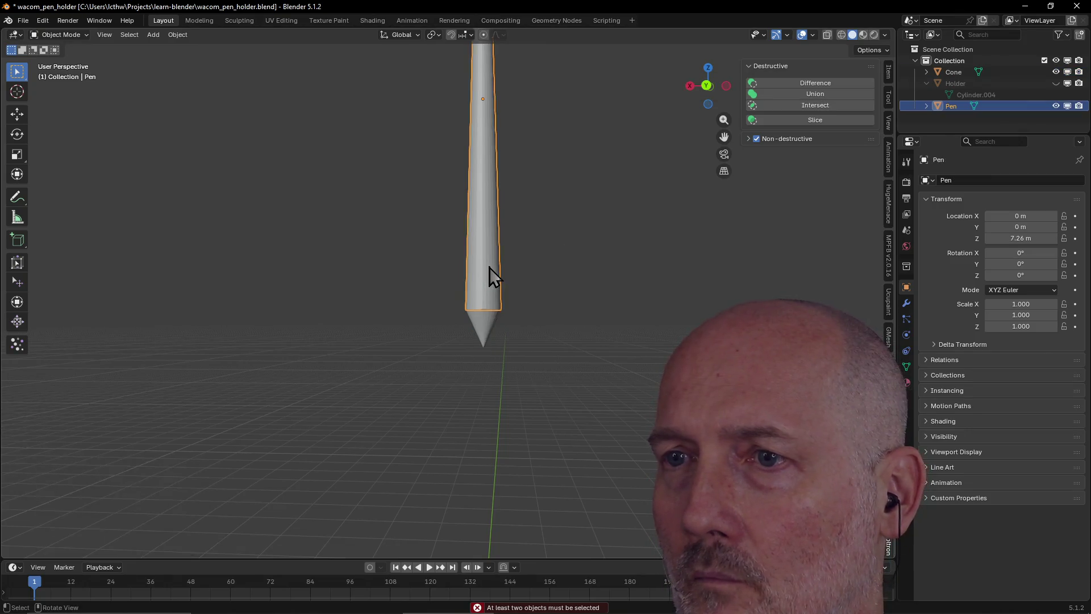
left_click(485, 325, "shift")
left_click(819, 93)
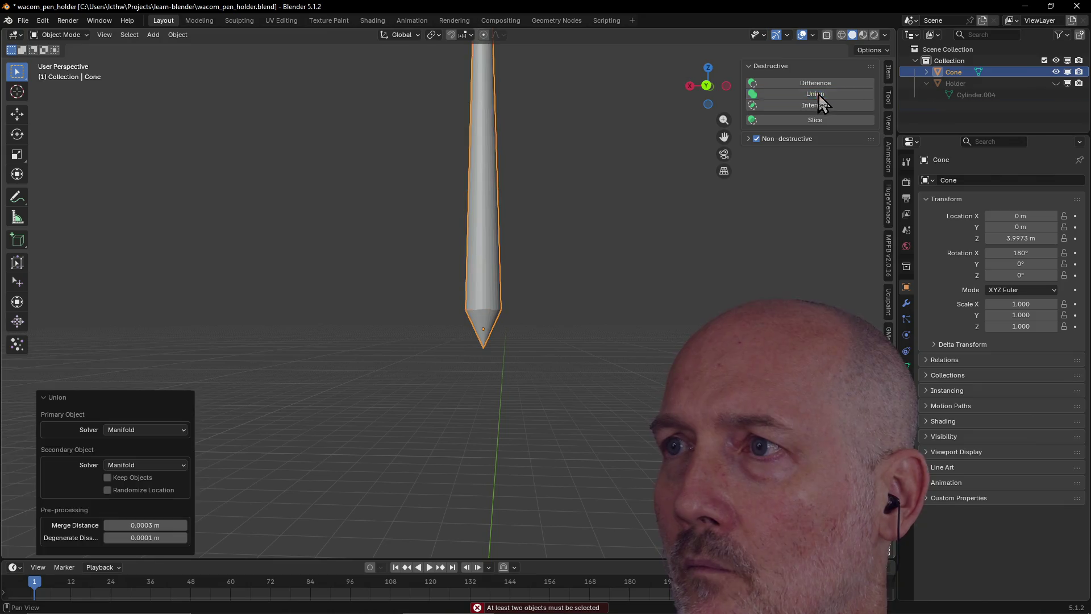
left_click(481, 320)
mouse_move(487, 280)
middle_mouse_down()
mouse_move(556, 231)
mouse_move(480, 322)
middle_mouse_up()
scroll(479, 323, "up", 4)
scroll(514, 414, "up", 2)
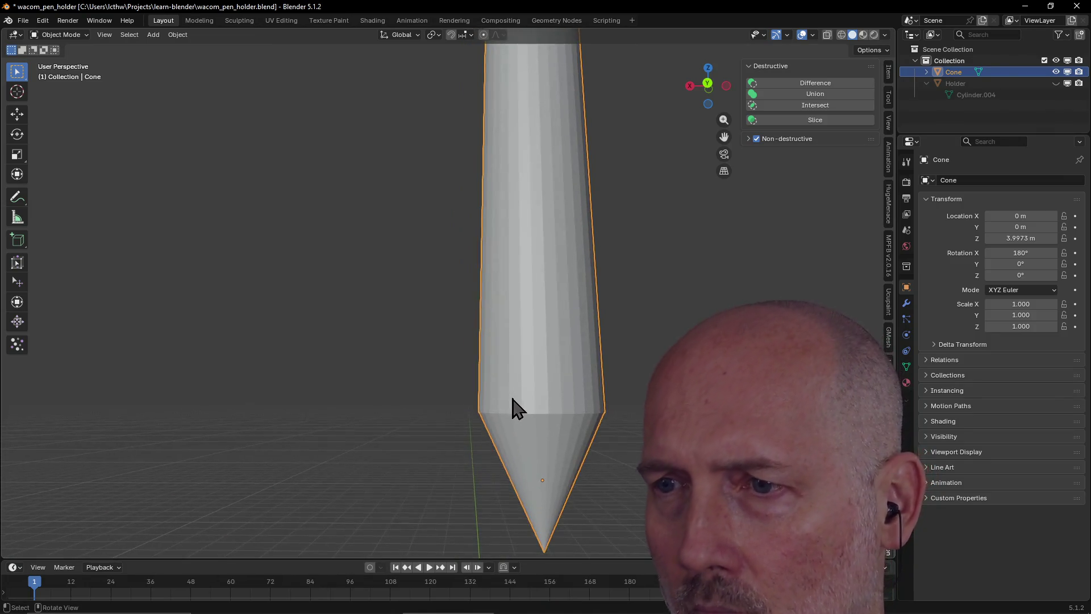
mouse_move(523, 416)
middle_mouse_down()
mouse_move(536, 384)
mouse_move(531, 402)
mouse_move(507, 366)
middle_mouse_up()
Undo the union and nudge the cone slightly lower to about 3.99 m.
key("ctrl")
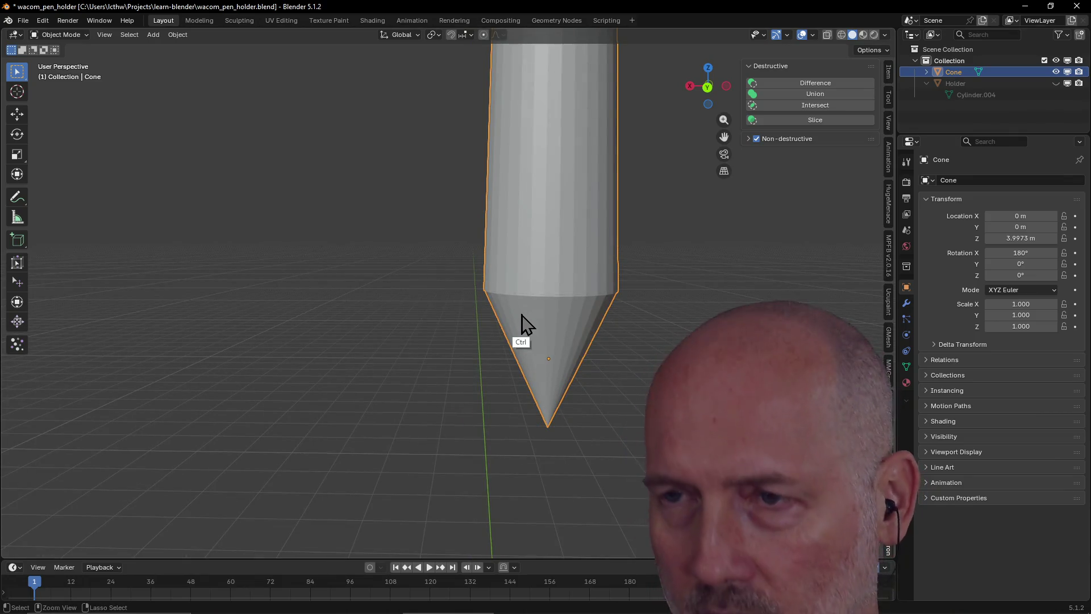
key("ctrl+z")
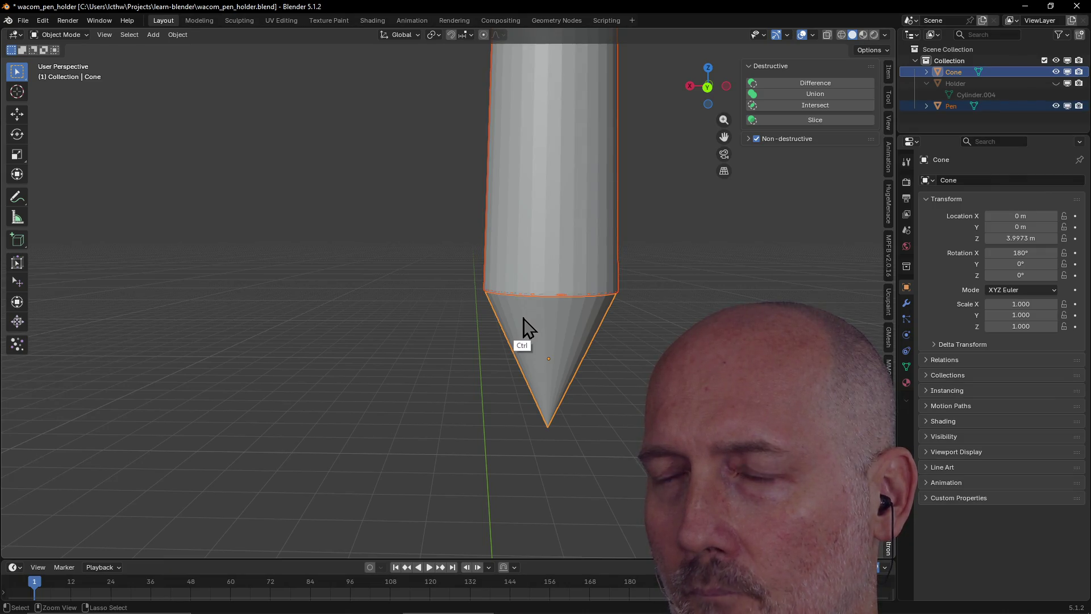
key("ctrl+z")
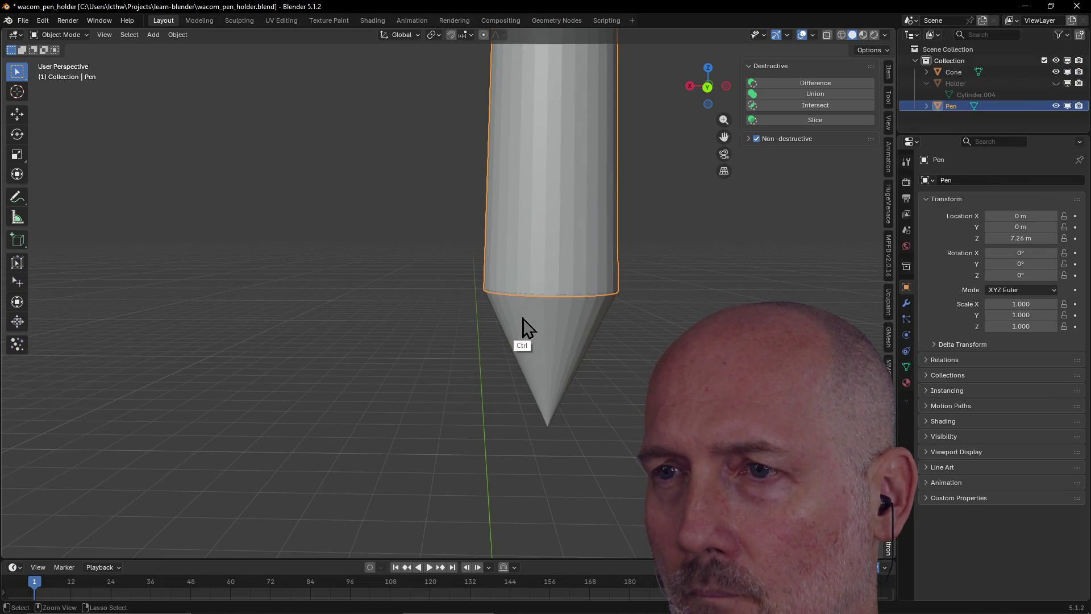
left_click(537, 334)
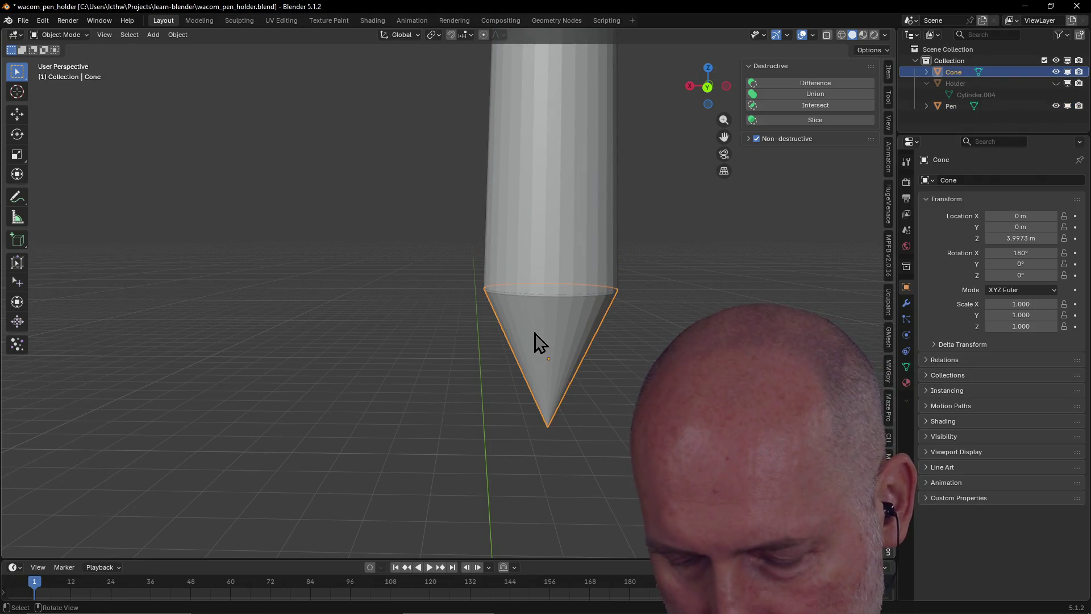
key("g")
key("z")
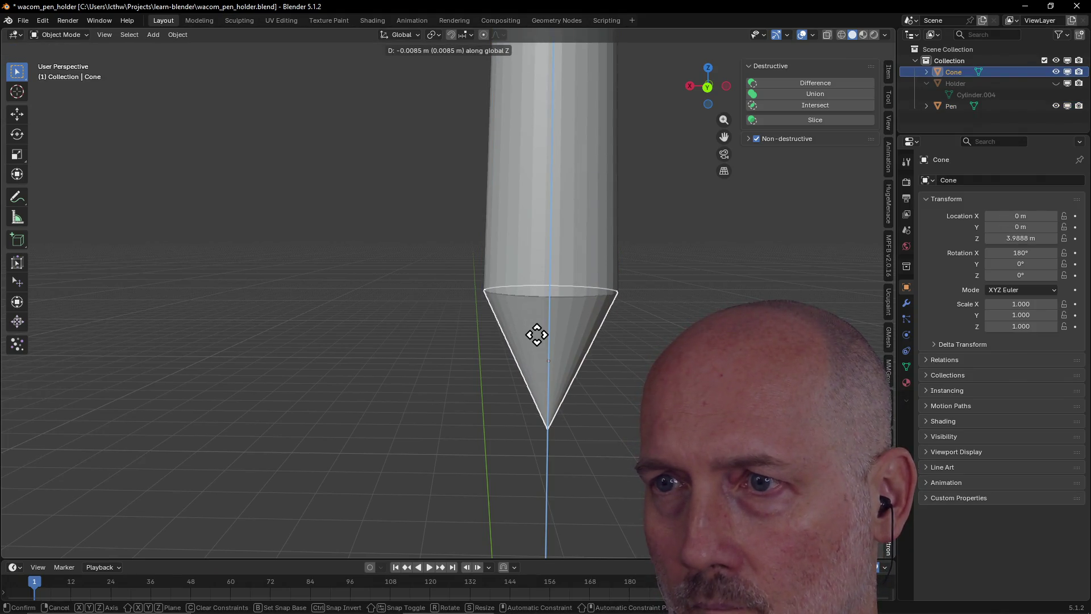
left_click(537, 334)
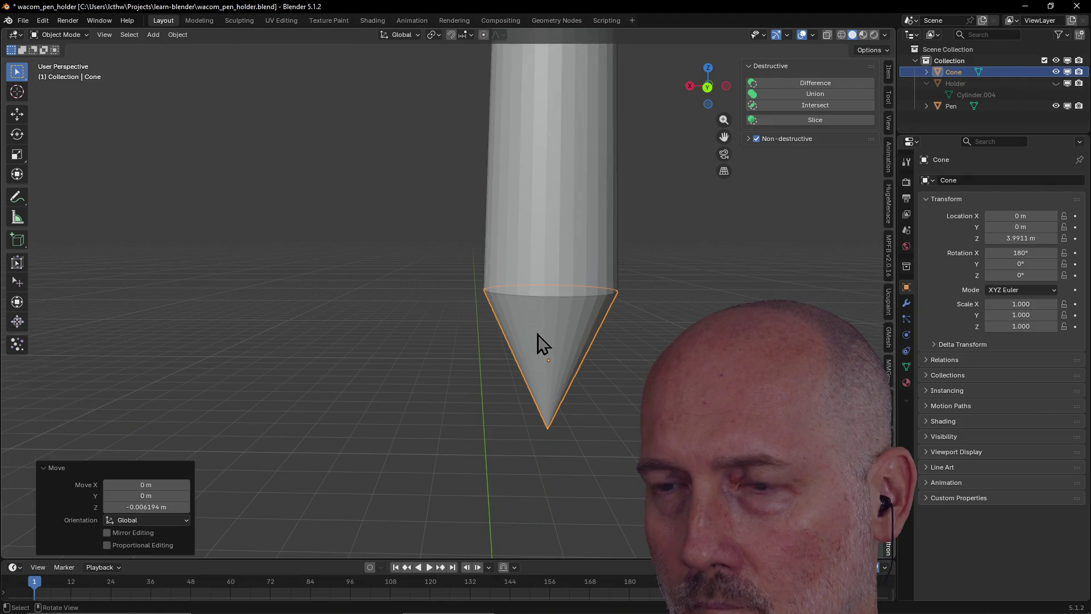
Join the cone into the Pen object with Ctrl+J so they form one mesh.
left_click(558, 275, "shift")
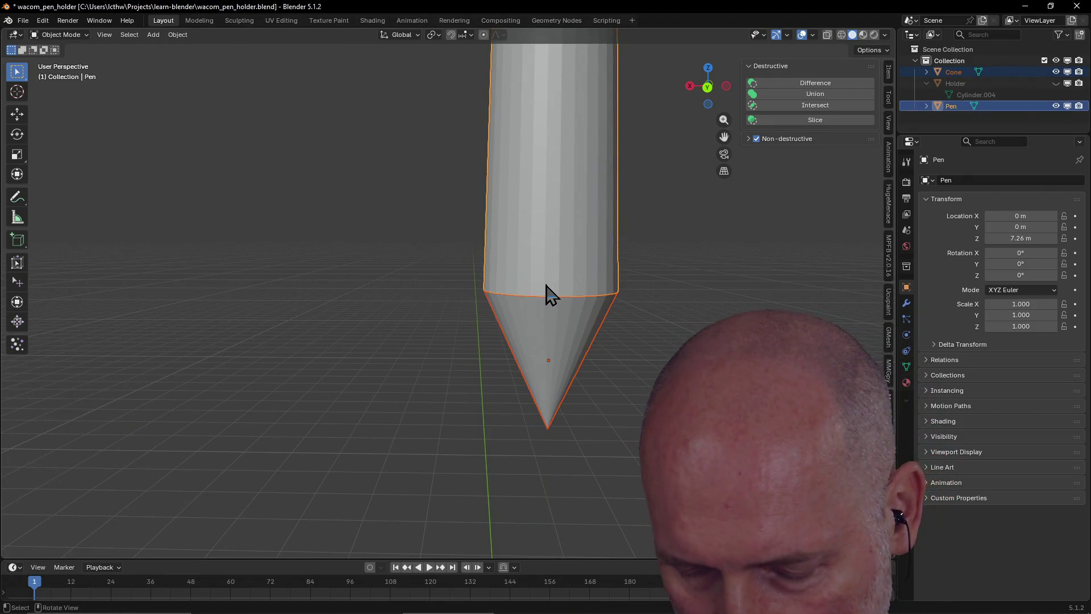
key("ctrl+j")
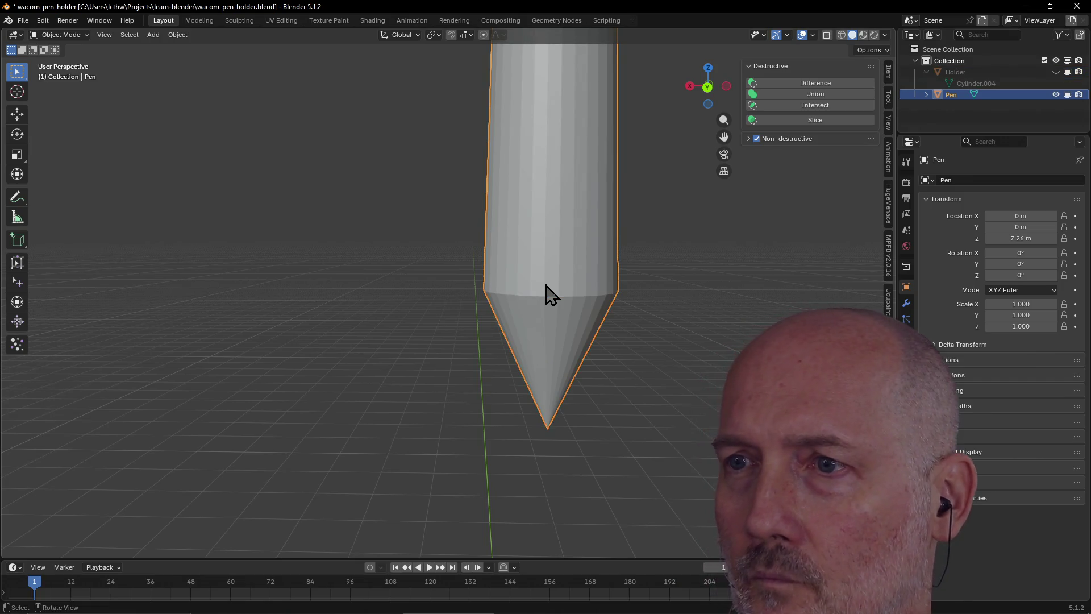
Deselect the joined pen and bring up the add-object list with the Mesh shapes showing.
mouse_move(562, 252)
middle_mouse_down()
mouse_move(594, 196)
mouse_move(555, 309)
middle_mouse_up()
middle_click_drag(580, 209, 546, 371)
scroll(544, 363, "down", 3)
mouse_move(478, 285)
middle_mouse_down()
mouse_move(485, 315)
mouse_move(457, 300)
middle_mouse_up()
mouse_move(506, 250)
middle_mouse_down()
mouse_move(509, 308)
mouse_move(483, 122)
middle_mouse_up()
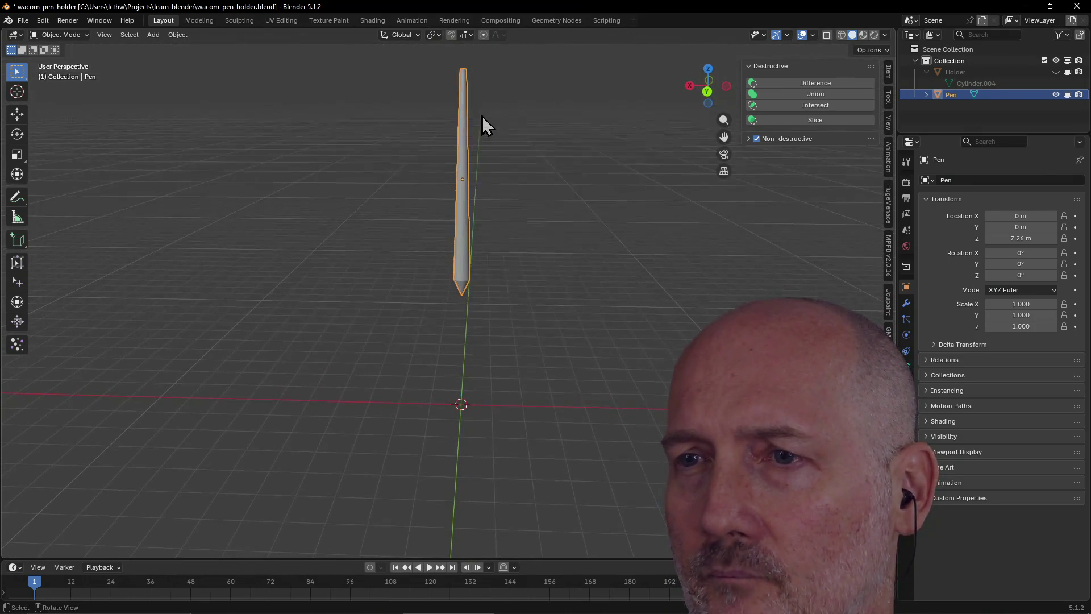
scroll(465, 290, "up", 2)
scroll(476, 281, "up", 3)
scroll(483, 268, "up", 2)
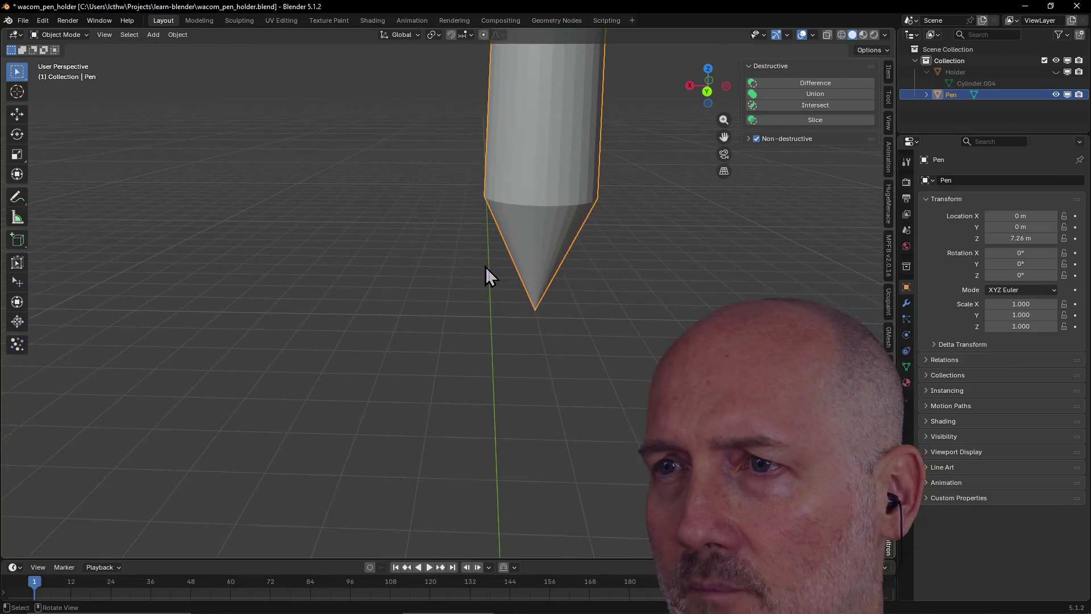
scroll(485, 267, "up", 1)
mouse_move(485, 266)
middle_mouse_down()
mouse_move(552, 201)
mouse_move(522, 231)
mouse_move(540, 195)
mouse_move(532, 224)
mouse_move(485, 244)
mouse_move(463, 361)
mouse_move(457, 325)
mouse_move(459, 349)
middle_mouse_up()
scroll(528, 223, "down", 3)
scroll(511, 235, "down", 3)
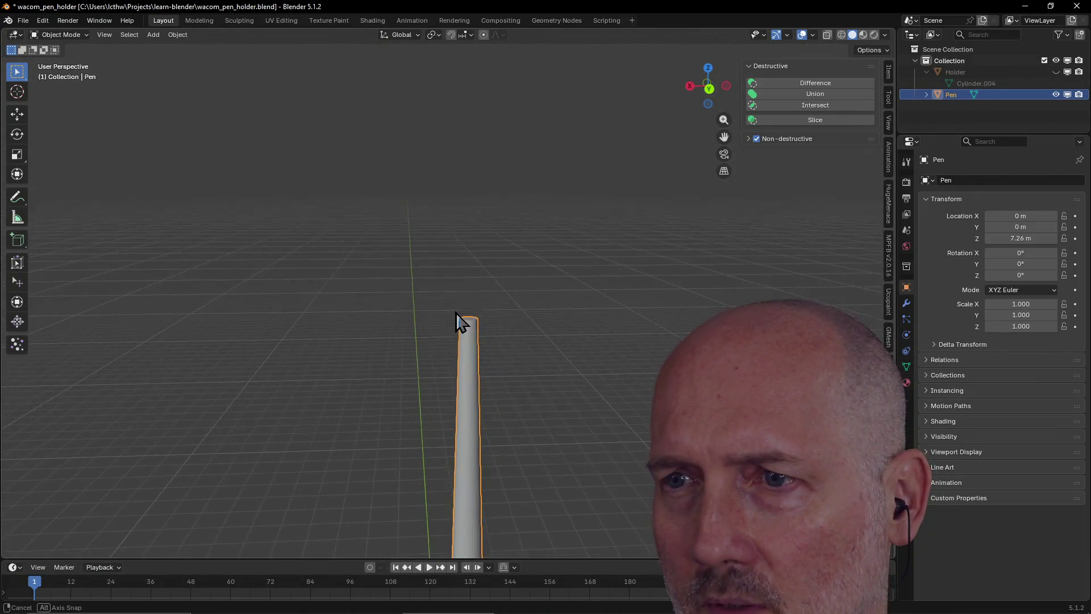
left_click(424, 365)
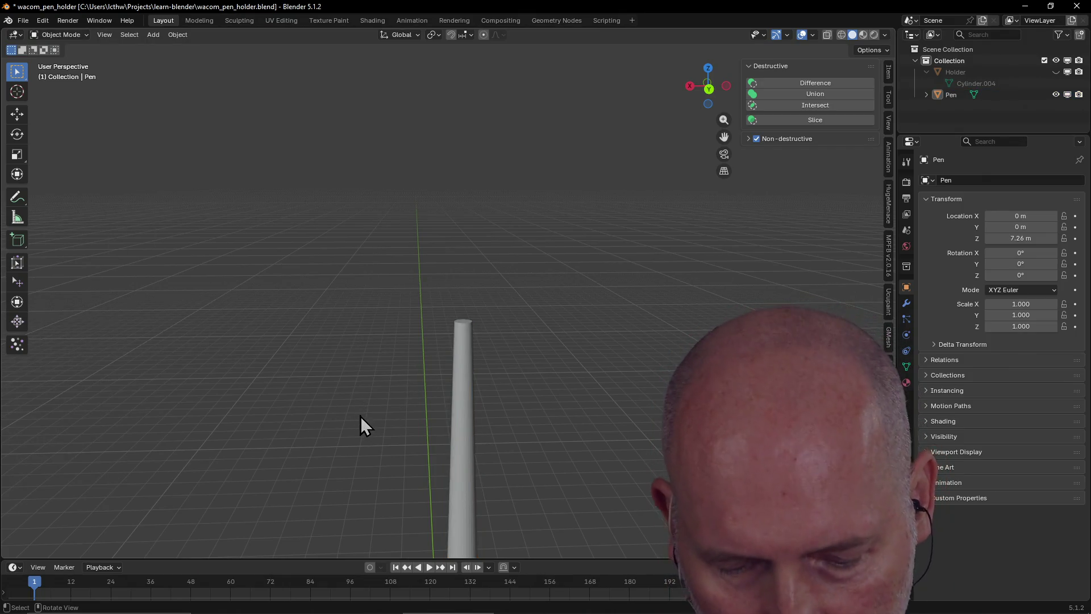
key("shift+a")
mouse_move(324, 379)
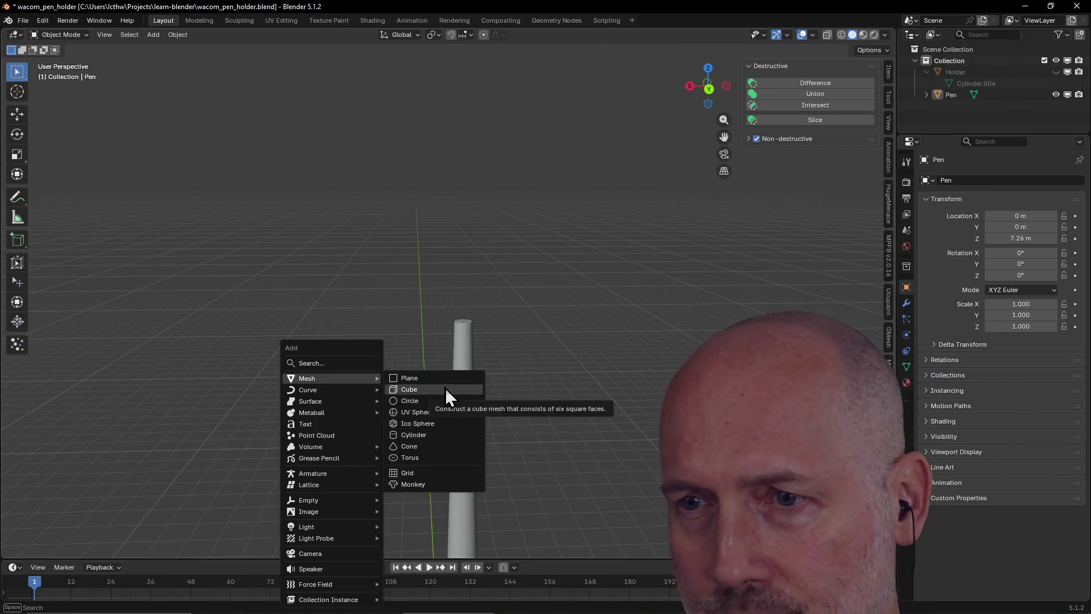
Add a UV sphere and raise its Location Z to about 11.4 m above the pen, starting to shrink its radius.
left_click(426, 413)
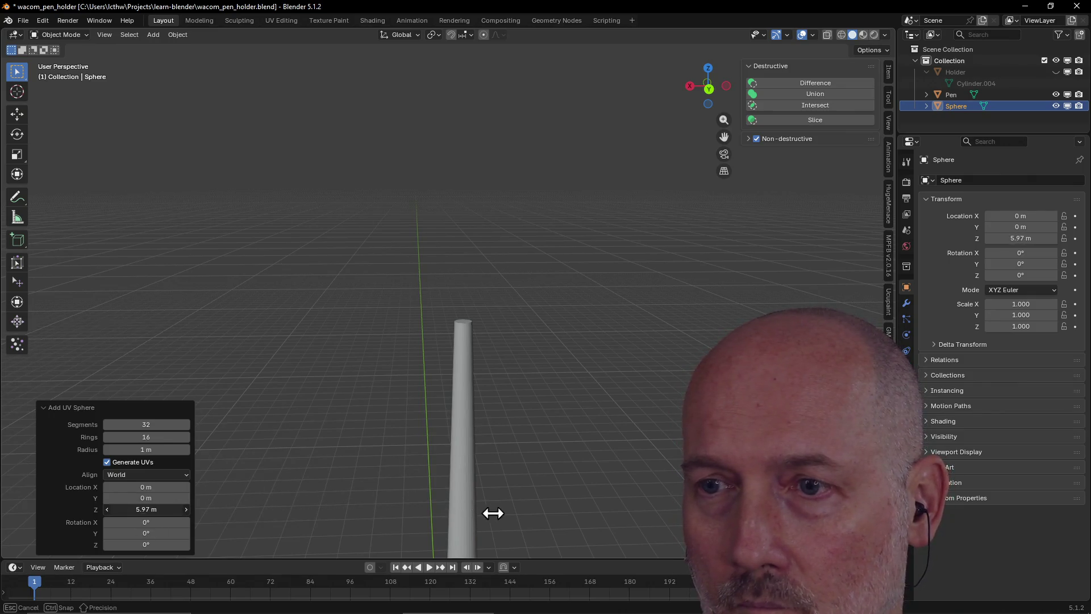
left_click_drag(493, 512, 597, 512)
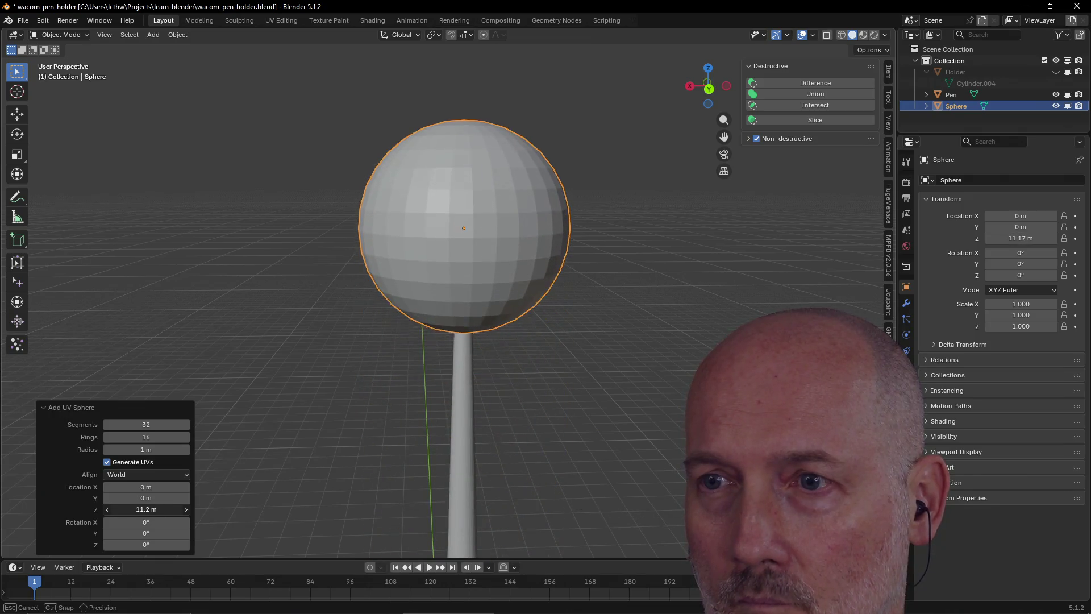
left_click_drag(146, 509, 162, 509)
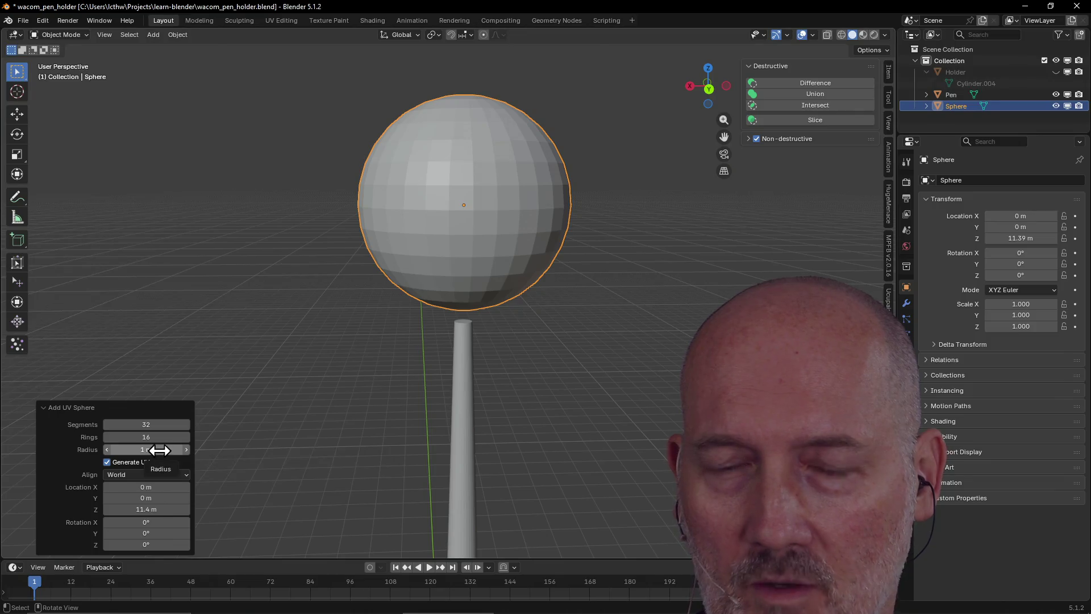
left_click_drag(157, 449, 104, 445)
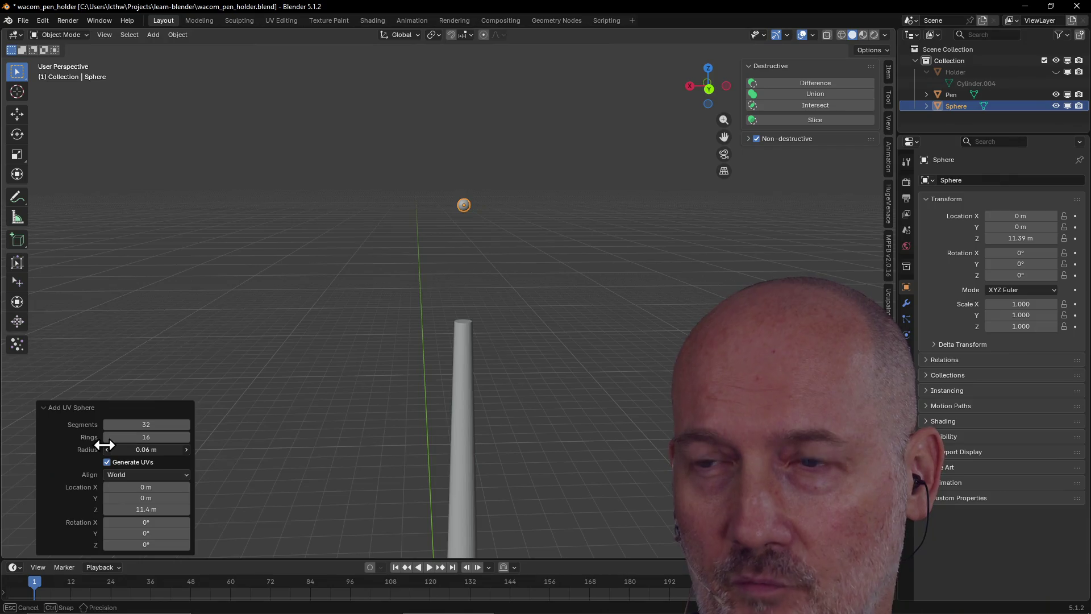
Set the sphere's radius to 0.09 m and lower it to about 10.4 m onto the pen's tip.
left_click_drag(105, 445, 112, 450)
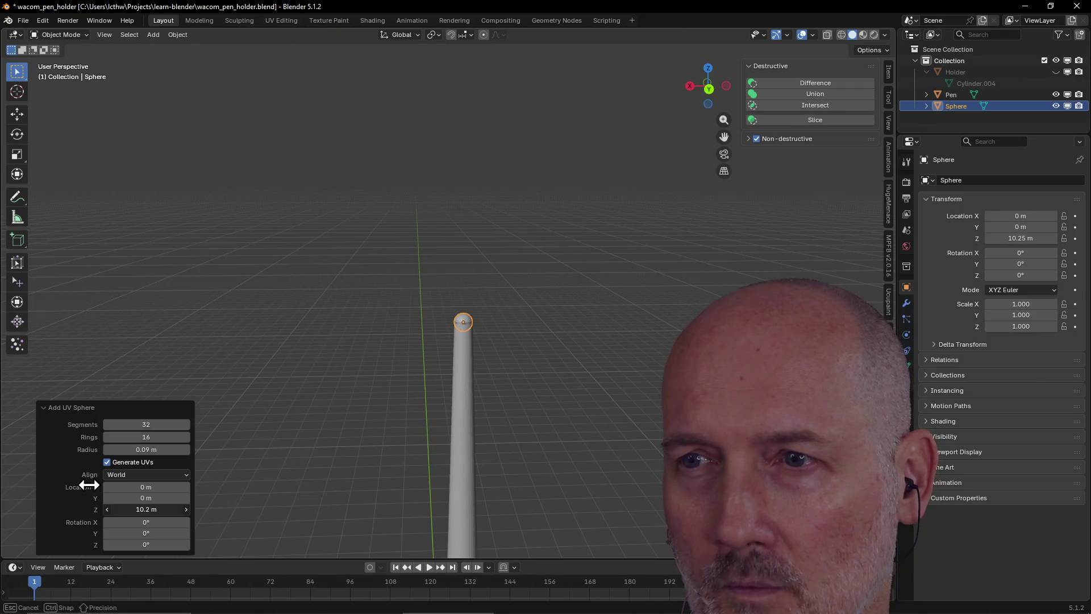
left_click_drag(92, 484, 94, 482)
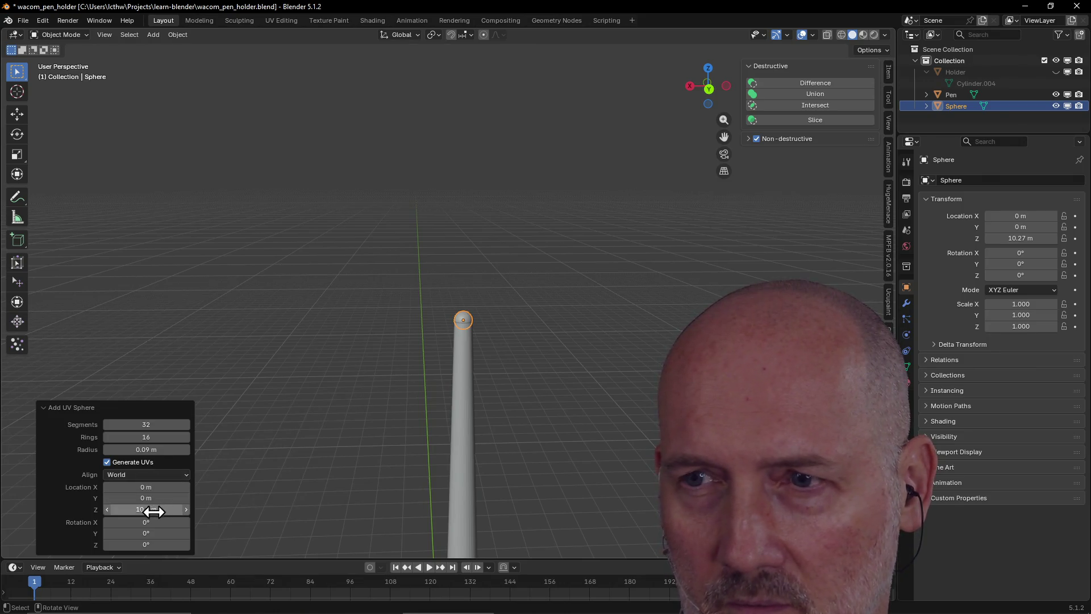
left_click_drag(158, 510, 159, 511)
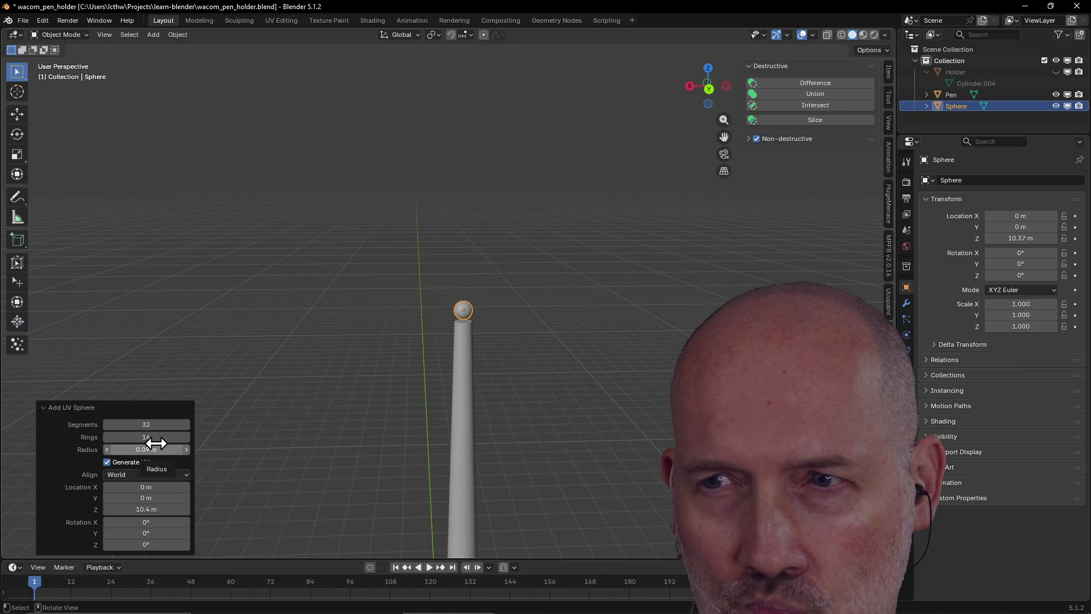
left_click(299, 320)
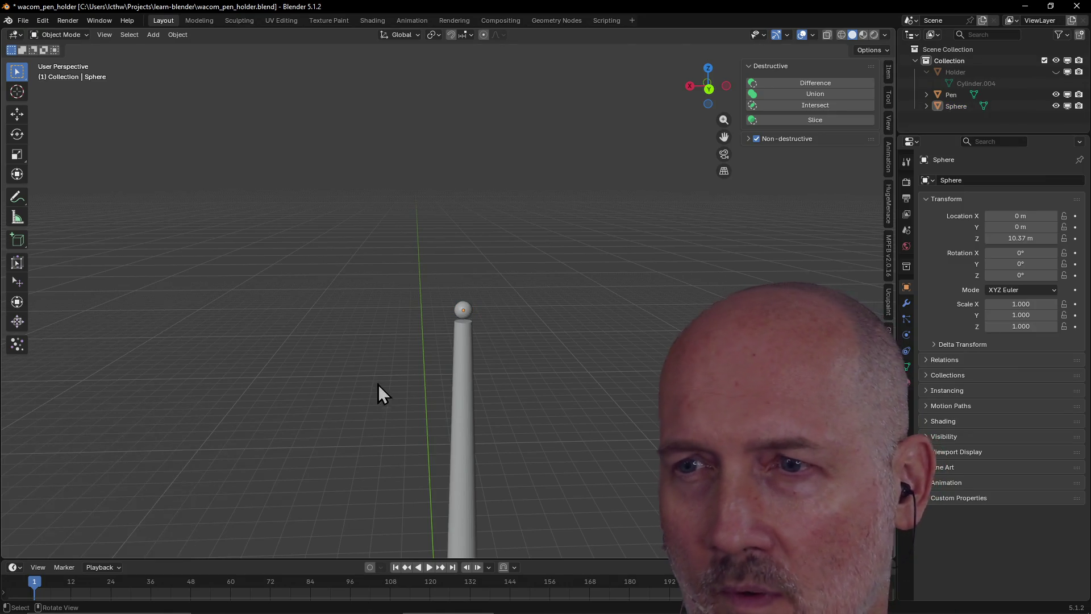
Stretch the sphere vertically to 1.444 scale along Z.
mouse_move(377, 385)
middle_mouse_down()
mouse_move(339, 346)
mouse_move(407, 306)
middle_mouse_up()
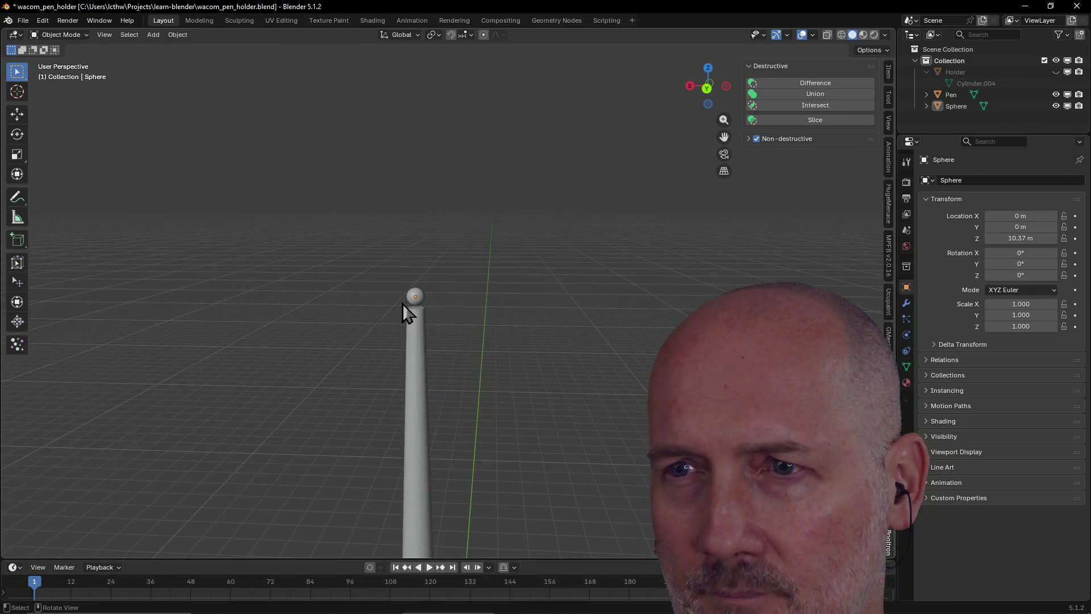
left_click(410, 300)
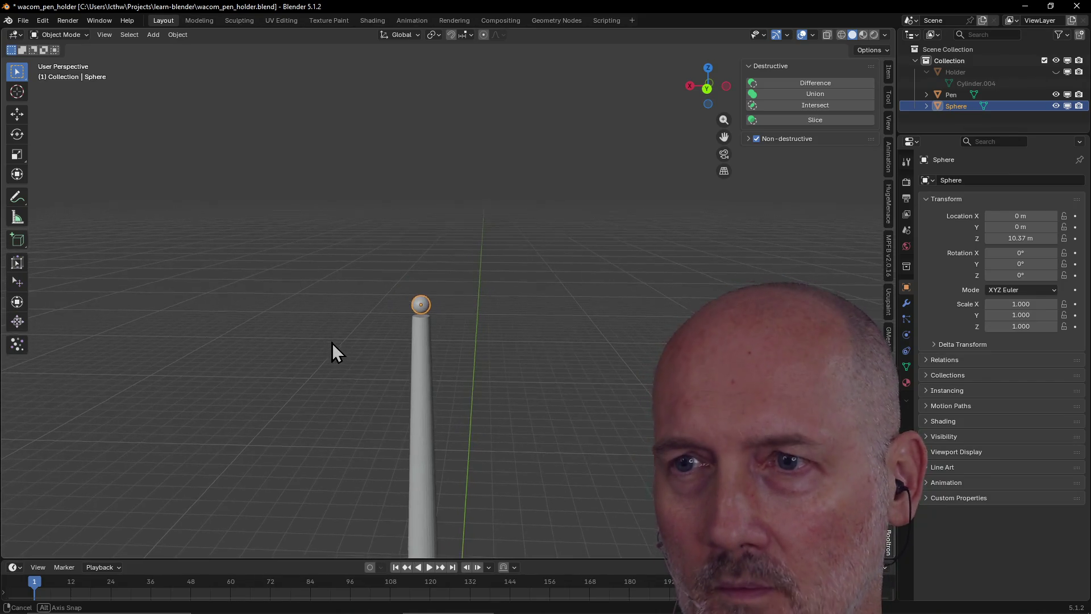
key("s")
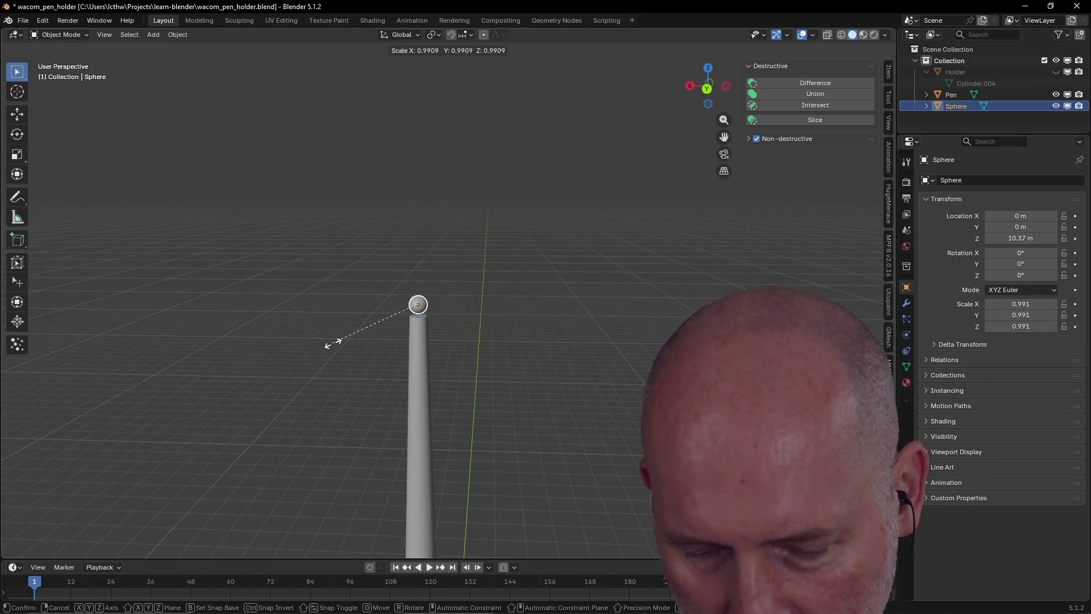
key("z")
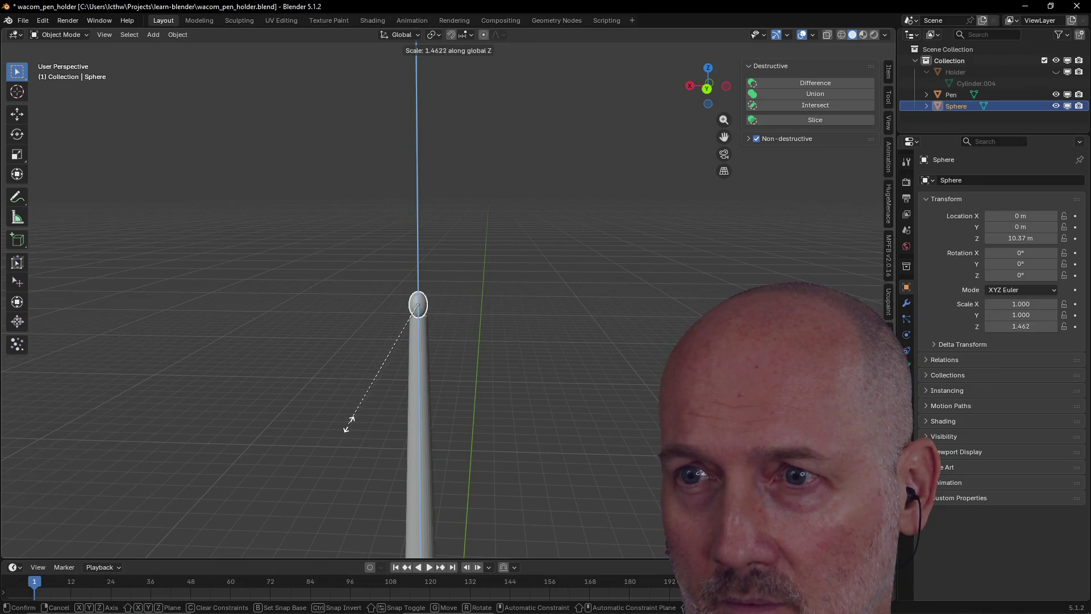
left_click(348, 424)
mouse_move(359, 378)
middle_mouse_down()
mouse_move(450, 304)
mouse_move(456, 319)
mouse_move(411, 330)
middle_mouse_up()
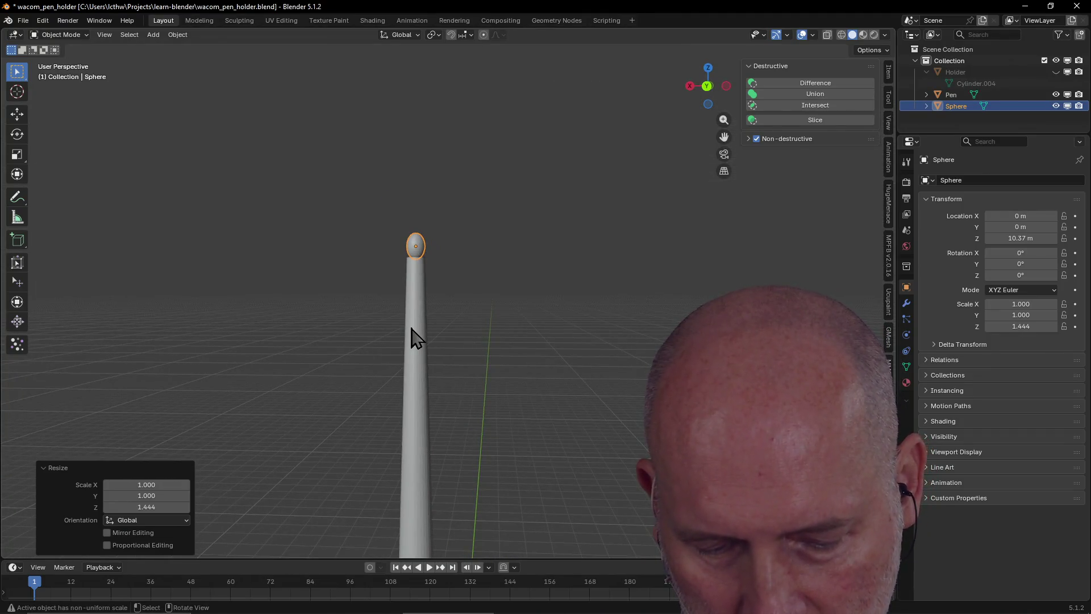
Move the stretched sphere down then slightly up to 10.272 m as a rounded cap on the pen.
key("g")
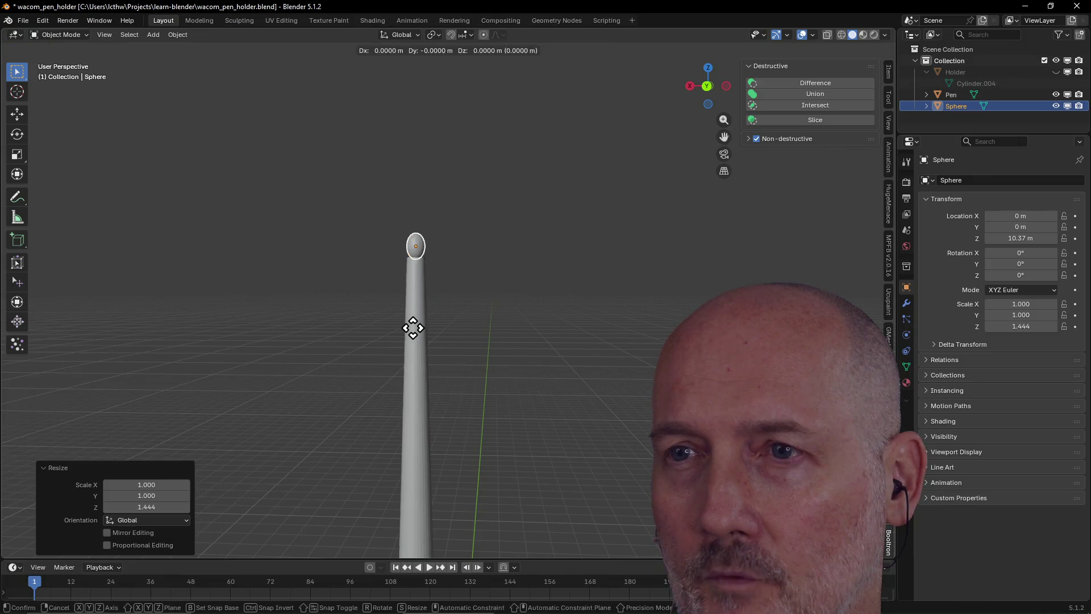
key("z")
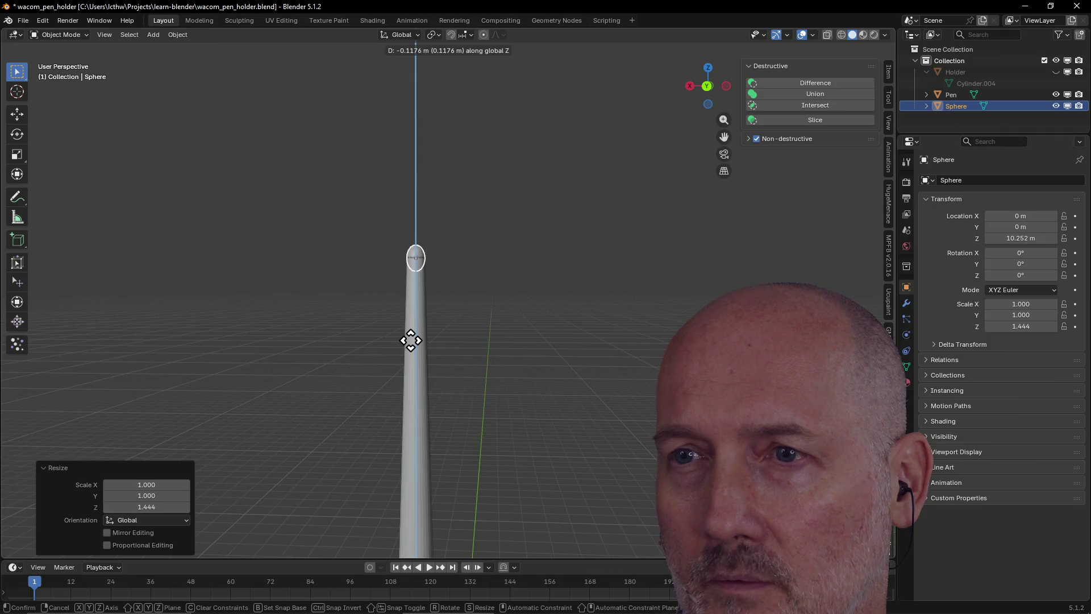
left_click(413, 350)
middle_click_drag(418, 325, 427, 326)
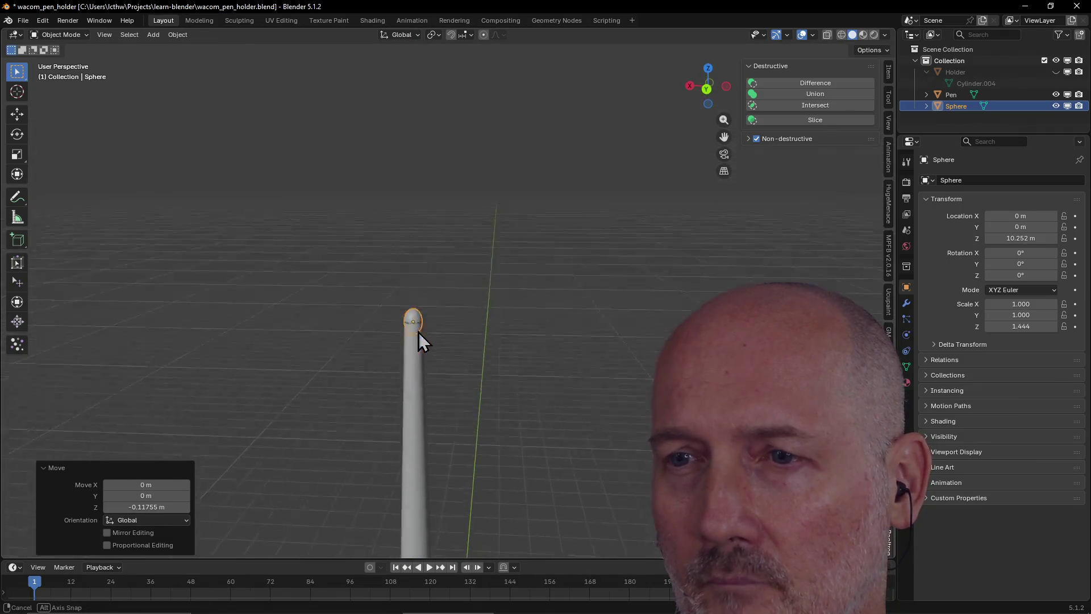
scroll(433, 330, "up", 4)
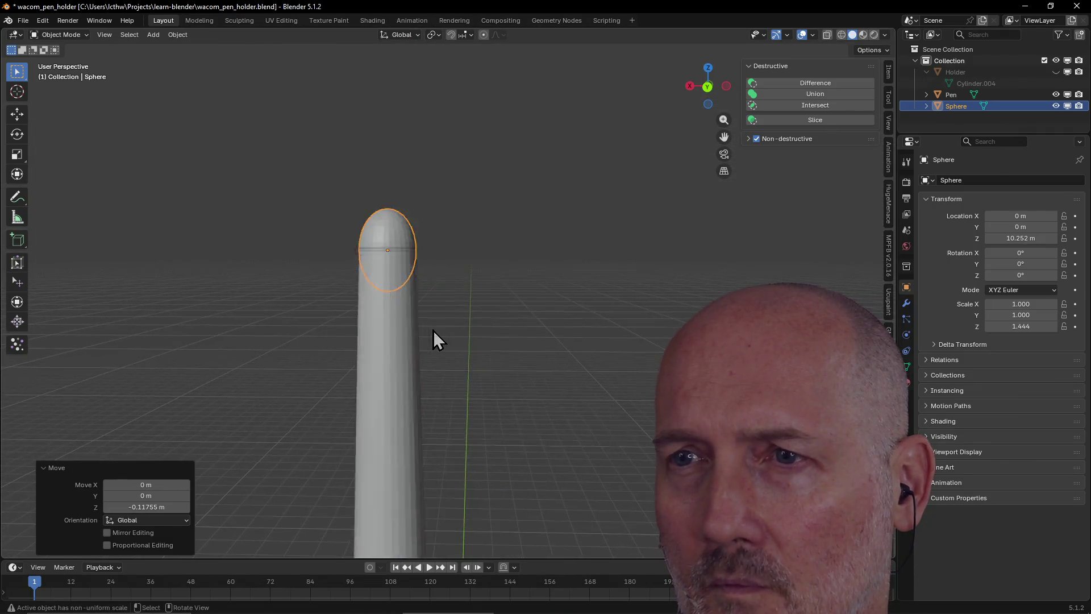
scroll(433, 330, "up", 4)
scroll(433, 337, "down", 3)
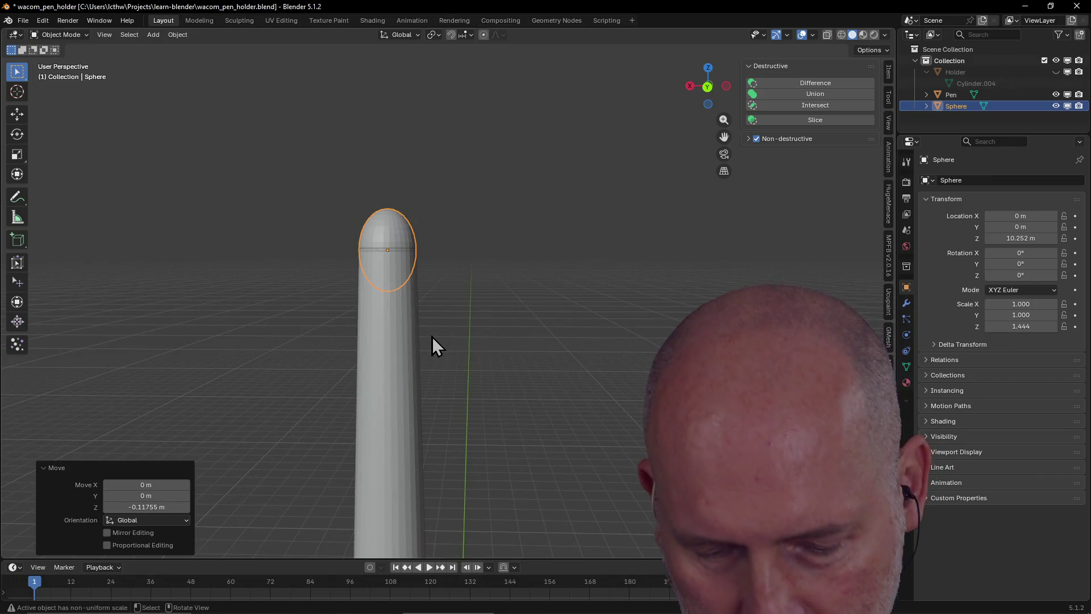
key("g")
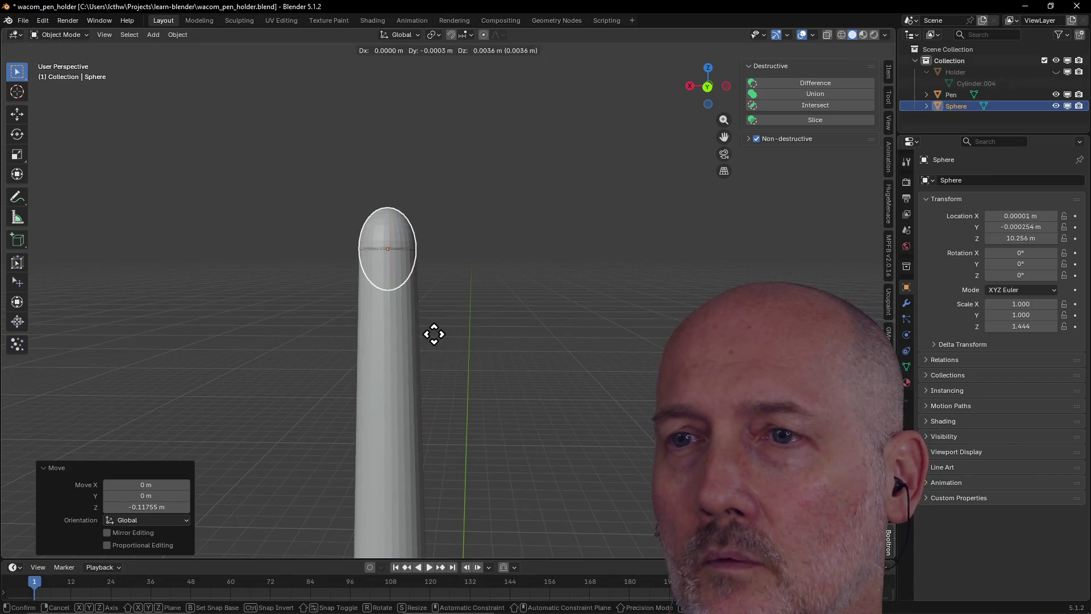
key("z")
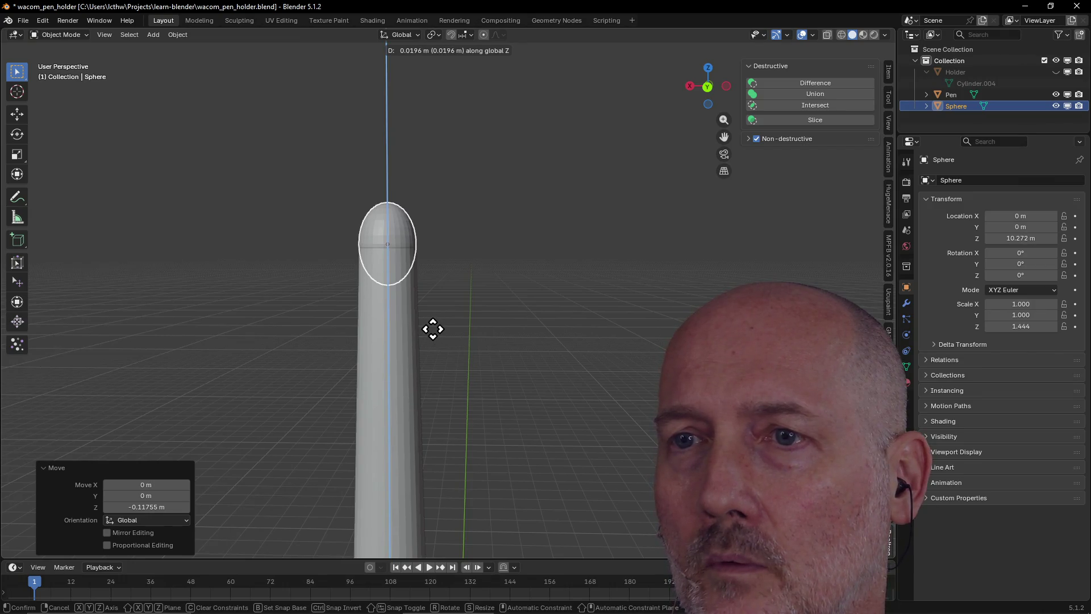
left_click(432, 330)
mouse_move(432, 329)
middle_mouse_down()
mouse_move(426, 312)
mouse_move(433, 329)
middle_mouse_up()
scroll(427, 312, "up", 2)
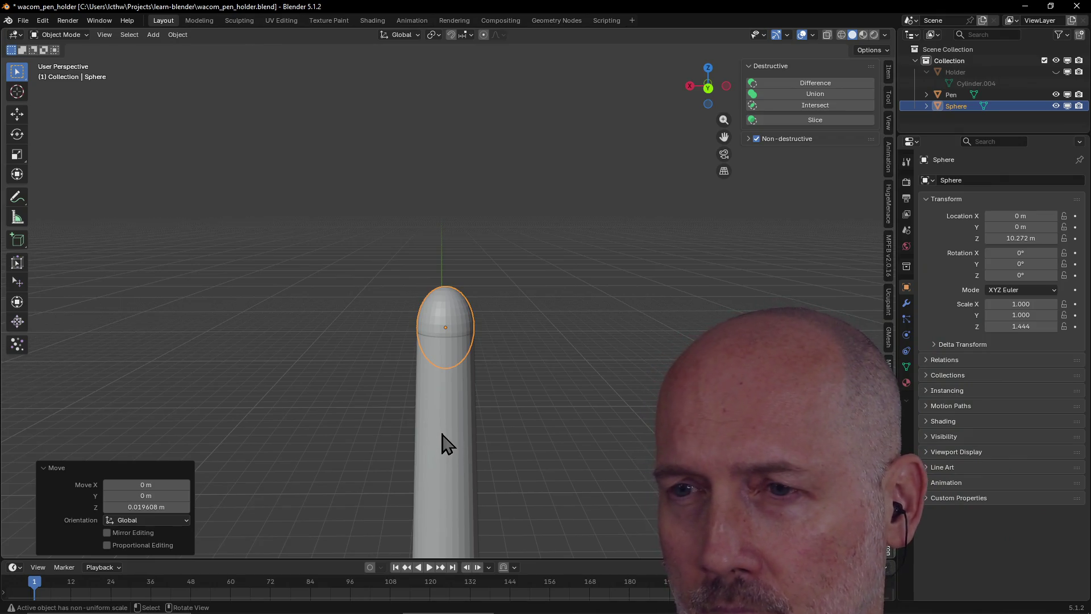
Union the pen and the sphere into a single object with the Destructive panel.
left_click(442, 443)
left_click(450, 324, "shift")
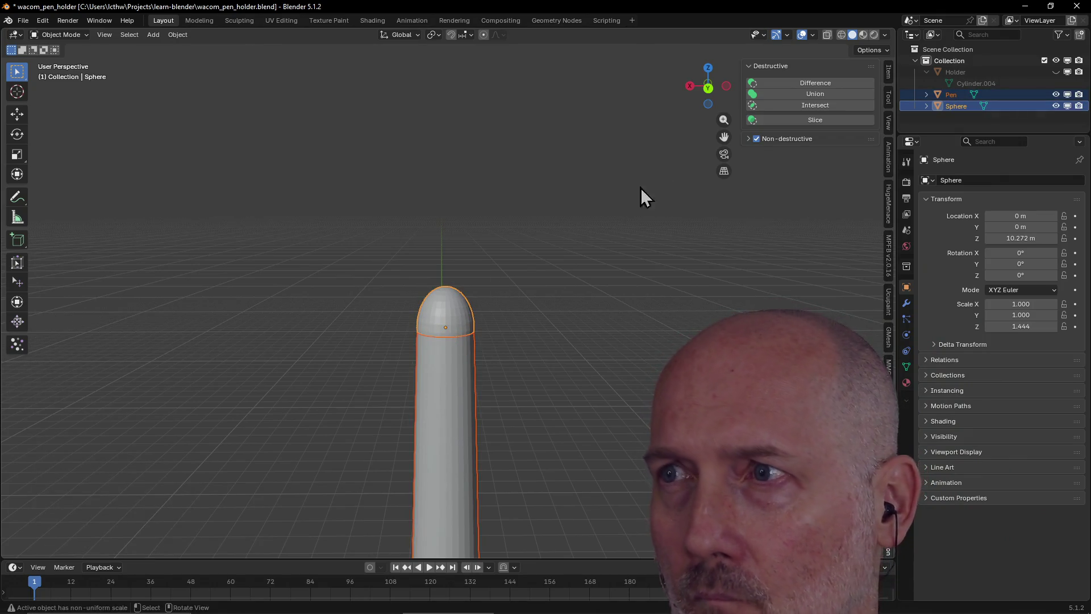
left_click(525, 349)
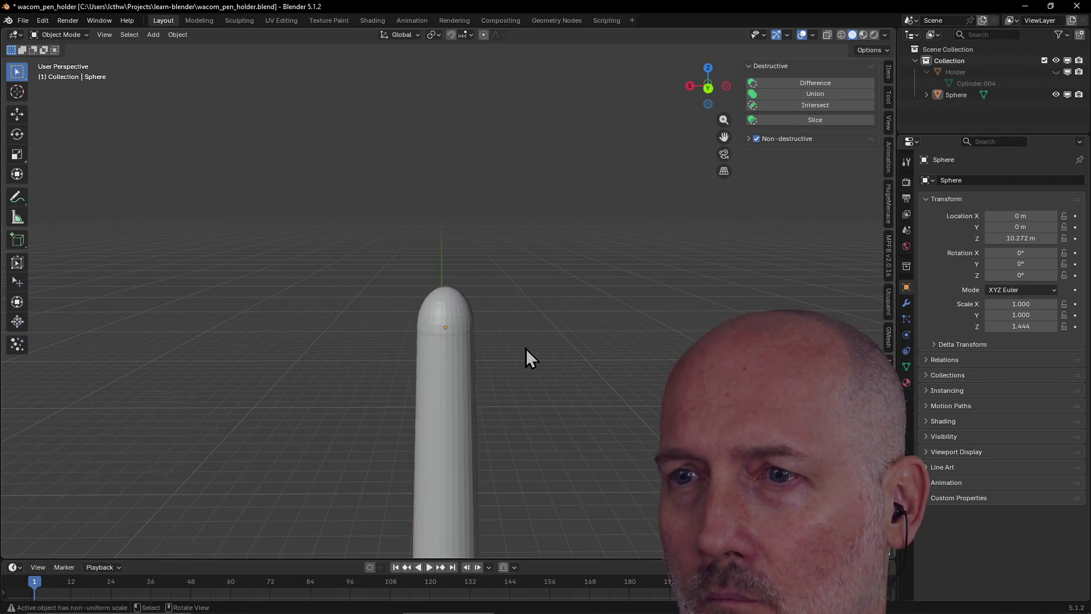
Inspect the merged pen from diagonal and low angles, then select it.
mouse_move(526, 348)
middle_mouse_down()
mouse_move(496, 344)
mouse_move(502, 357)
mouse_move(474, 383)
mouse_move(478, 413)
mouse_move(463, 434)
middle_mouse_up()
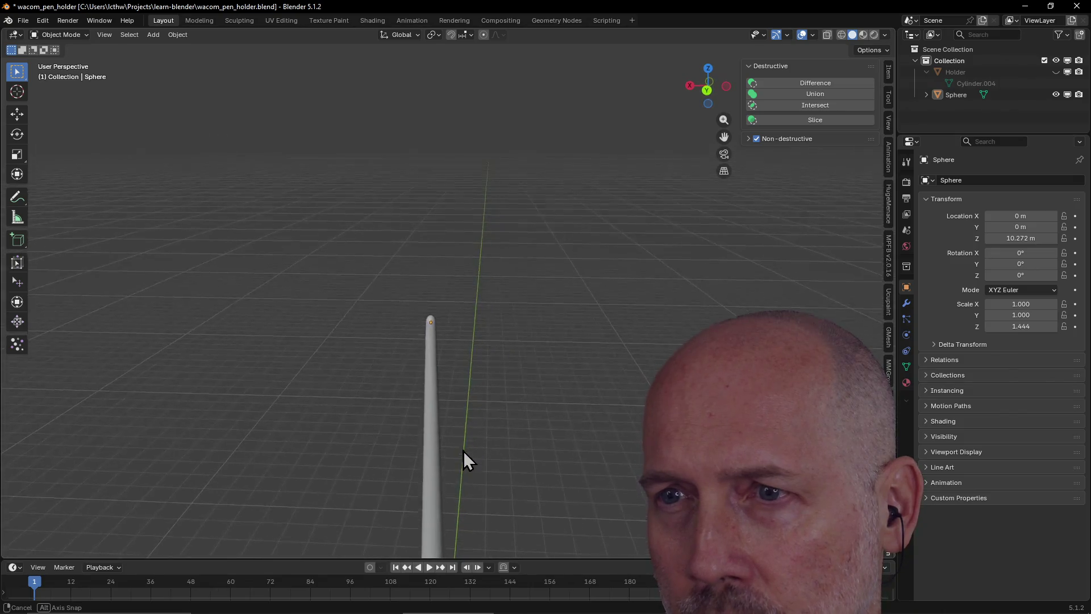
middle_click_drag(463, 426, 456, 376)
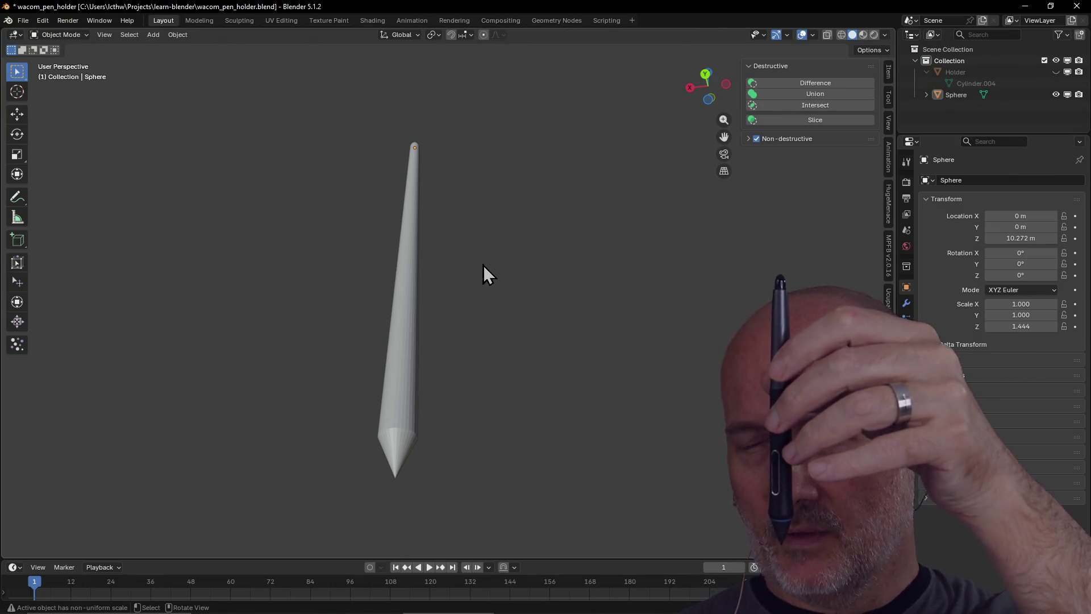
mouse_move(482, 263)
middle_mouse_down()
mouse_move(505, 294)
mouse_move(507, 328)
middle_mouse_up()
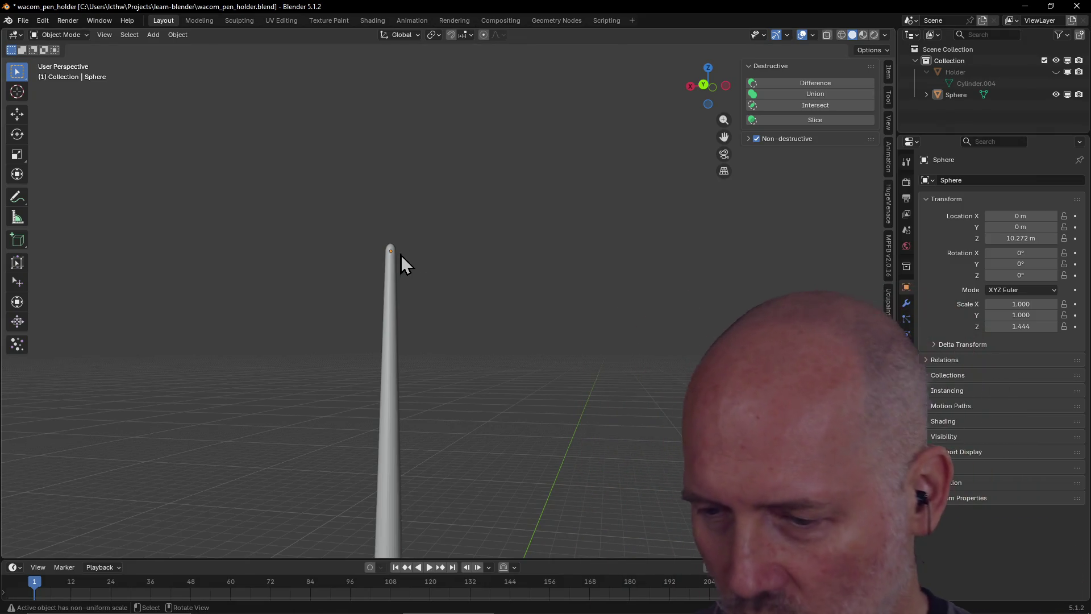
scroll(409, 255, "up", 2)
middle_click_drag(384, 261, 409, 289)
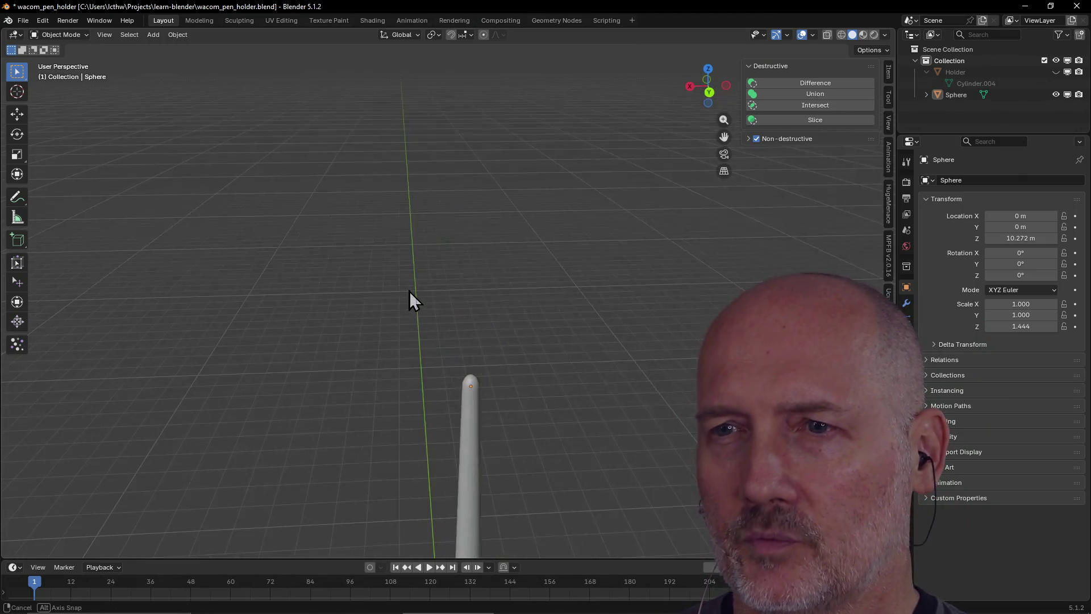
mouse_move(447, 326)
middle_mouse_down()
mouse_move(521, 354)
mouse_move(490, 353)
middle_mouse_up()
left_click(563, 354)
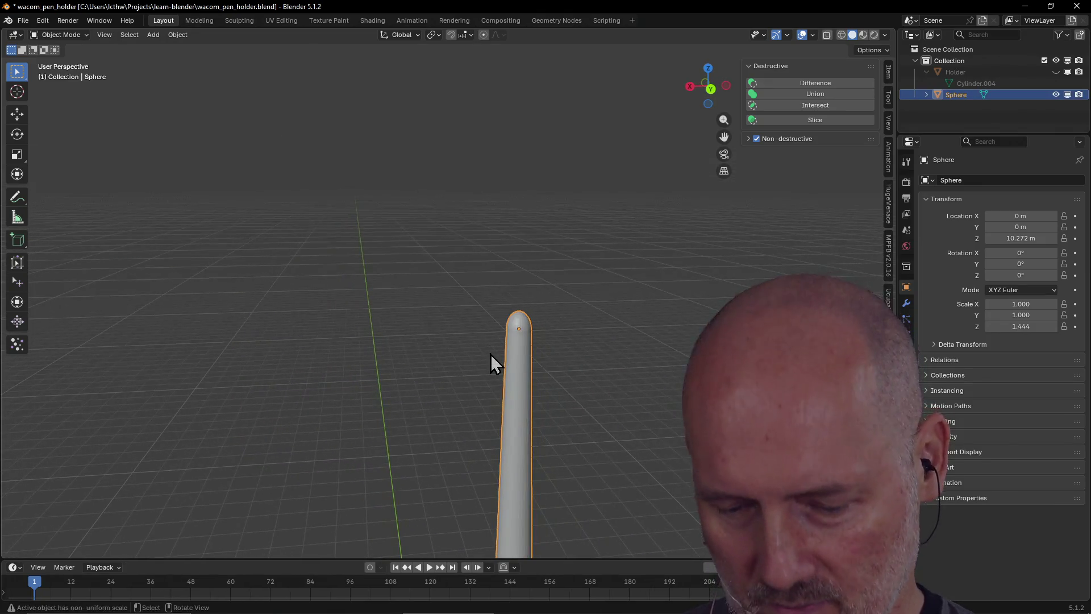
Save the Blender file and clear the selection on the pen mesh.
key("ctrl+s")
left_click(202, 20)
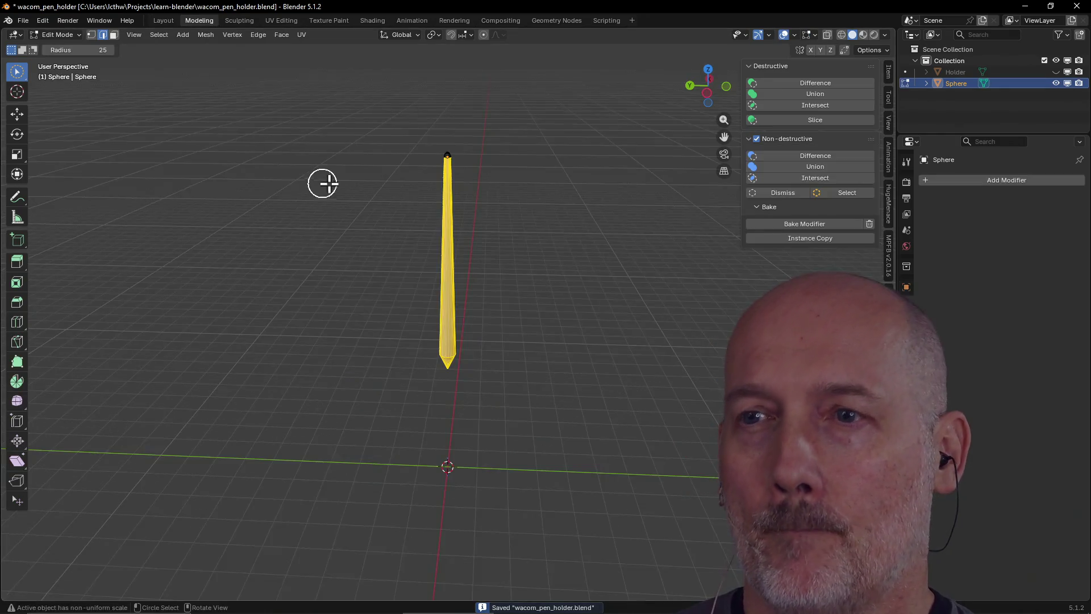
key("alt+a")
mouse_move(528, 199)
middle_mouse_down()
mouse_move(529, 253)
mouse_move(522, 174)
mouse_move(521, 188)
mouse_move(489, 178)
mouse_move(490, 190)
mouse_move(493, 202)
mouse_move(489, 75)
mouse_move(493, 205)
middle_mouse_up()
scroll(529, 253, "up", 3)
scroll(478, 161, "up", 2)
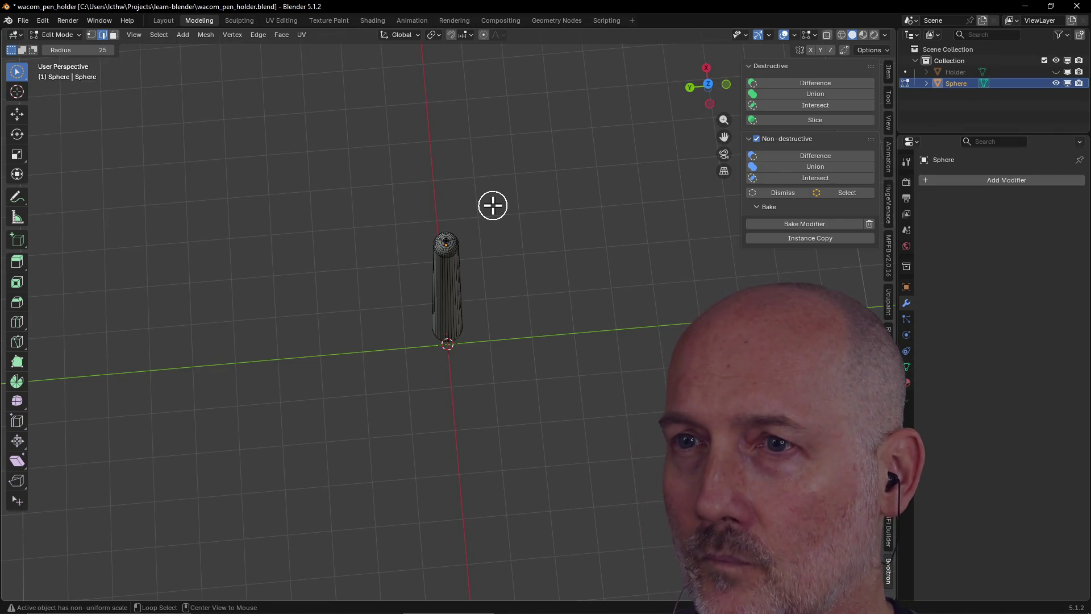
Cancel the window switcher and launch a new empty GVIM window.
key("alt+Tab")
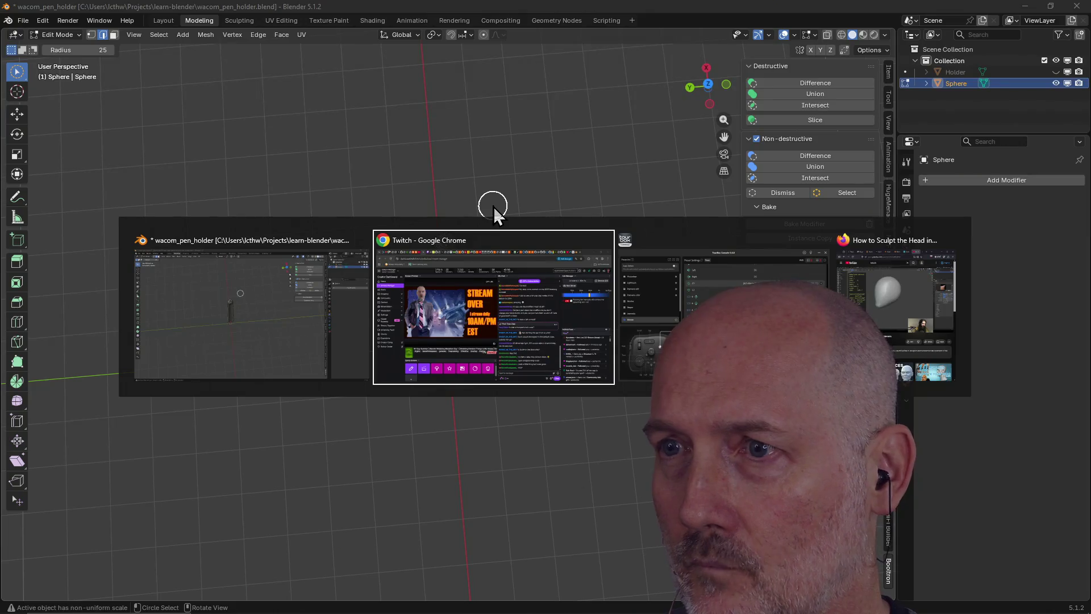
key("Escape")
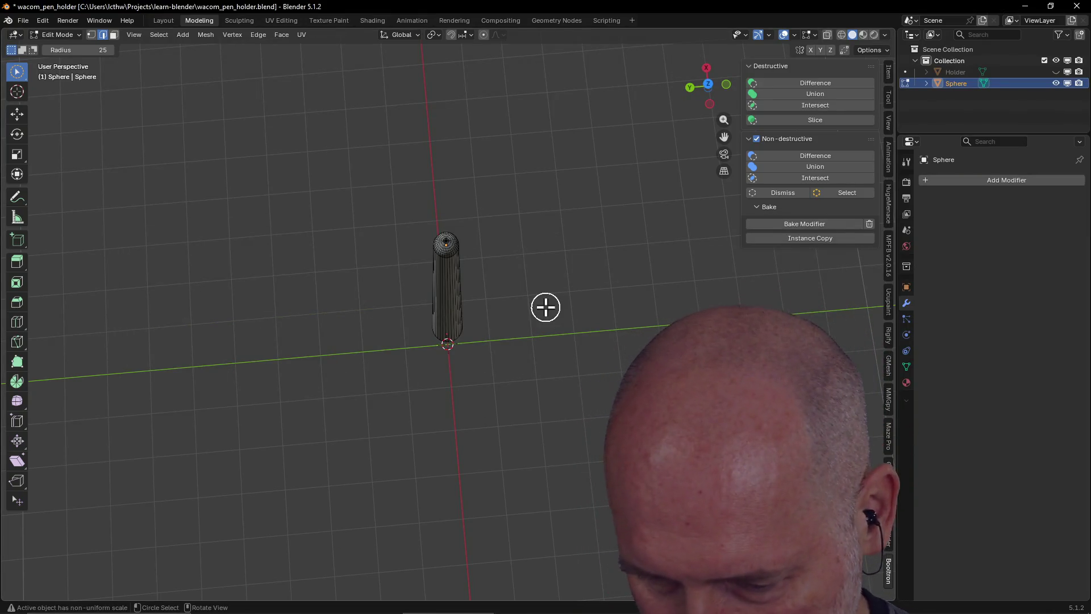
key("ctrl+alt+v")
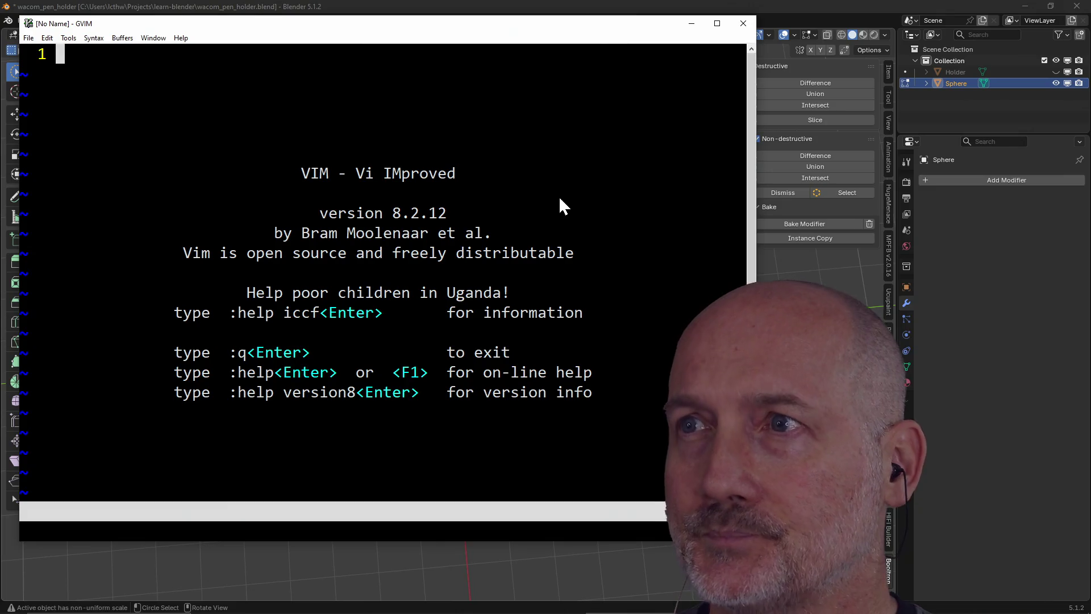
Maximize the empty GVIM window, then bring Firefox to the front via the window switcher.
left_click(717, 23)
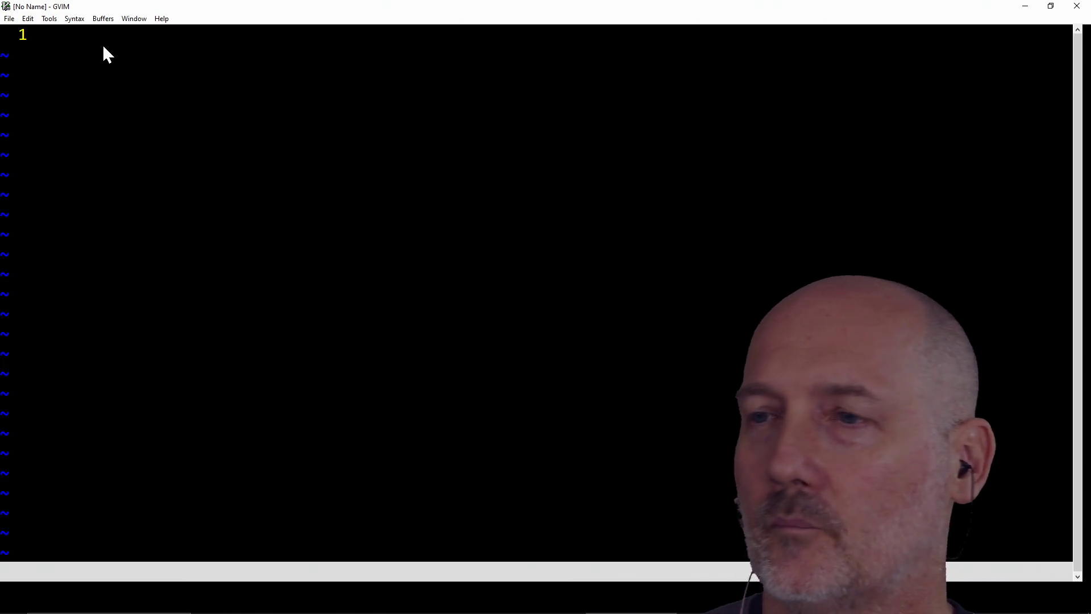
key("alt+Tab")
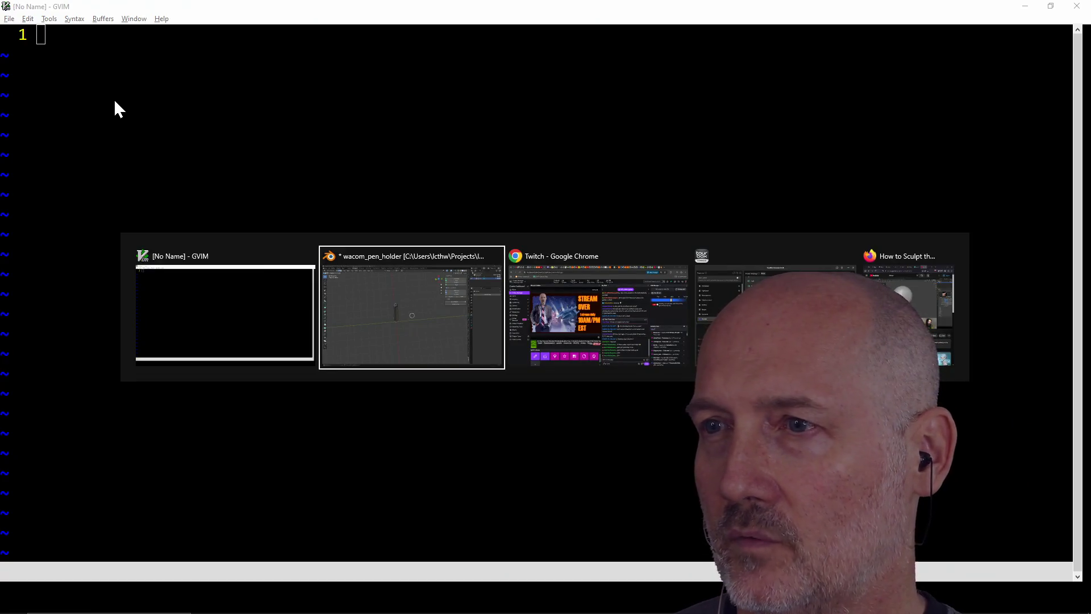
key("Tab")
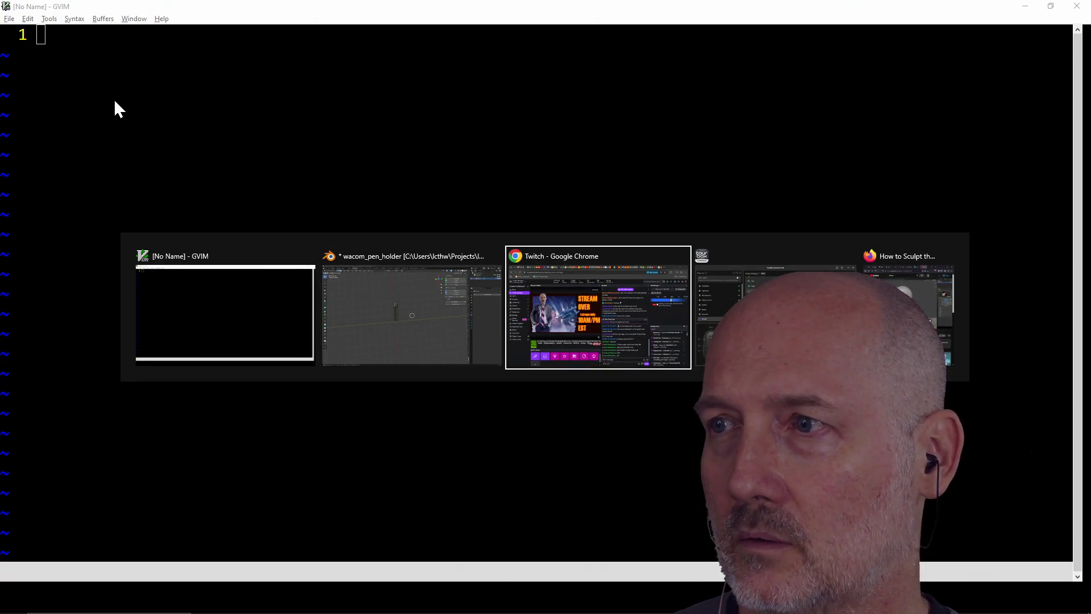
key("Tab")
left_click(324, 18)
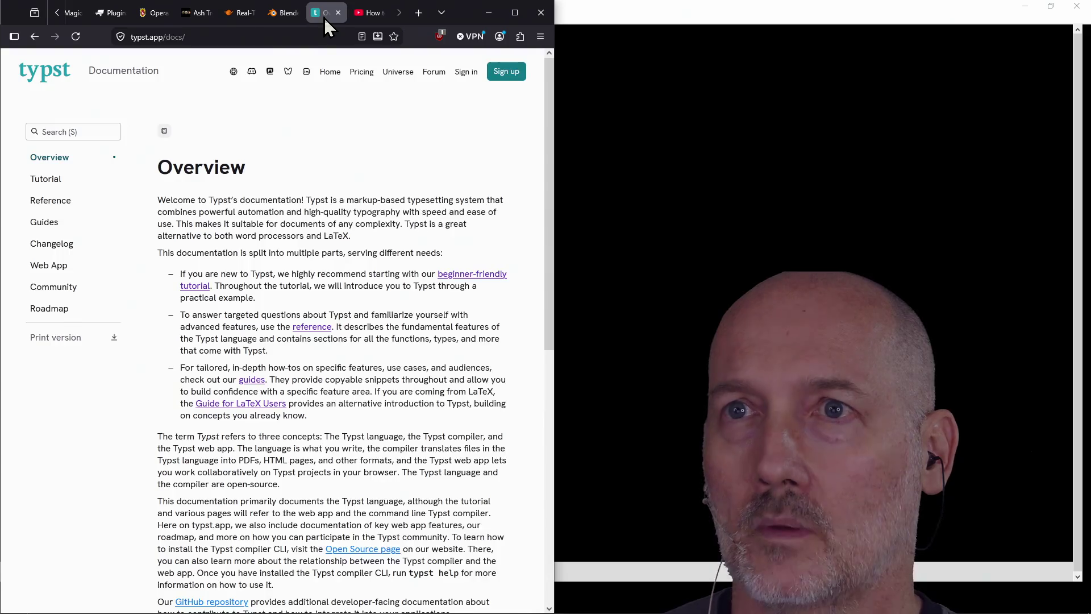
Load learncodethehardway.com/courses/ in a new tab and open lesson 14: while-loops.
key("ctrl+t")
type("le")
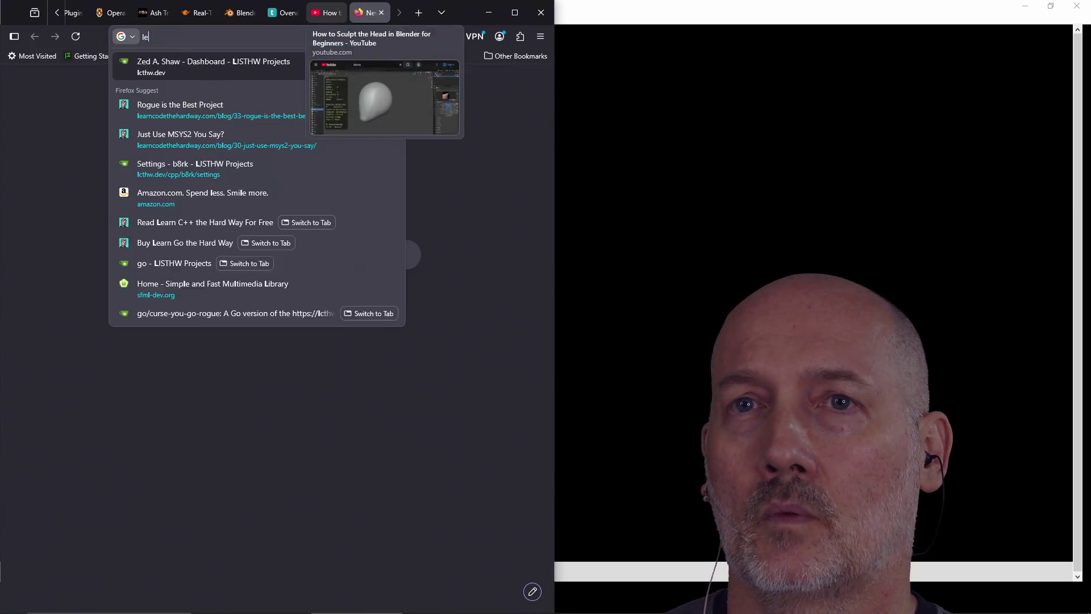
type("arncodethehardway.com/")
key("End")
type("courses/")
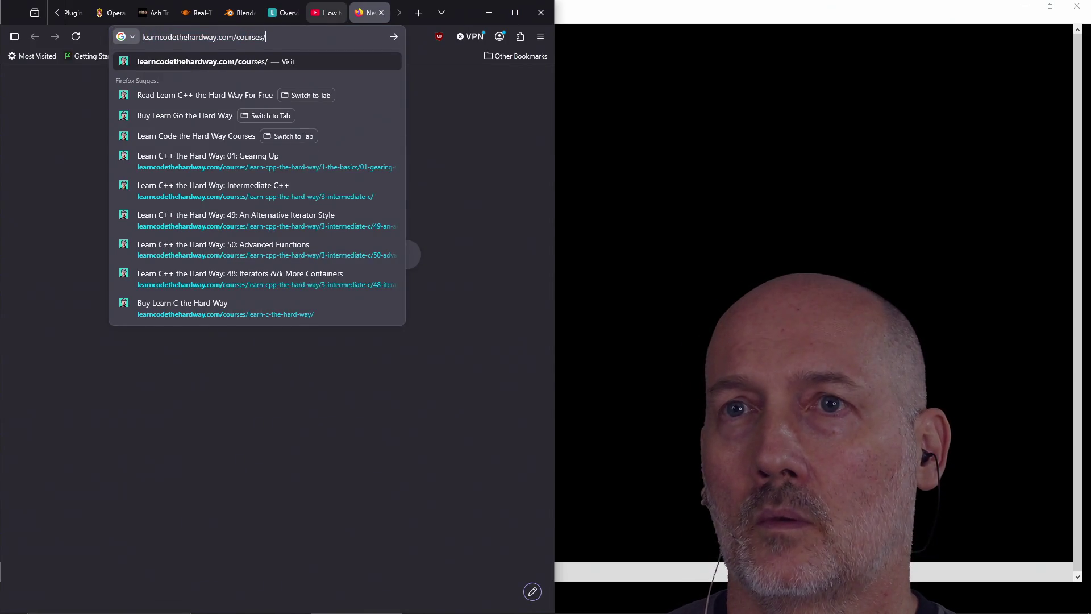
type("learn-cpp-the-hard")
key("Return")
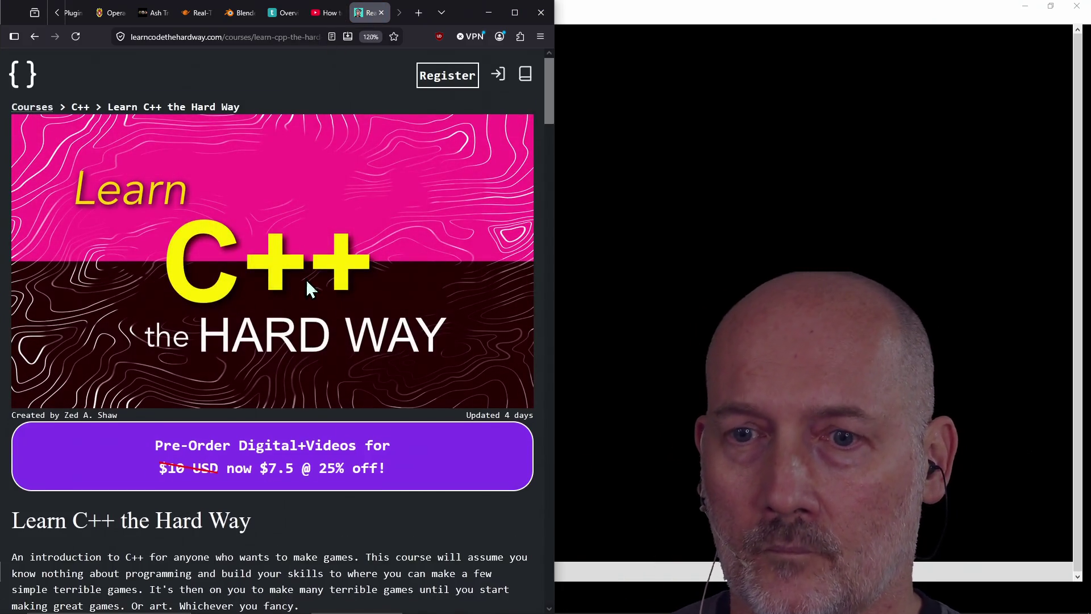
scroll(306, 279, "down", 5)
scroll(307, 290, "down", 3)
scroll(306, 289, "down", 3)
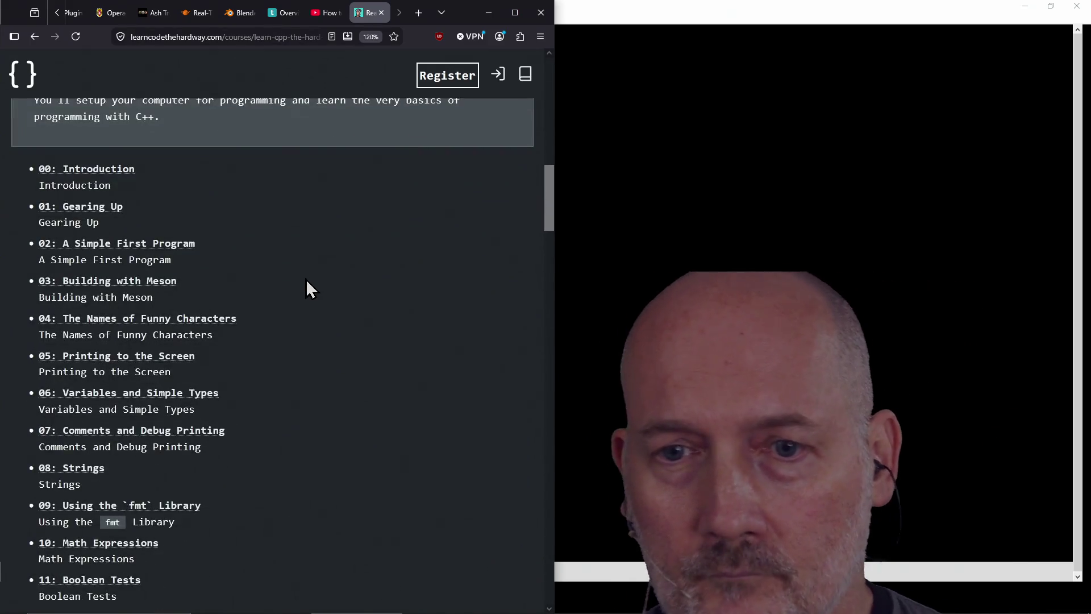
scroll(171, 387, "down", 2)
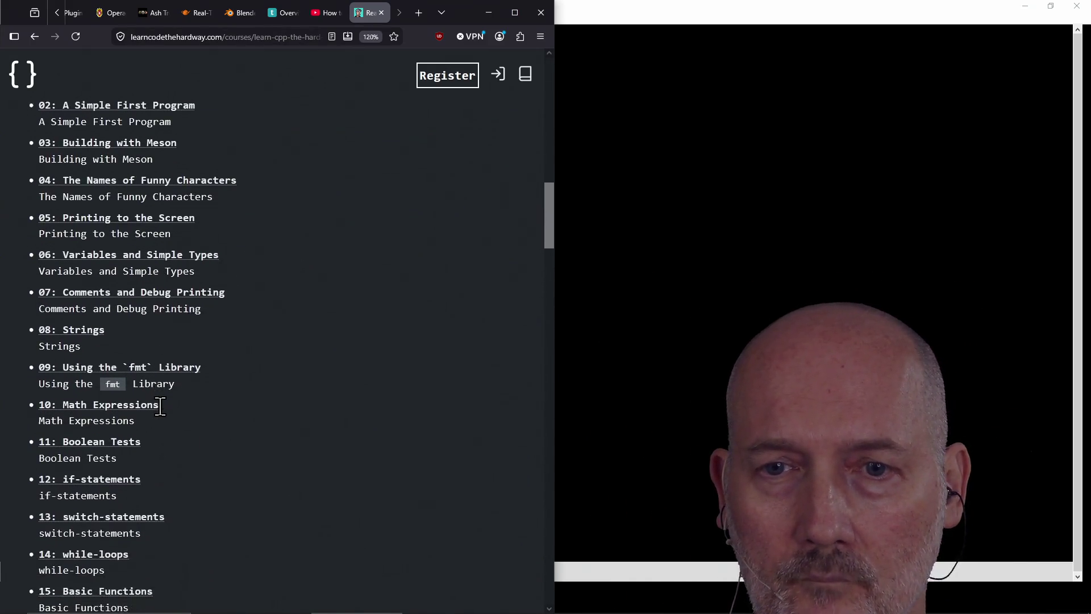
scroll(160, 406, "down", 1)
scroll(128, 451, "down", 1)
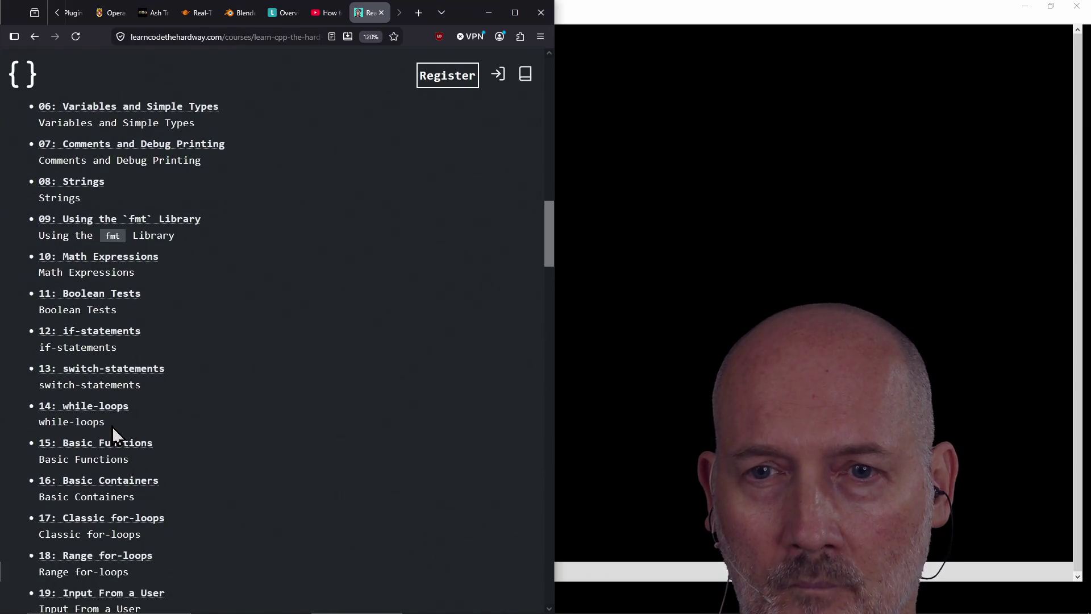
left_click(110, 409)
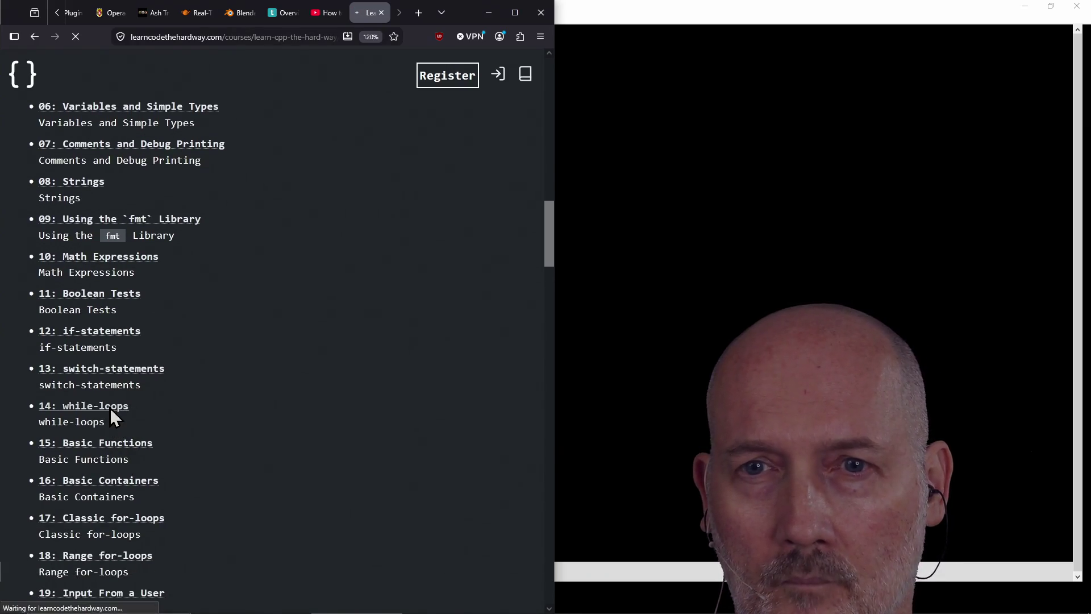
scroll(196, 383, "down", 3)
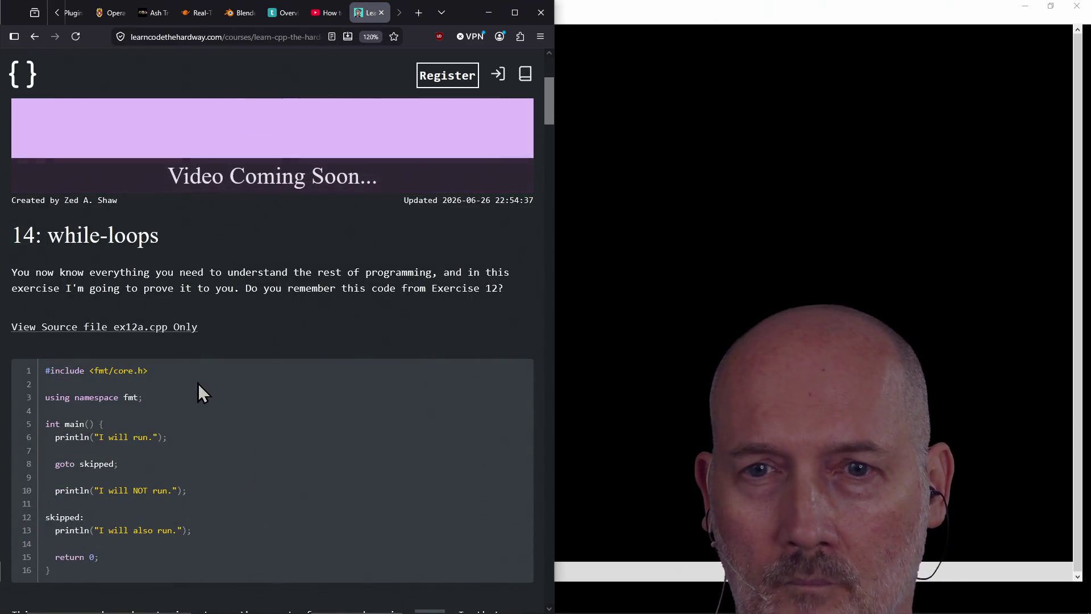
Check the lesson page address and flip between GVIM and the browser.
left_click(236, 39)
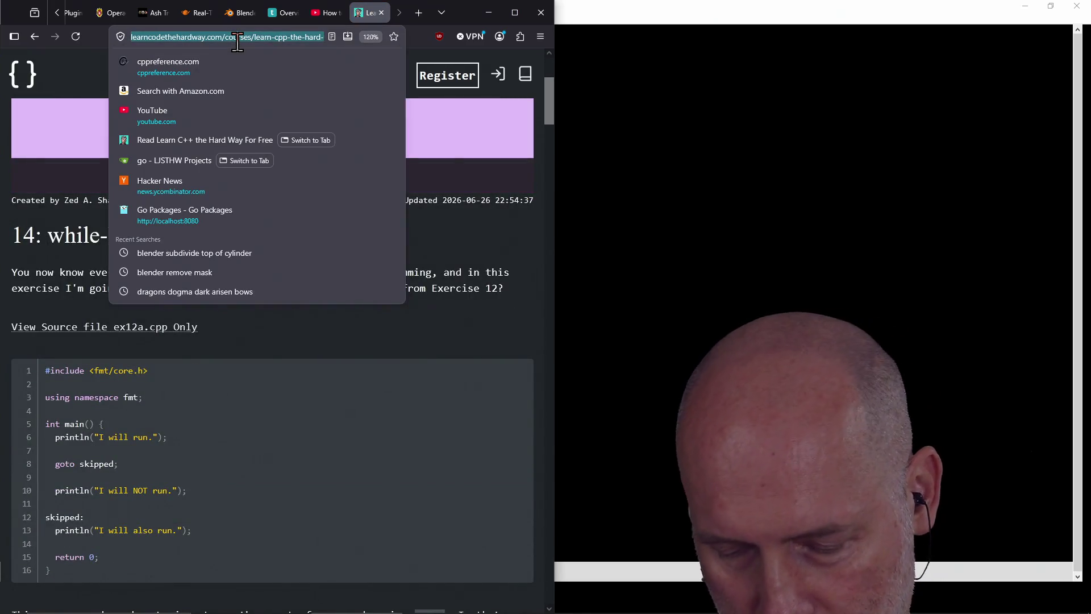
left_click(405, 339)
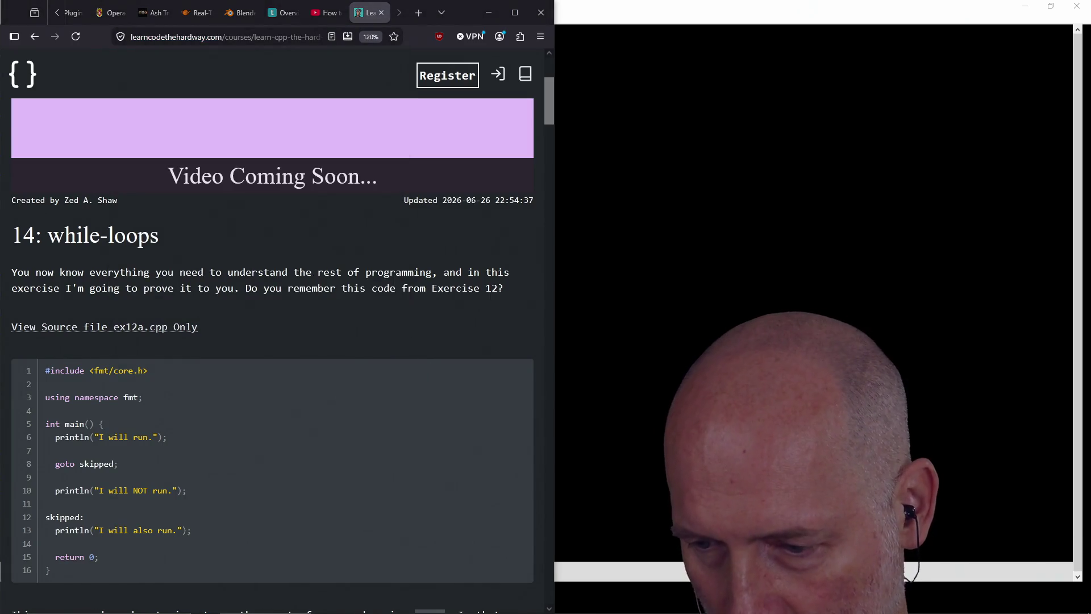
left_click(843, 295)
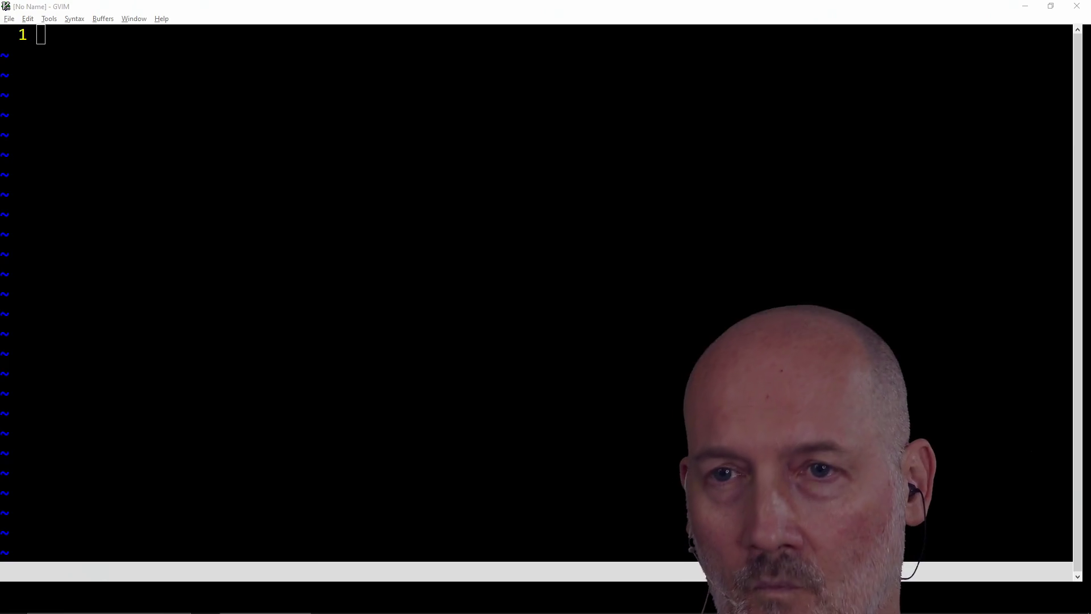
key("alt+Tab")
key("alt+Tab")
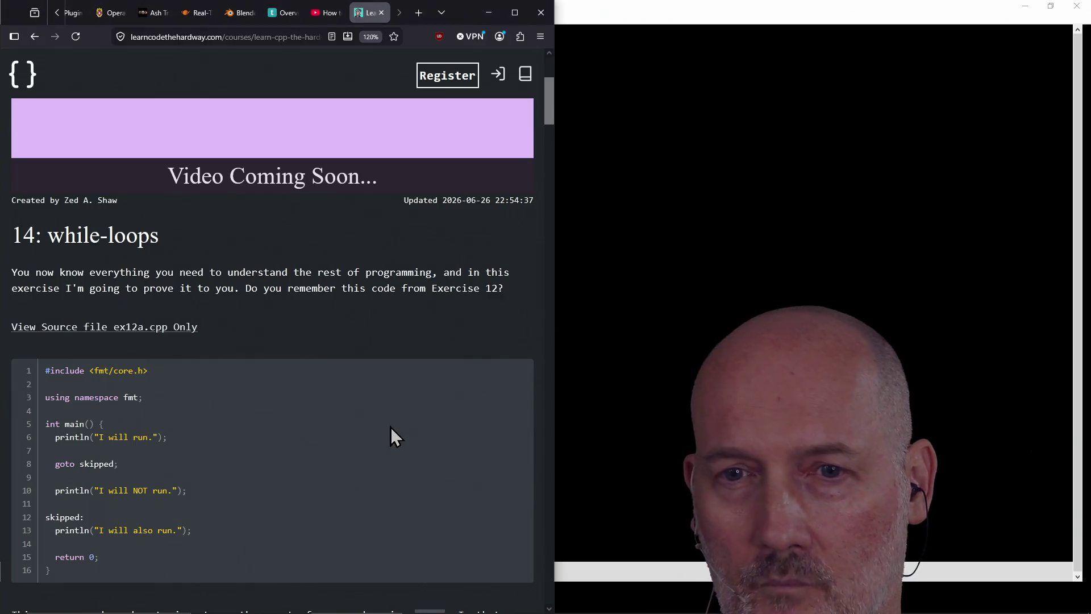
Select the lesson's goto example code and return to GVIM in Insert mode.
left_click_drag(57, 572, 45, 386)
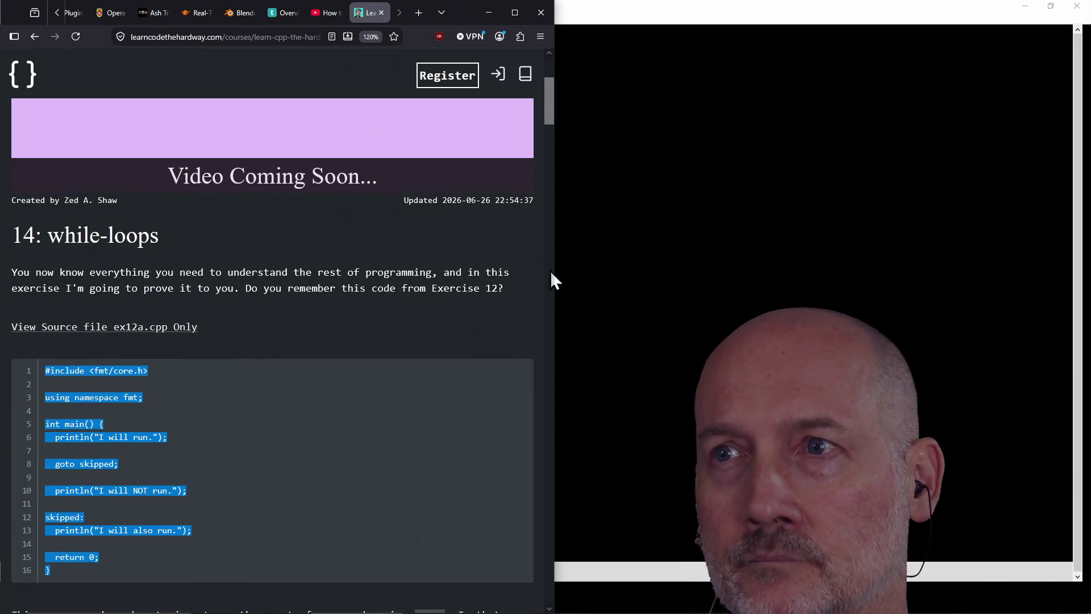
left_click(592, 212)
key("i")
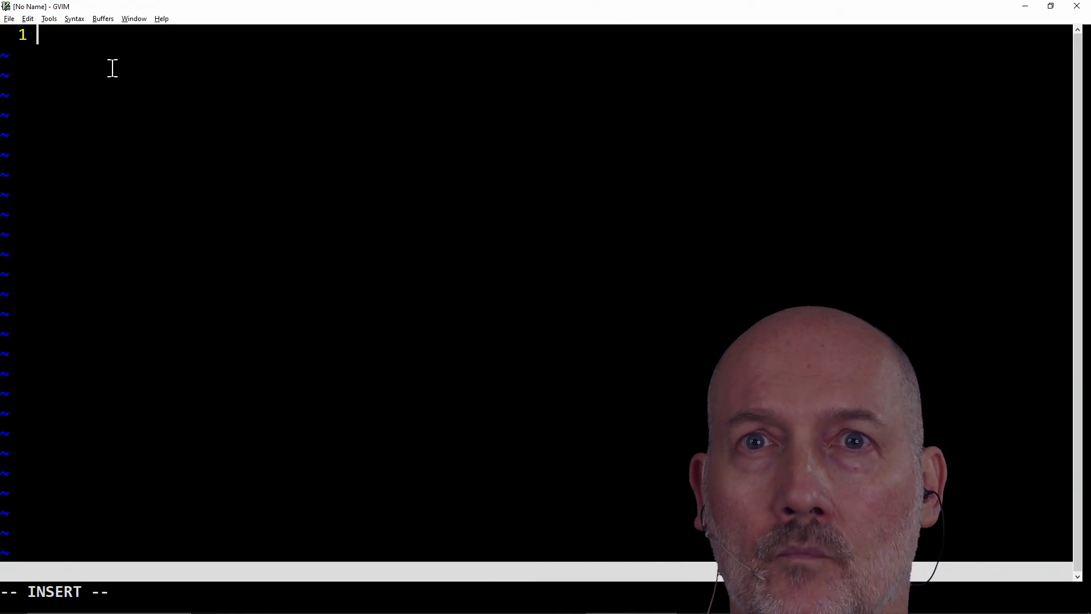
Paste the goto example via Edit > Paste and write it as ~/loops.cpp.
left_click(28, 18)
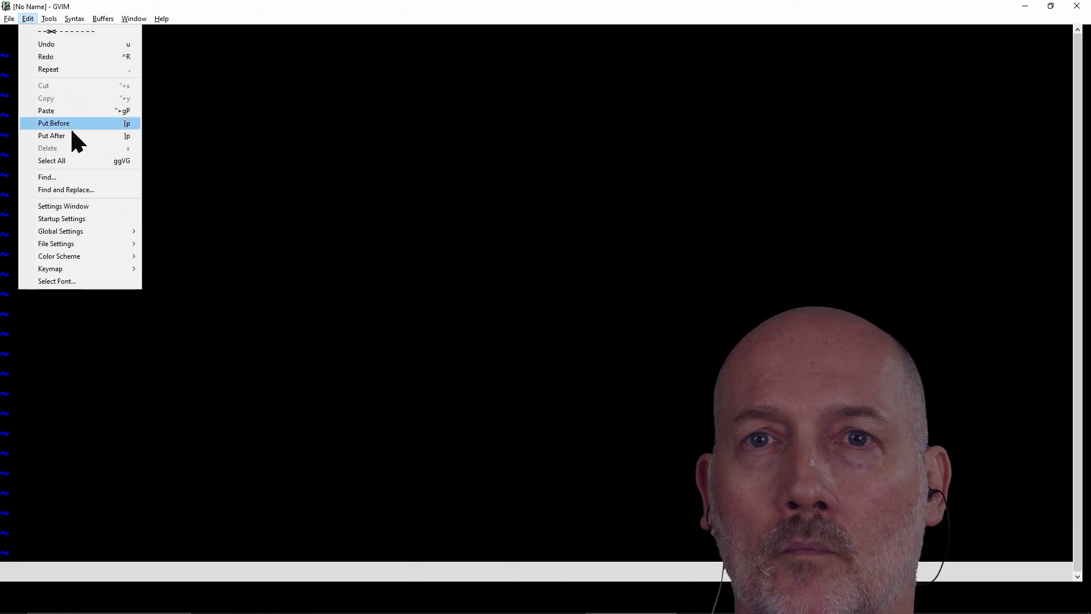
left_click(75, 120)
key("Escape")
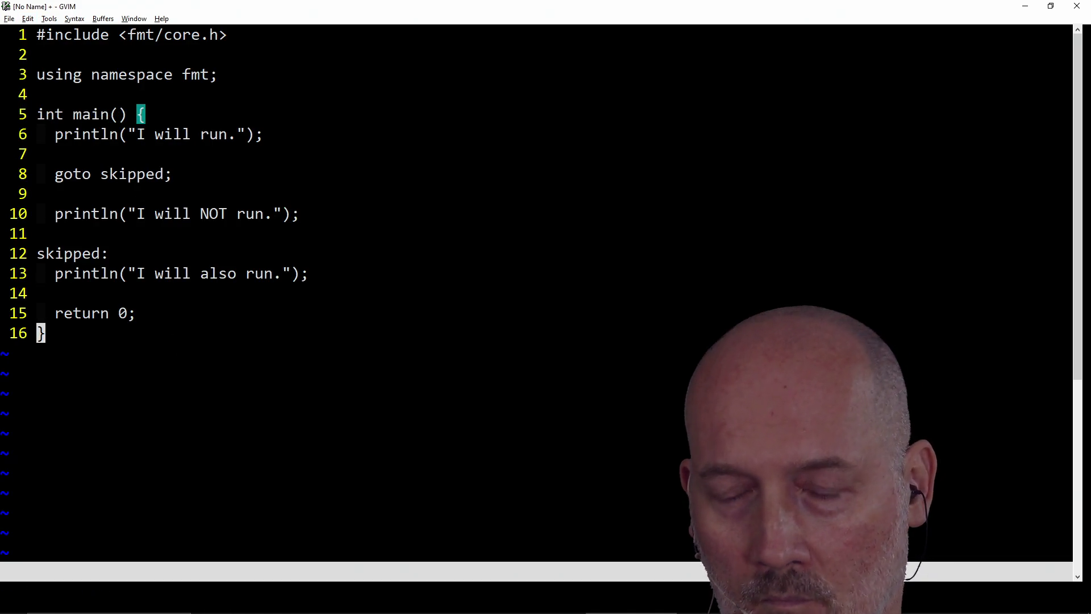
type(":w ~")
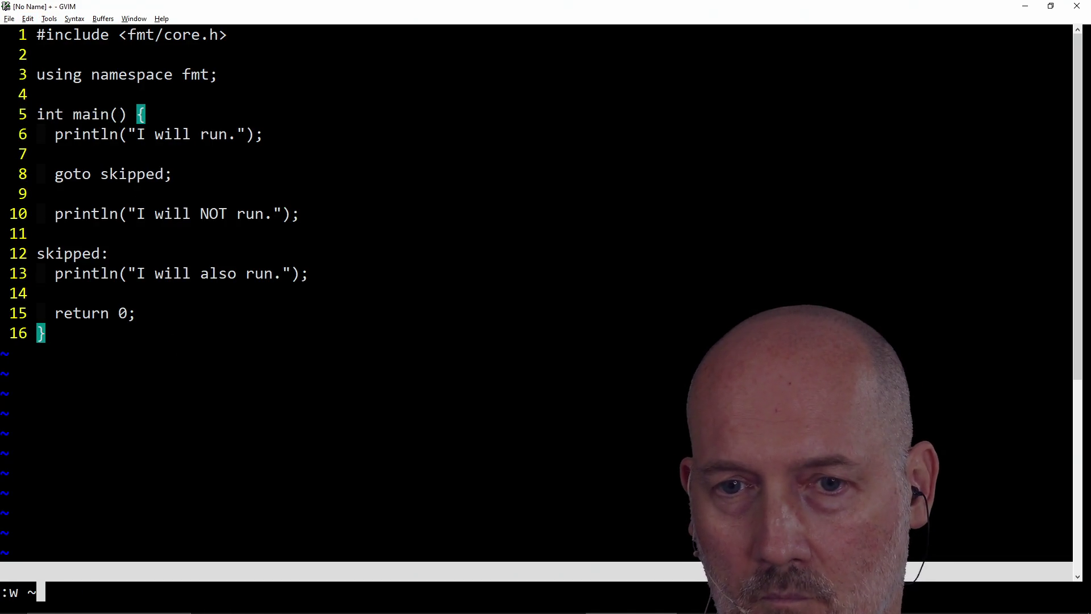
type("ps.cp")
key("Return")
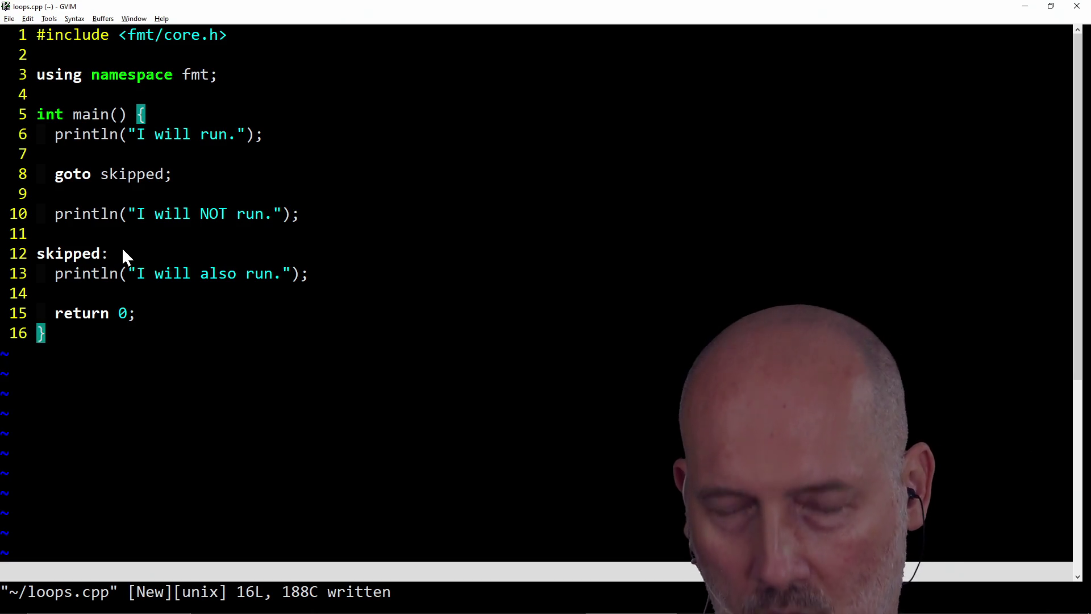
left_click(215, 63)
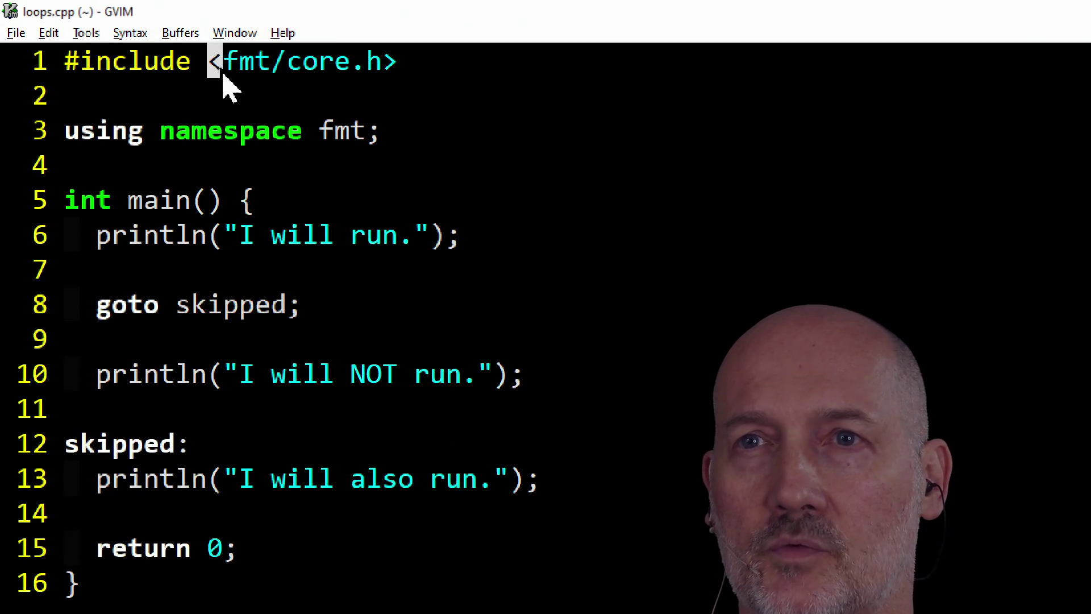
Delete the #include and using namespace lines so the file starts at int main().
key("d")
key("d")
key("d")
key("d")
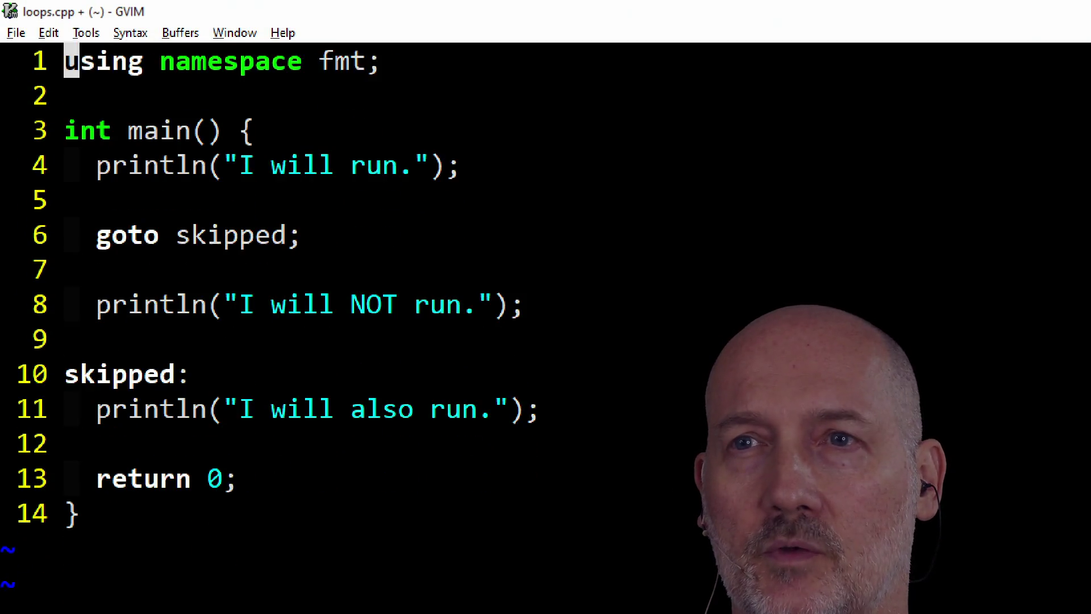
key("d")
key("d")
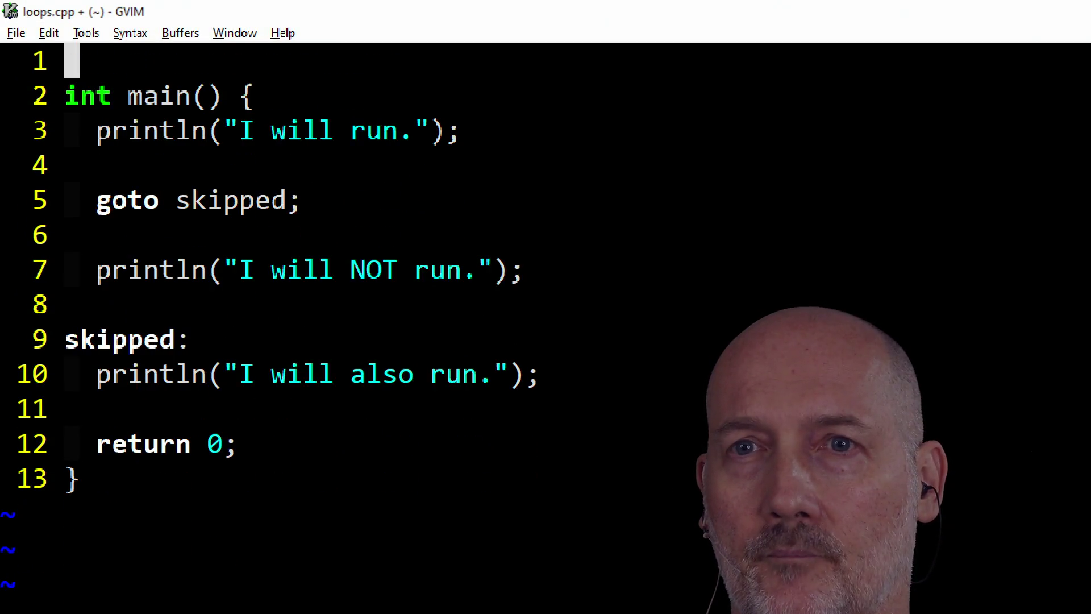
key("d")
key("d")
key("j")
key("j")
key("k")
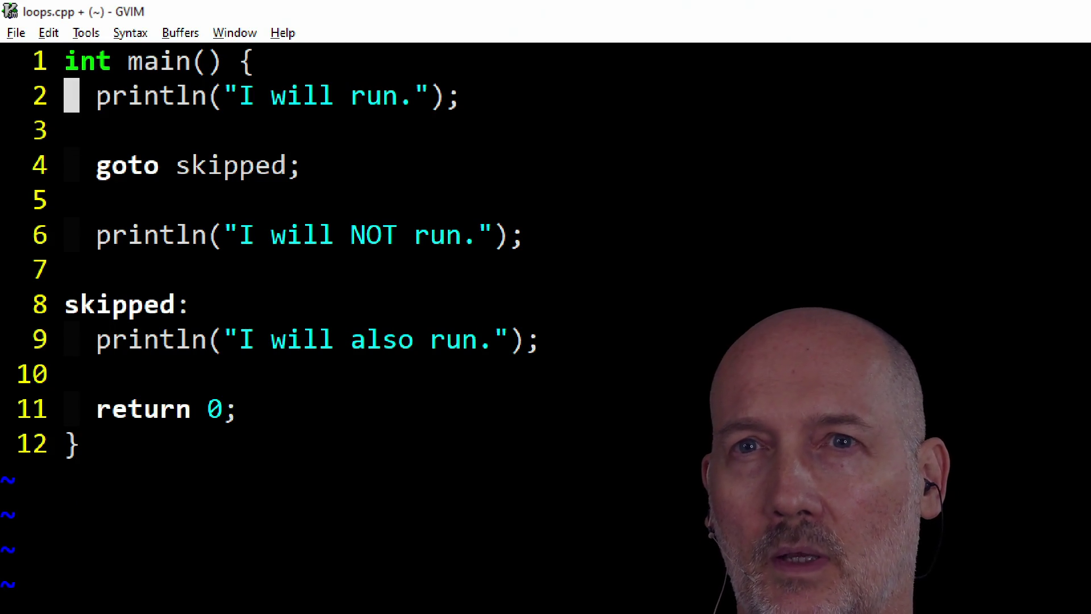
key("e")
key("h")
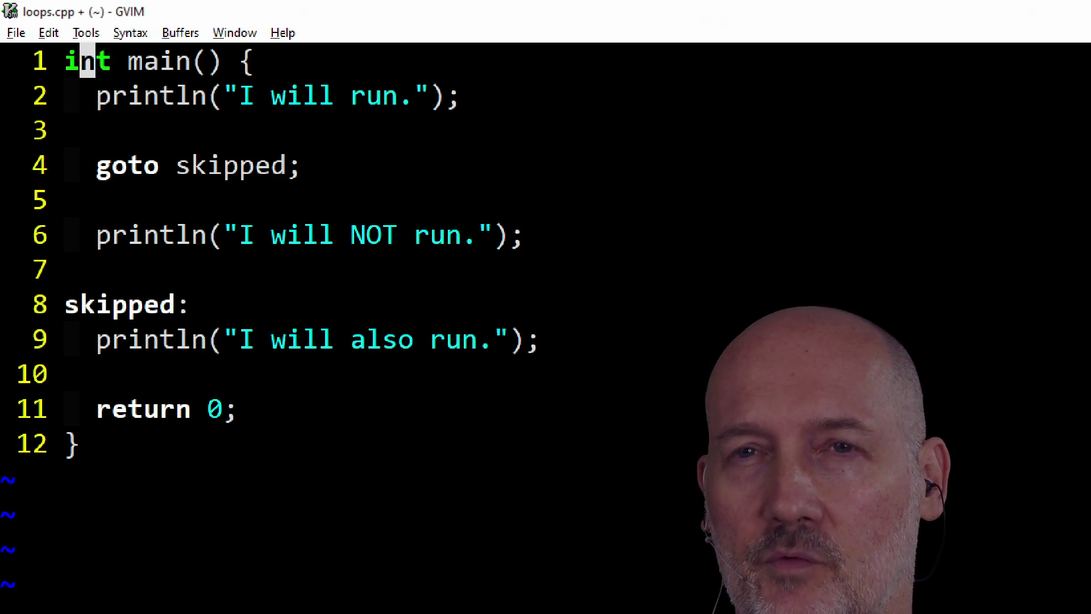
Move the caret around main, the println and goto lines, then back to line 1.
key("l")
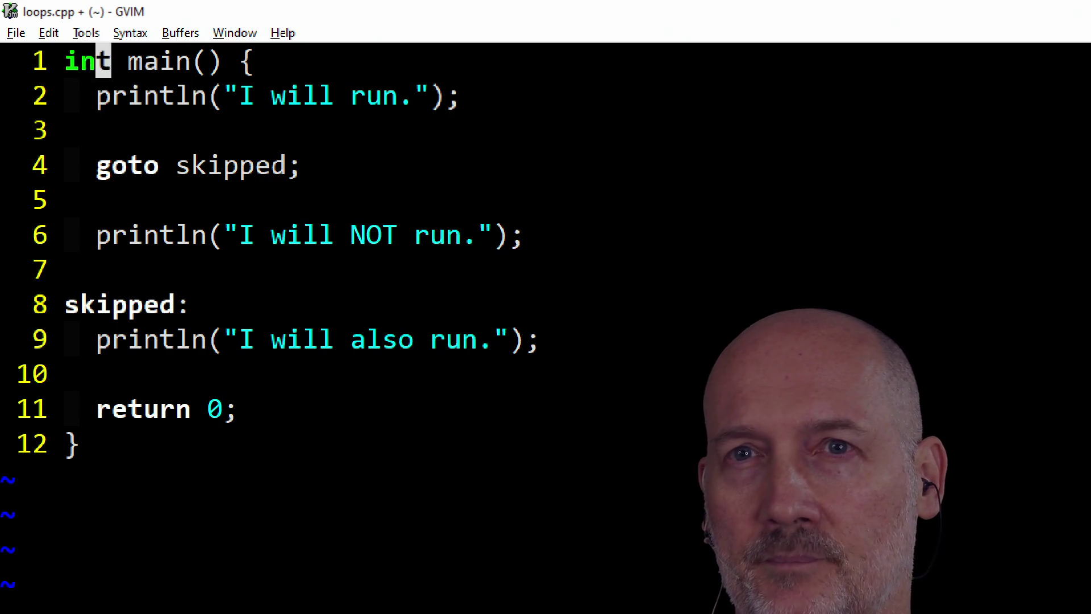
key("h")
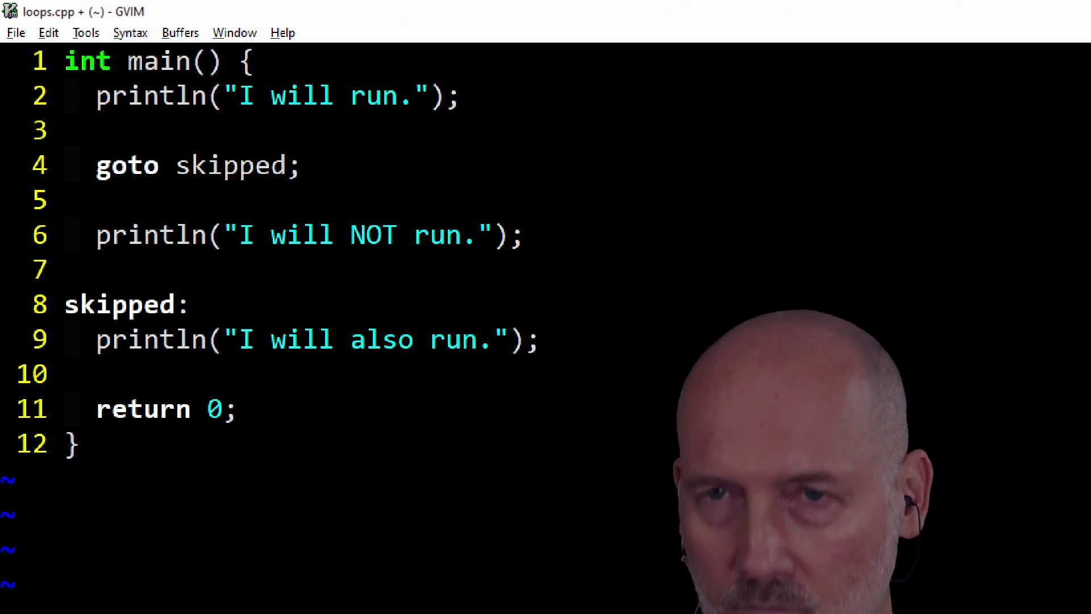
key("j")
key("k")
key("l")
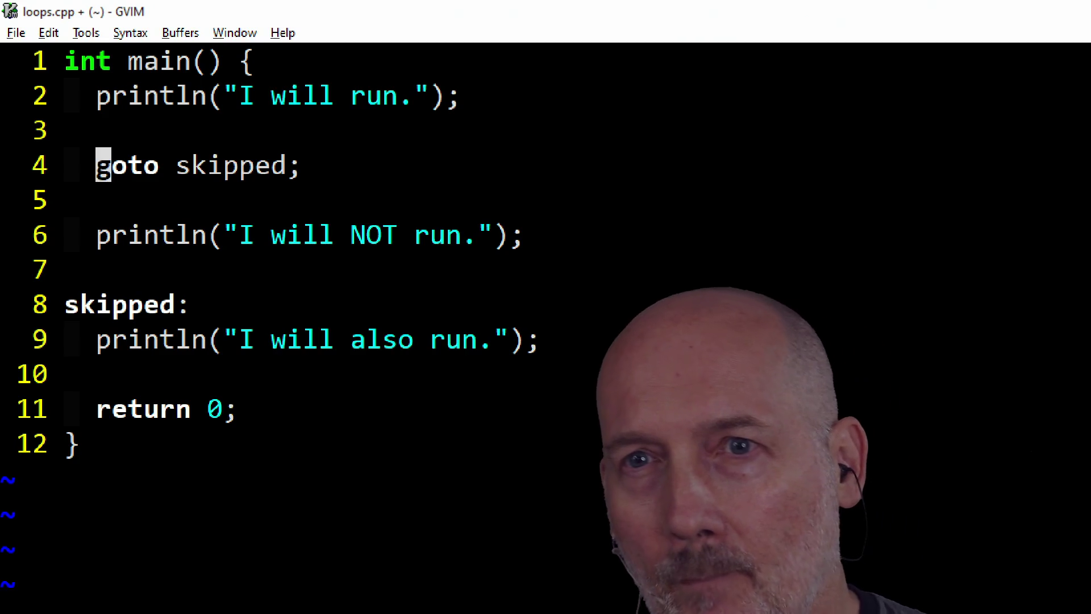
key("k")
key("k")
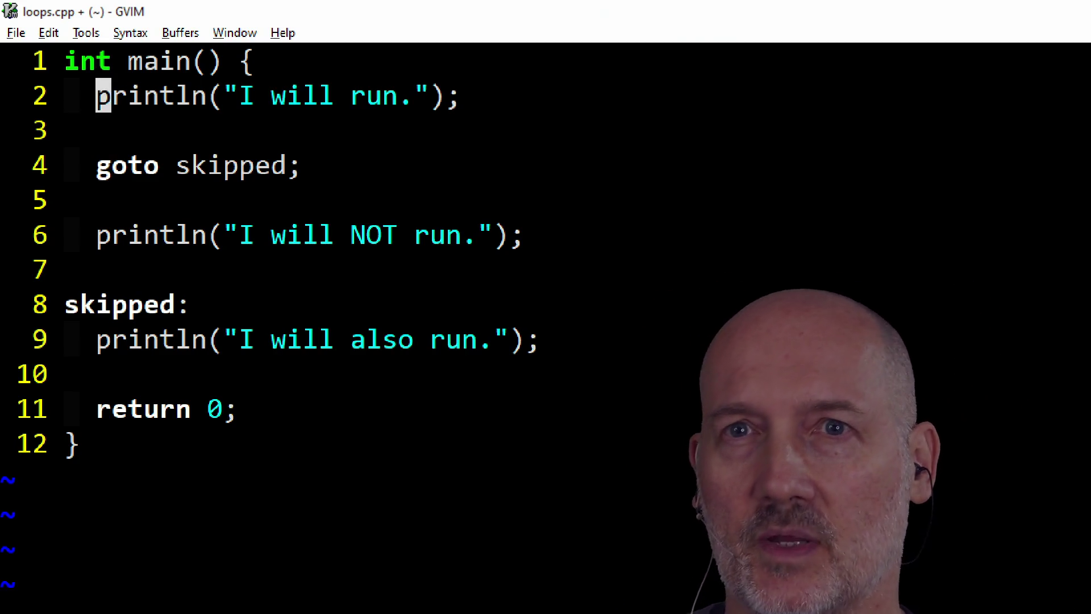
Open three blank lines above int main().
key("k")
key("O")
key("Return")
key("Return")
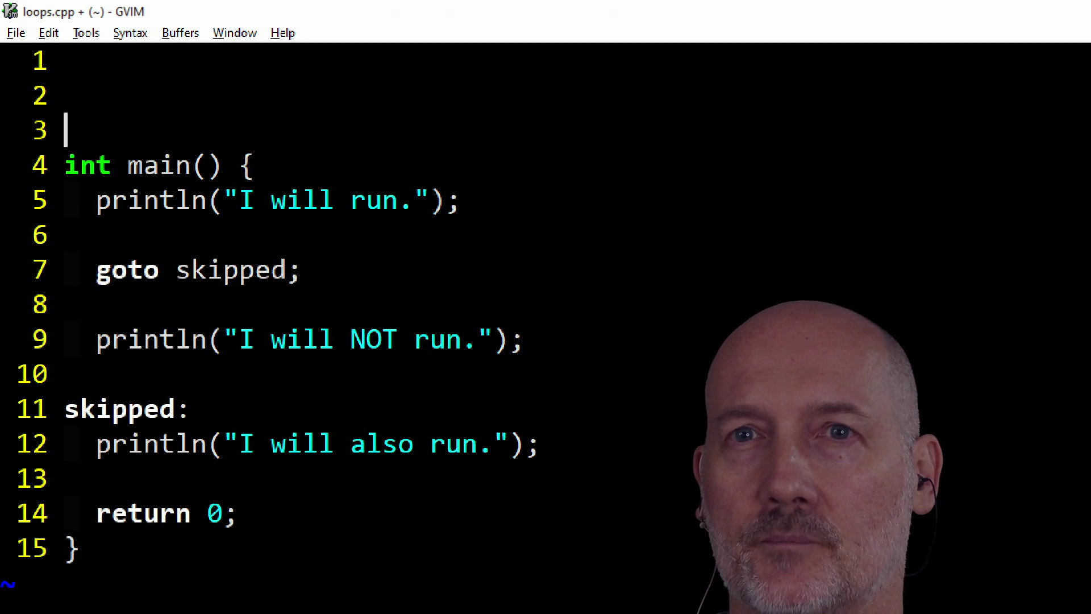
type("1)")
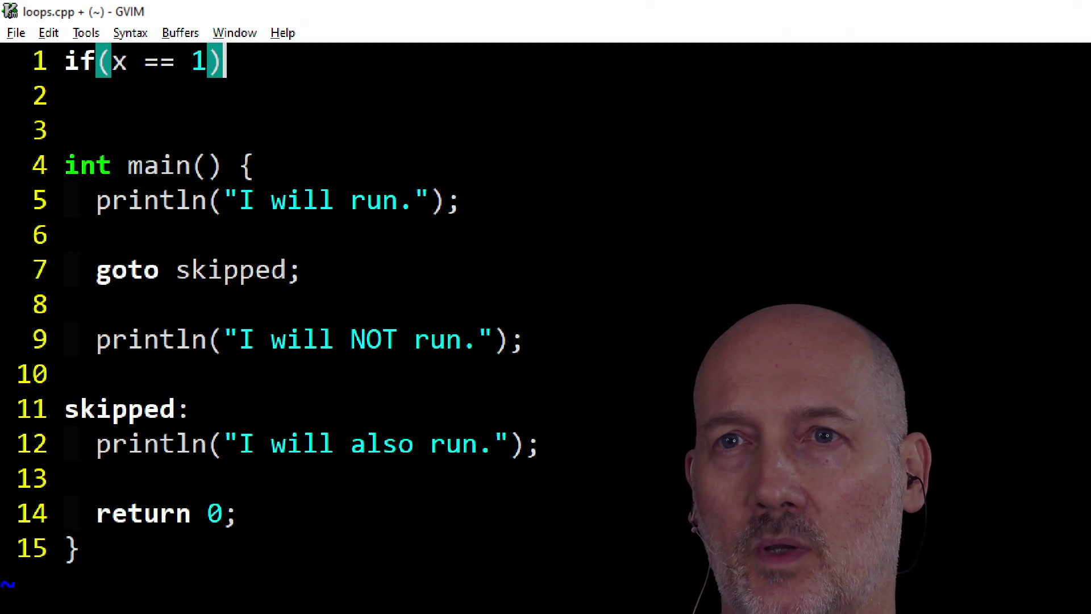
type(" {")
Type the if(x == 1) println("it's 1") else println("it's not 1") block above main.
key("Return")
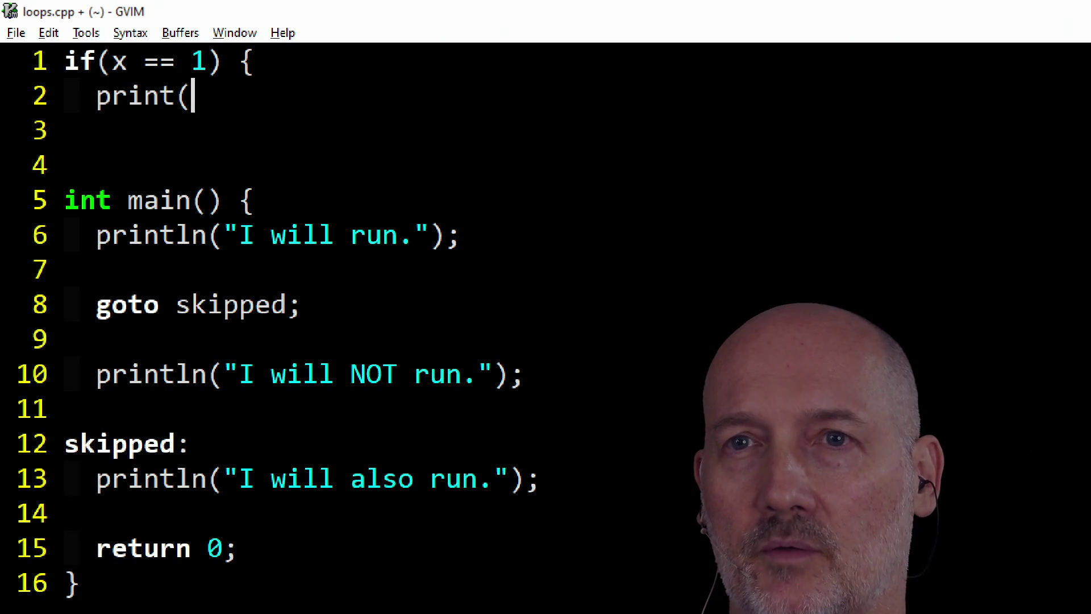
type("n(\"it's ")
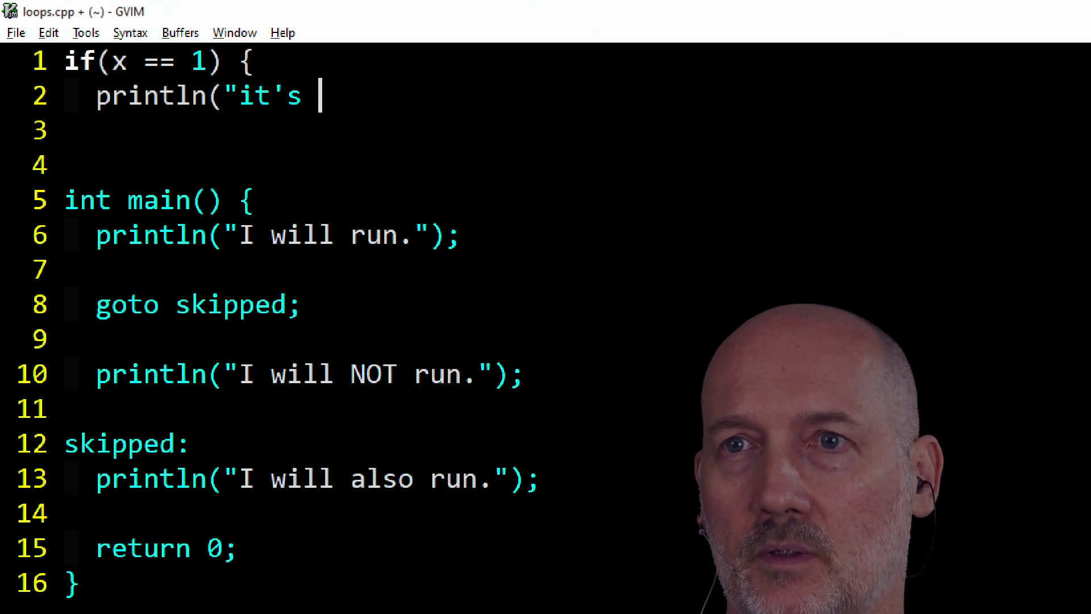
type("1\");")
key("Return")
type("}")
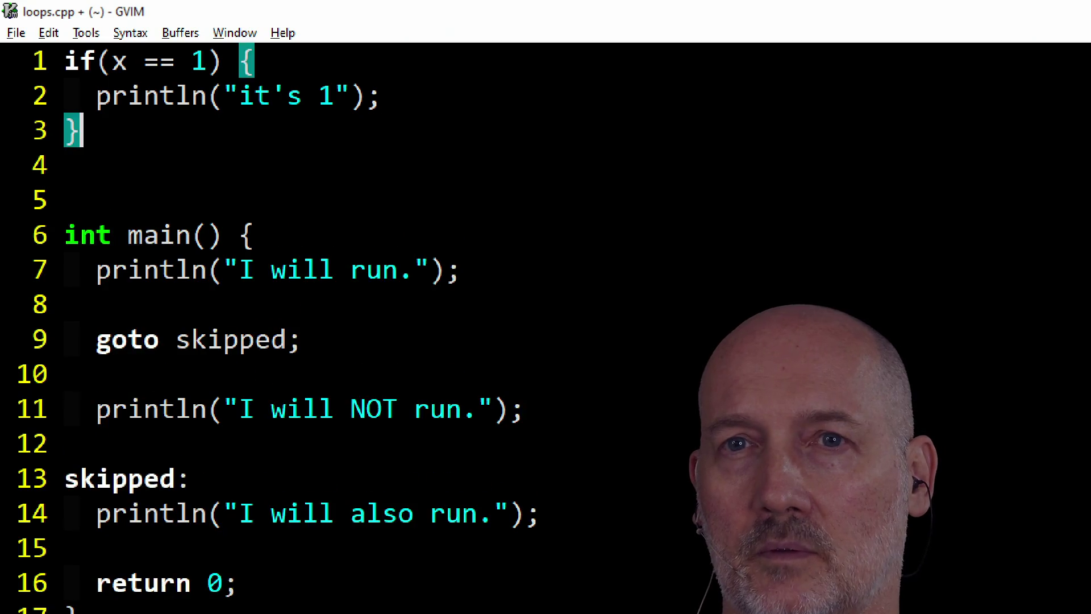
type(" else {")
key("Return")
type("println")
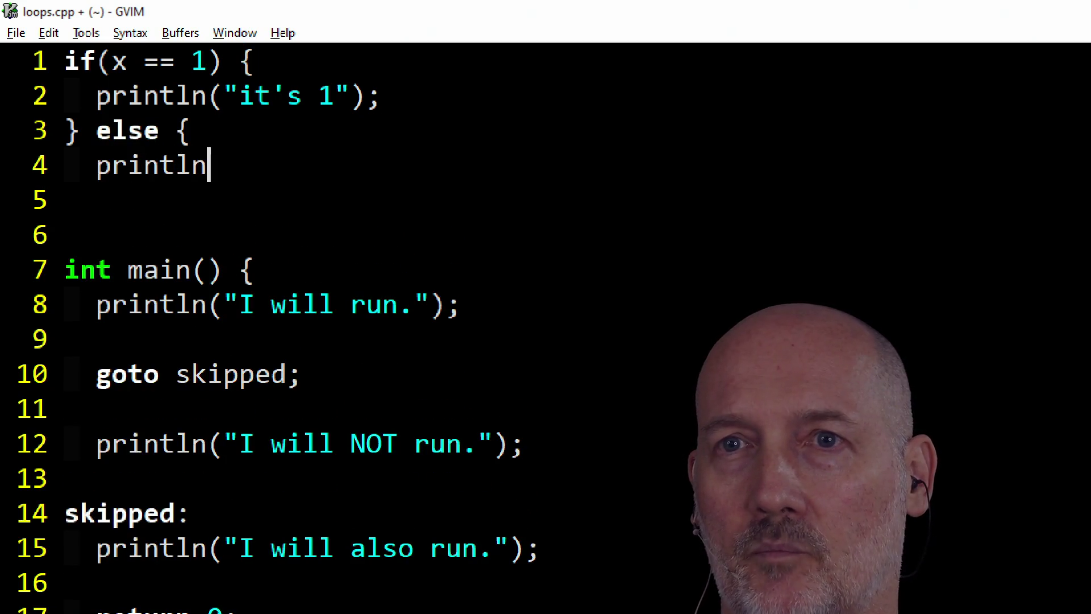
type("(\"it's not 1")
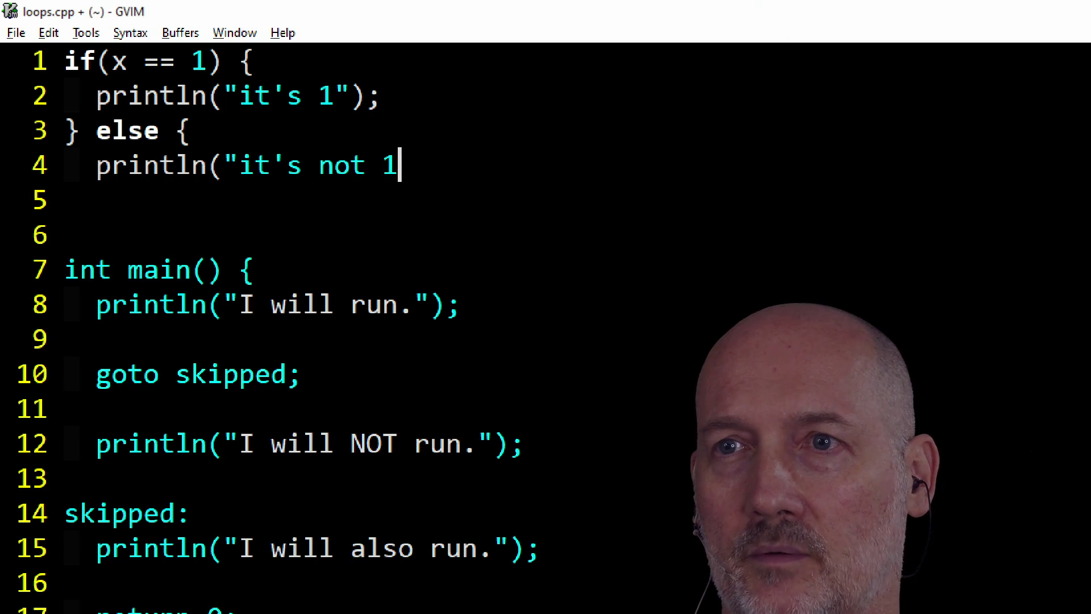
type("\");")
key("Return")
type("}")
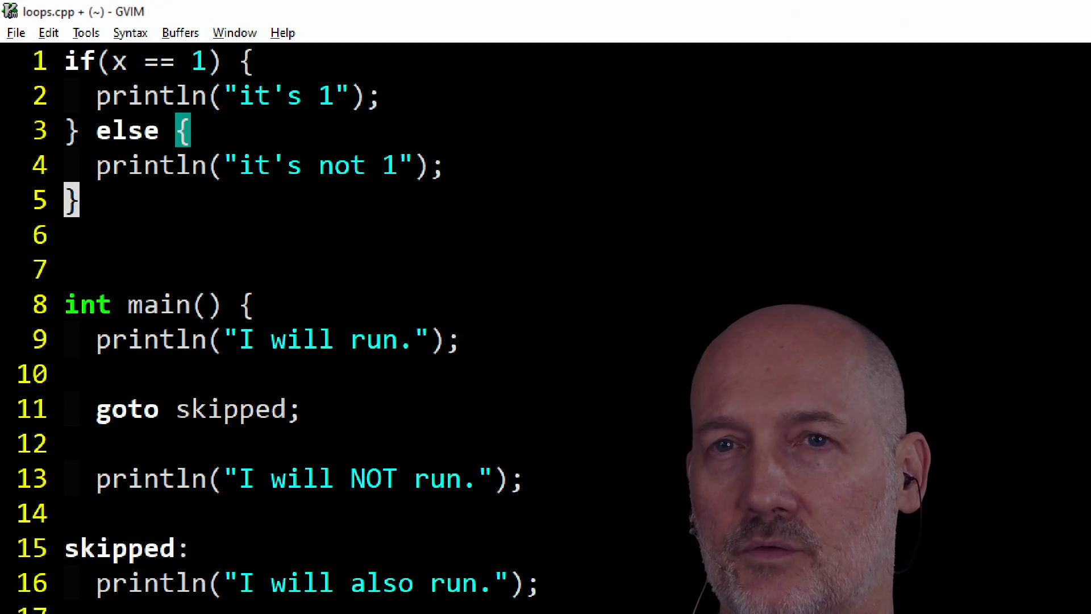
key("k")
key("k")
key("k")
key("k")
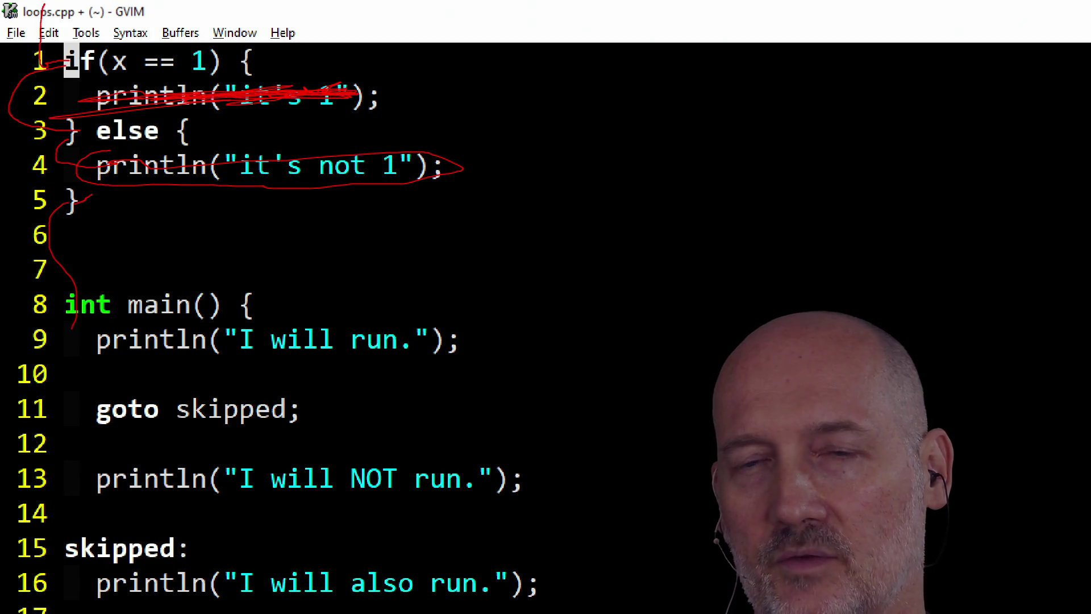
left_click_drag(72, 327, 58, 371)
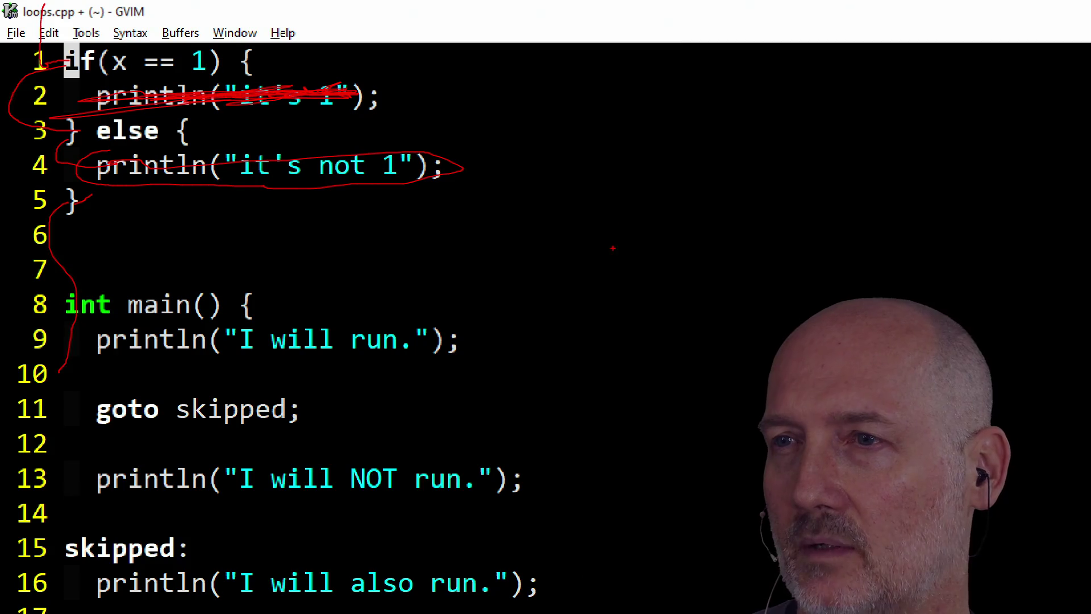
mouse_move(601, 273)
left_mouse_down()
mouse_move(648, 183)
mouse_move(850, 161)
left_mouse_up()
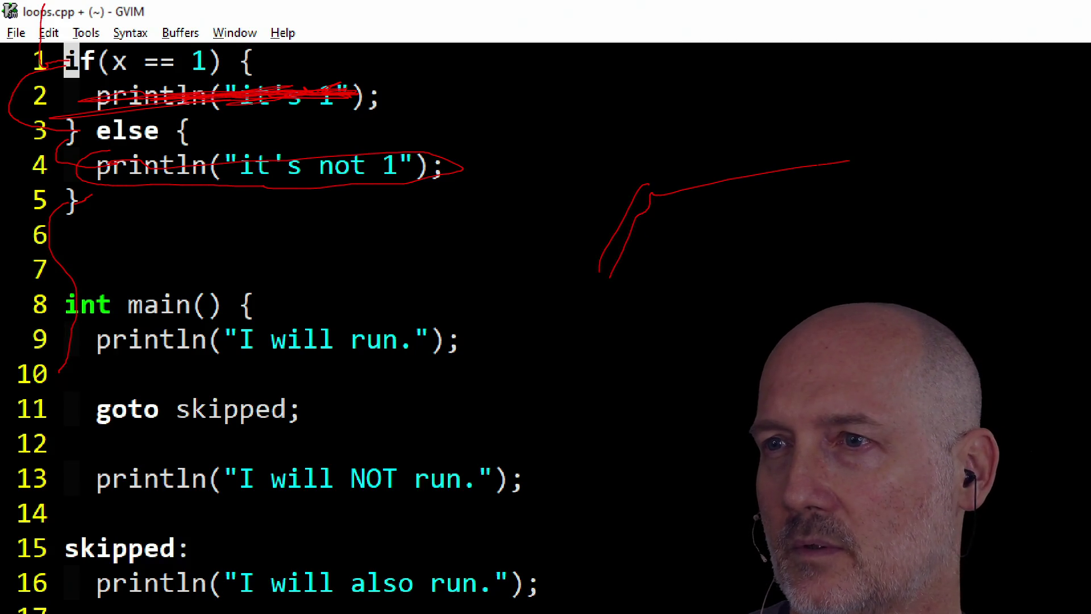
left_click_drag(645, 168, 647, 189)
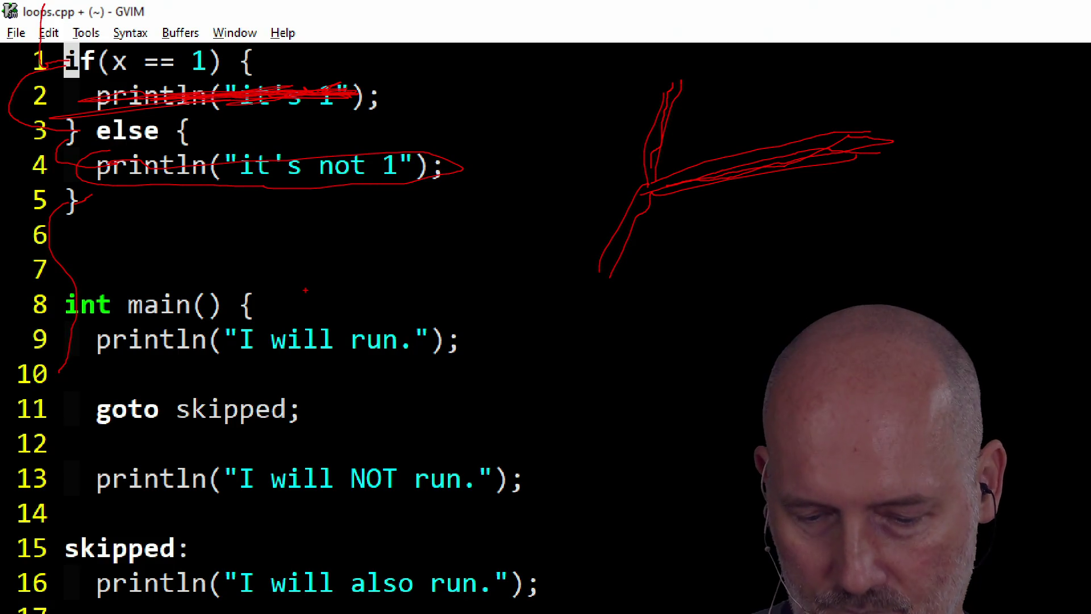
key("Escape")
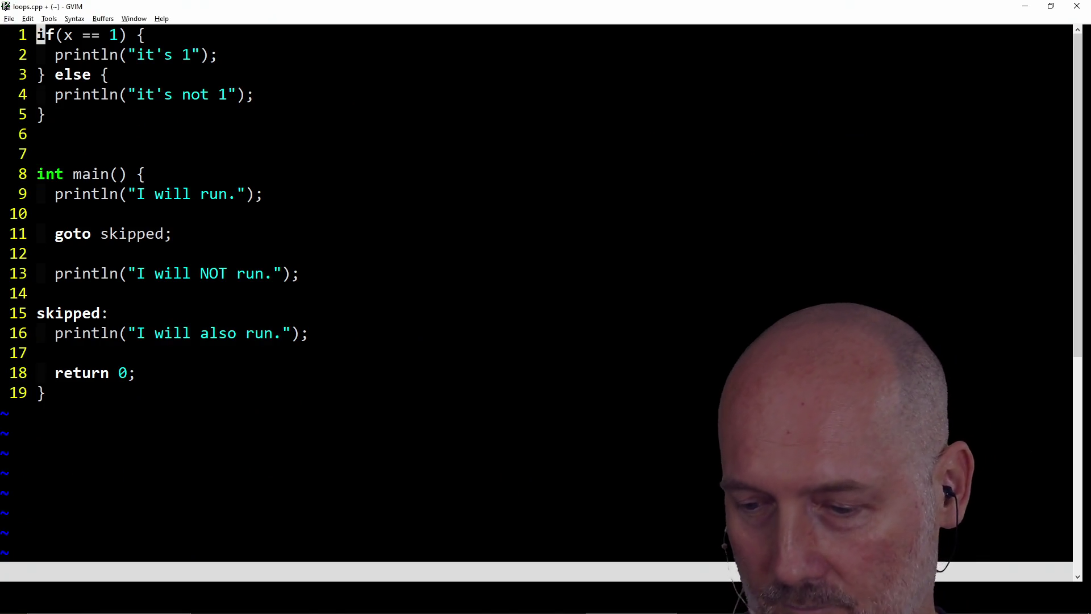
key("shift+v")
key("j")
key("j")
key("j")
key("j")
key("j")
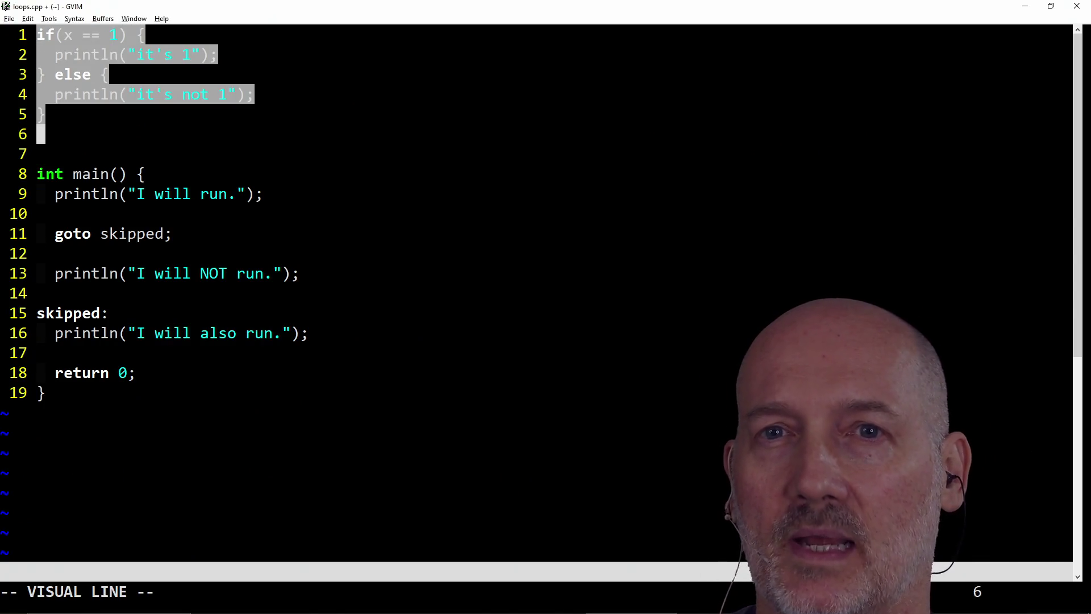
key("j")
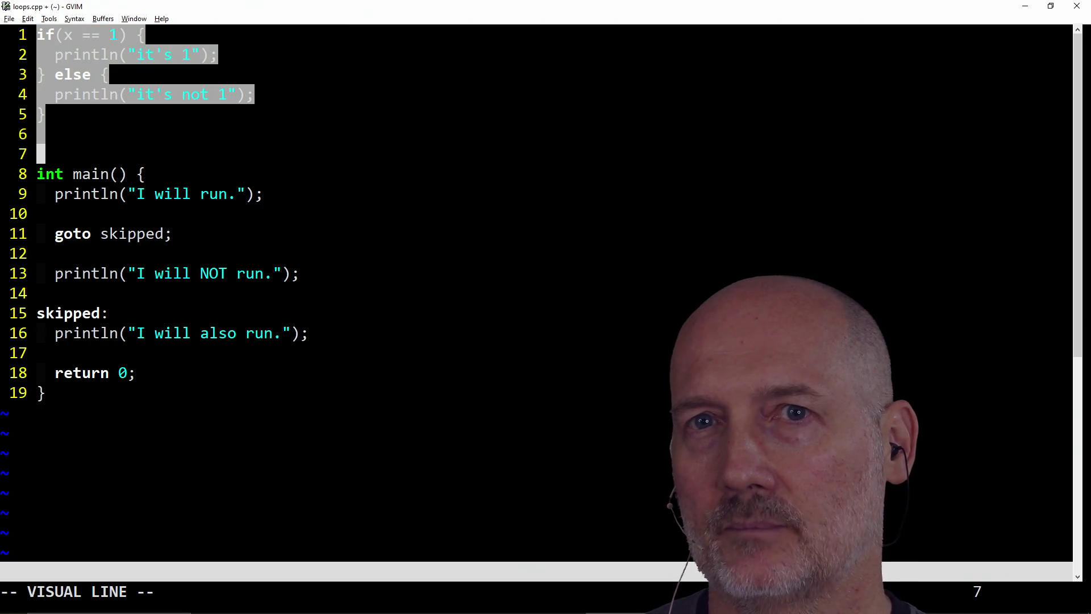
key("Escape")
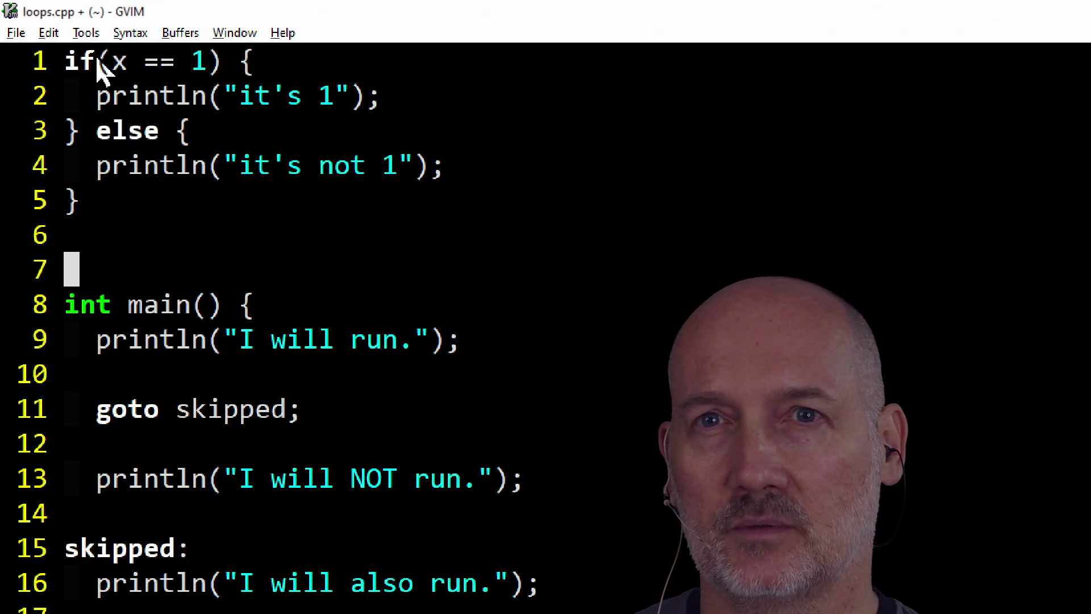
Step the caret through the if/else block's keywords and braces to check their matches.
left_click(77, 70)
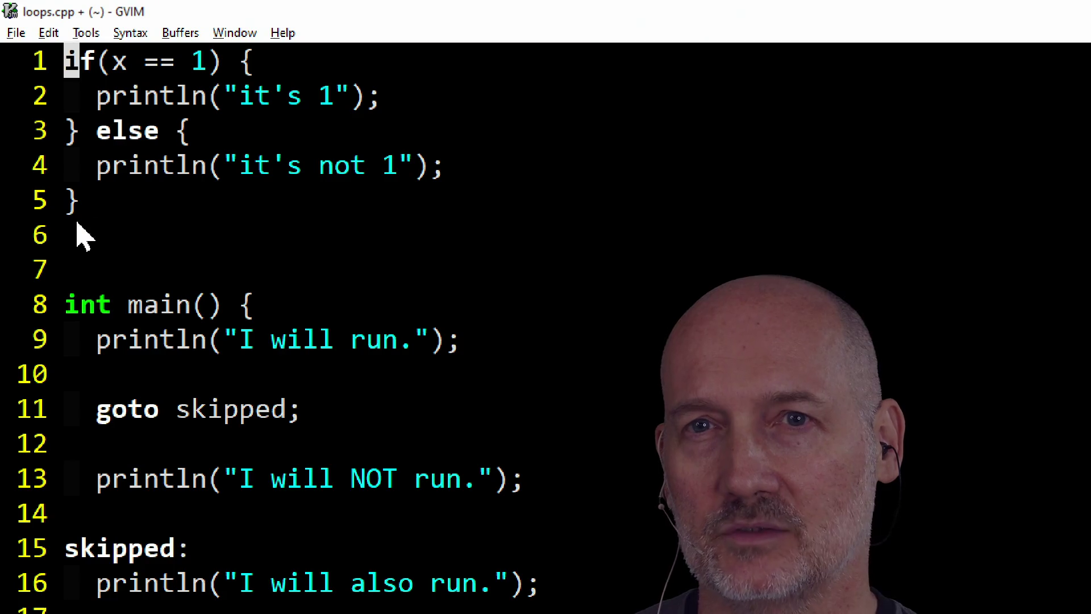
left_click_drag(66, 62, 145, 96)
left_click(136, 165)
left_click(109, 130)
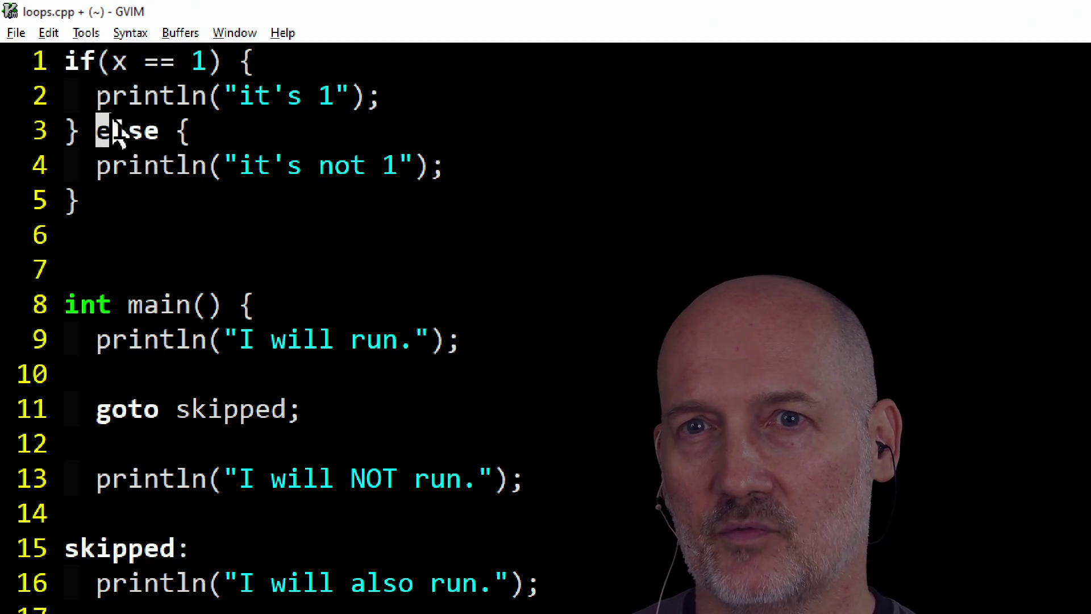
left_click(72, 129)
left_click(77, 235)
left_click(104, 133)
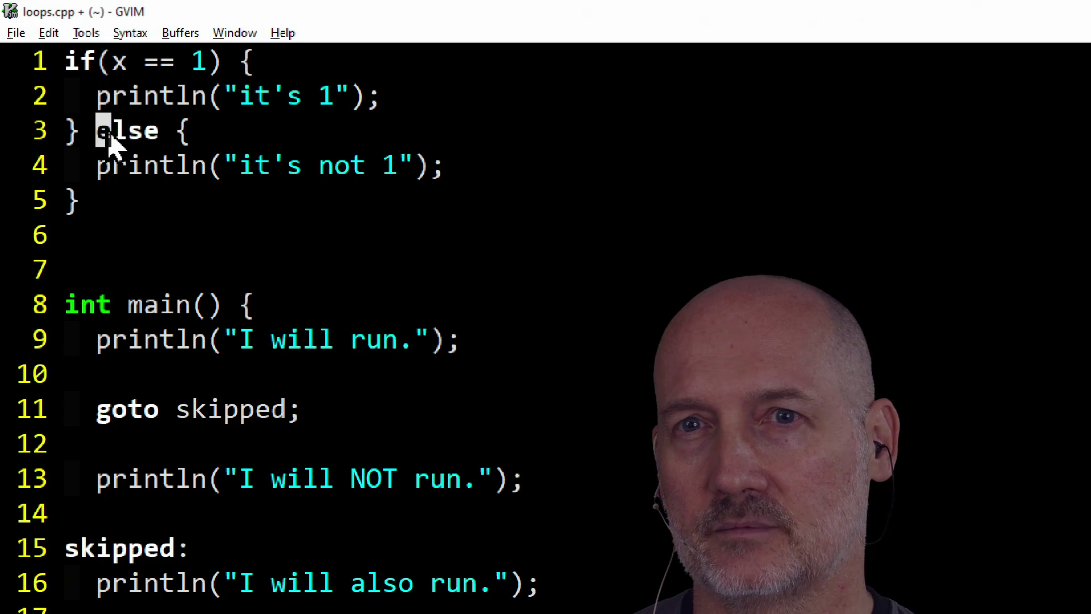
left_click(68, 62)
left_click(100, 138)
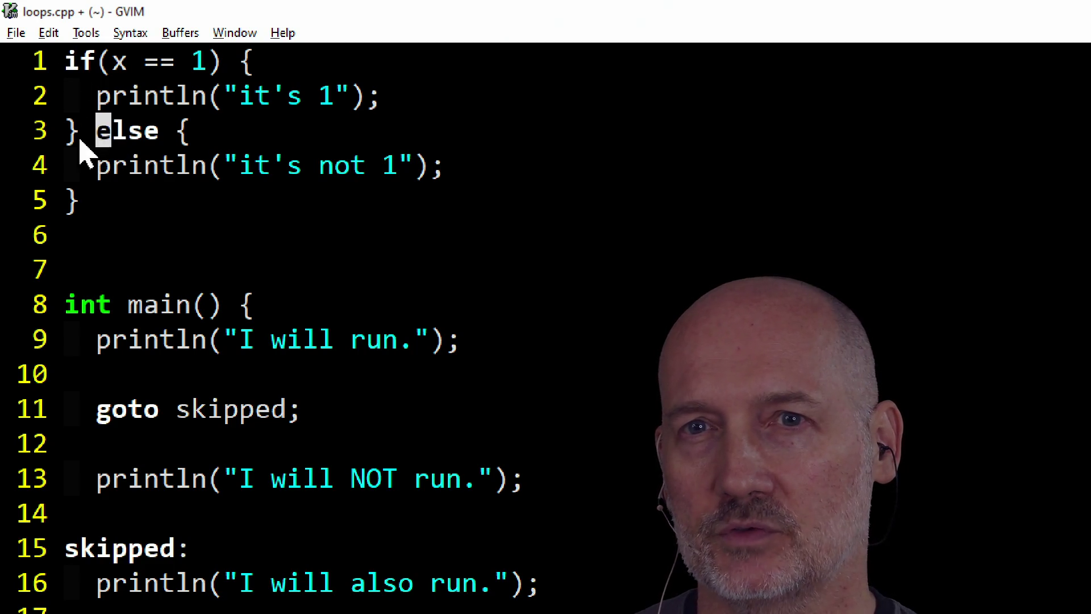
left_click(74, 204)
left_click(103, 137)
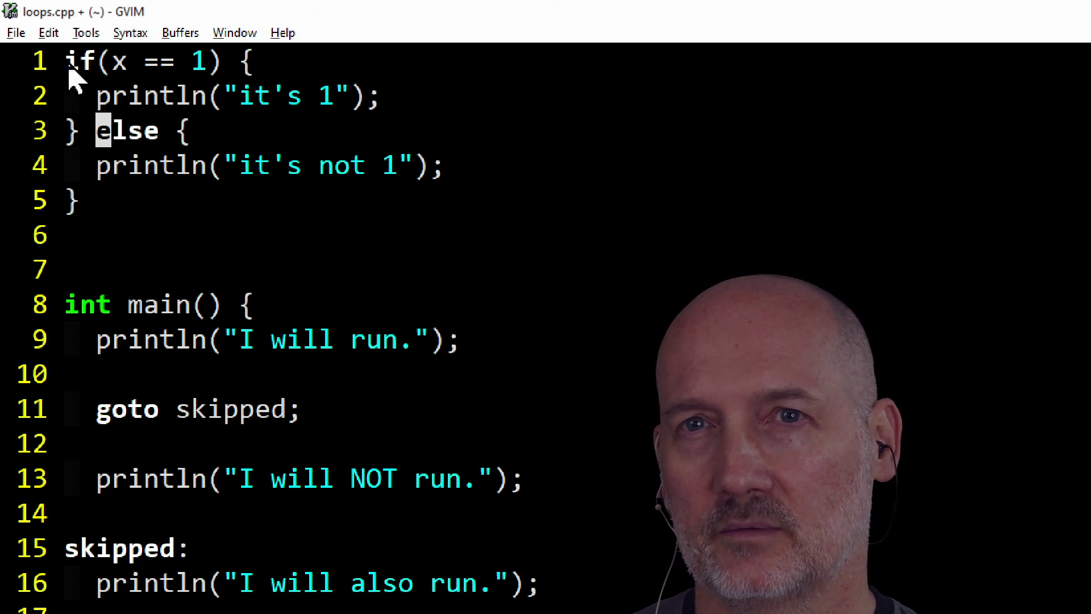
left_click(72, 68)
left_click(100, 162)
left_click(99, 141)
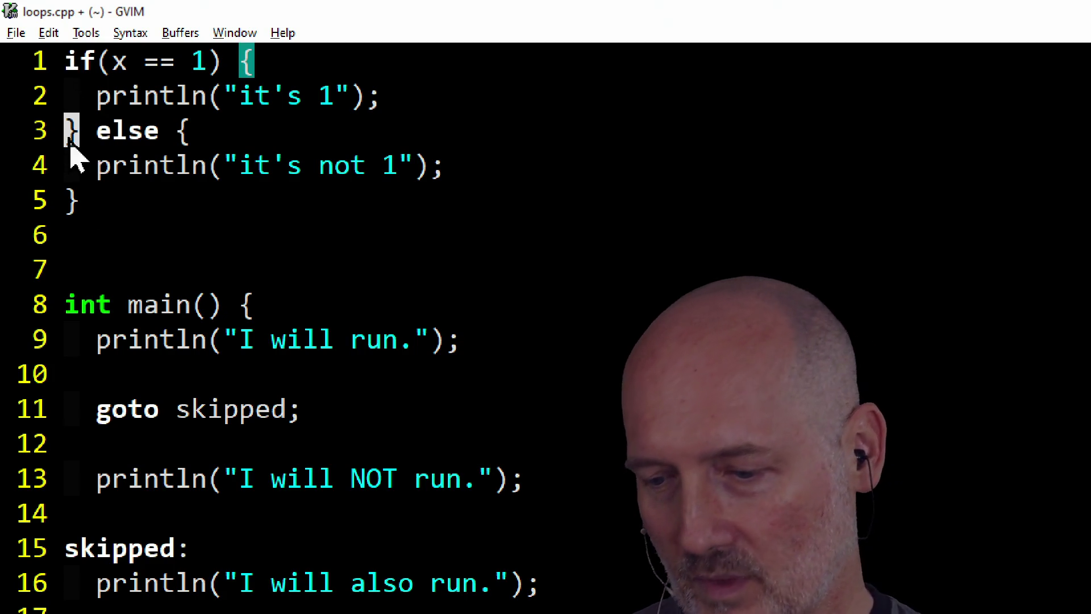
left_click(73, 203)
left_click(74, 101)
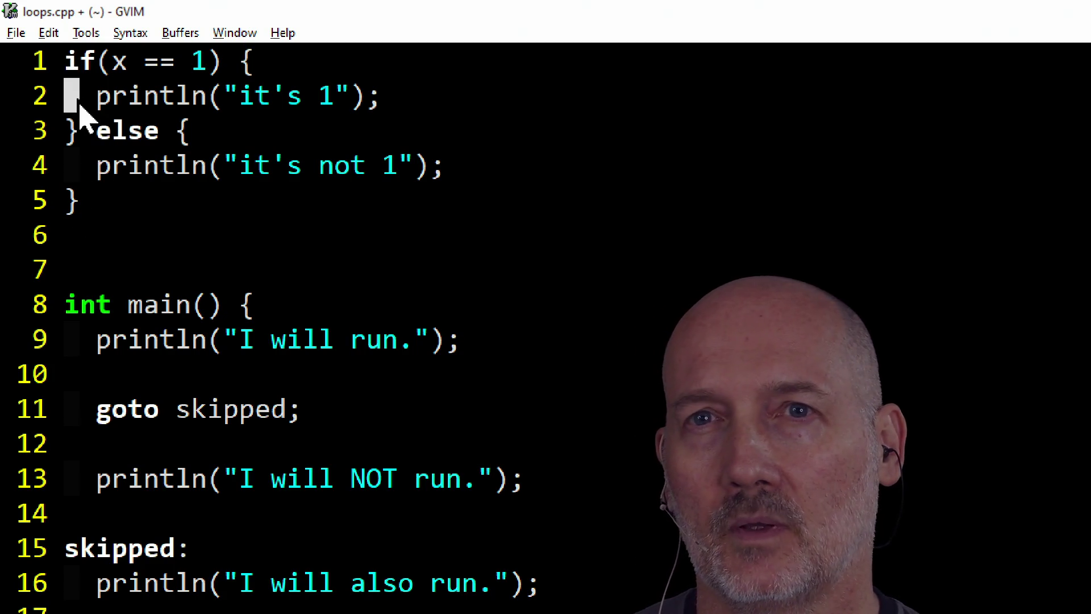
left_click(89, 68)
Line-select the if/else block from line 1 with V and delete it.
key("shift+v")
key("j")
key("j")
key("j")
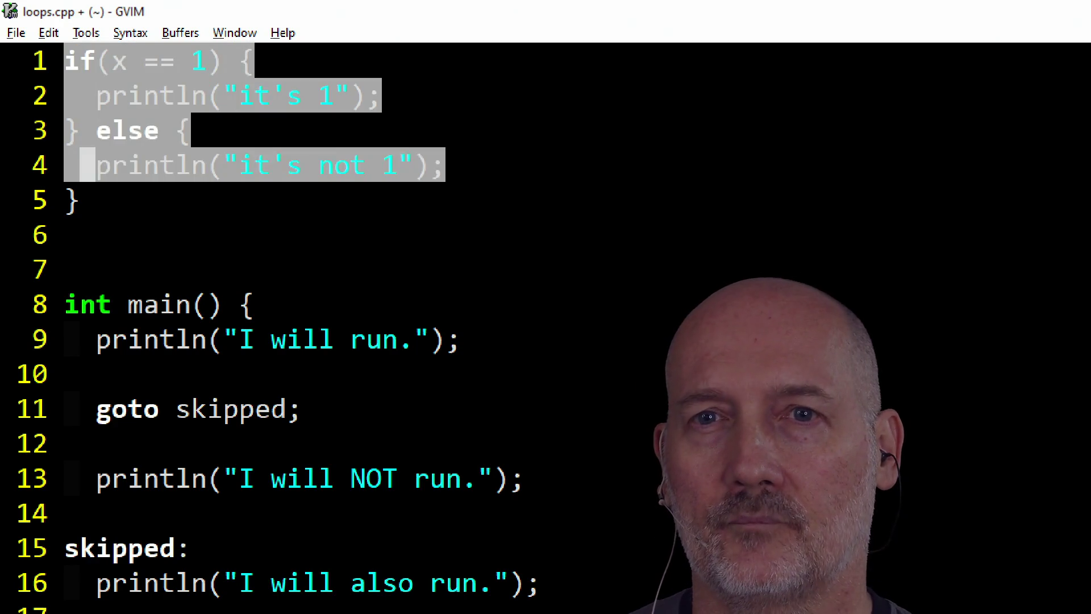
key("j")
key("j")
key("d")
Place the cursor on the skipped label name in the goto skipped; statement on line 5.
left_click(176, 237)
left_click(198, 213)
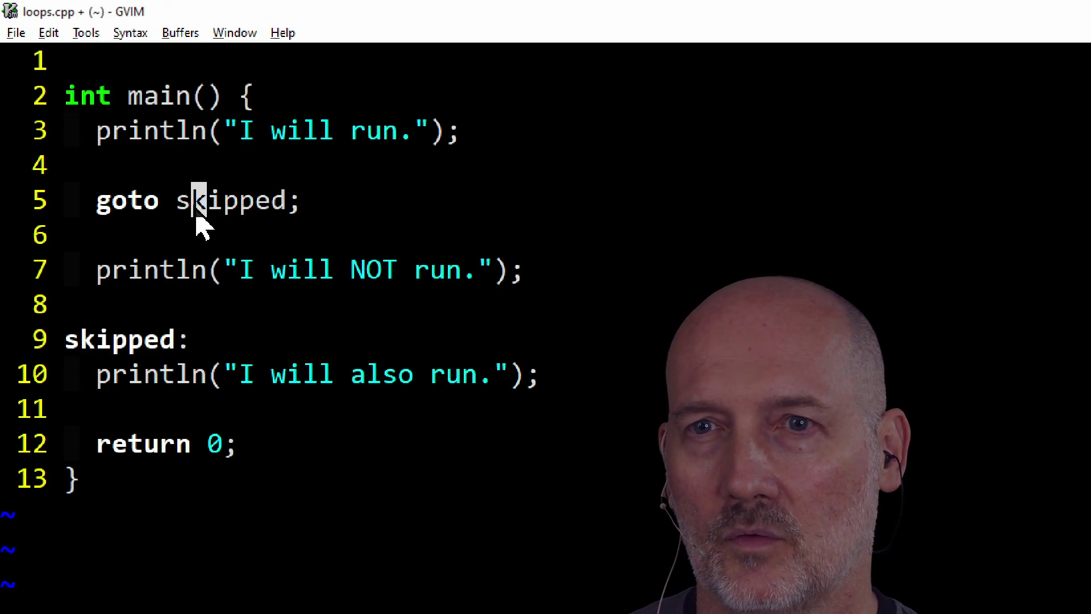
left_click(187, 212)
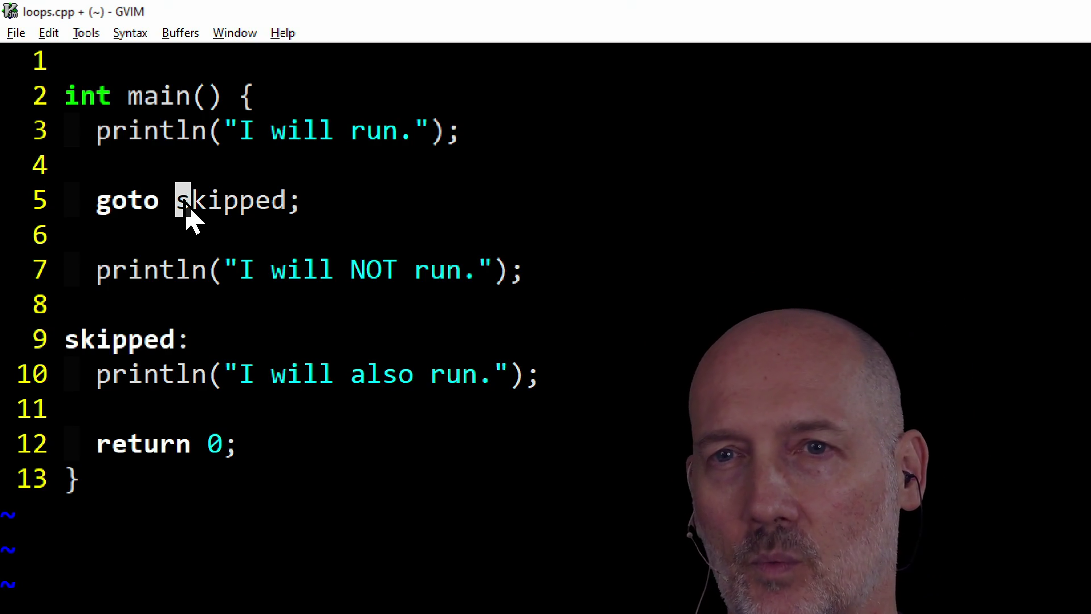
key("h")
key("h")
key("h")
key("l")
key("l")
key("l")
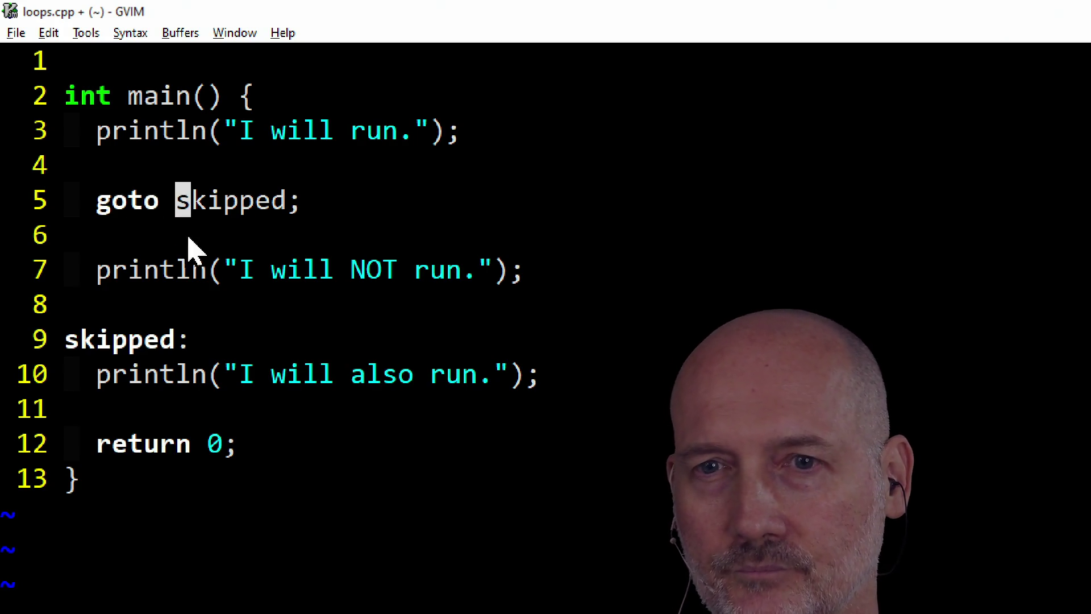
Highlight the skipped: label on line 9 that the goto jumps down to.
left_click_drag(68, 340, 190, 348)
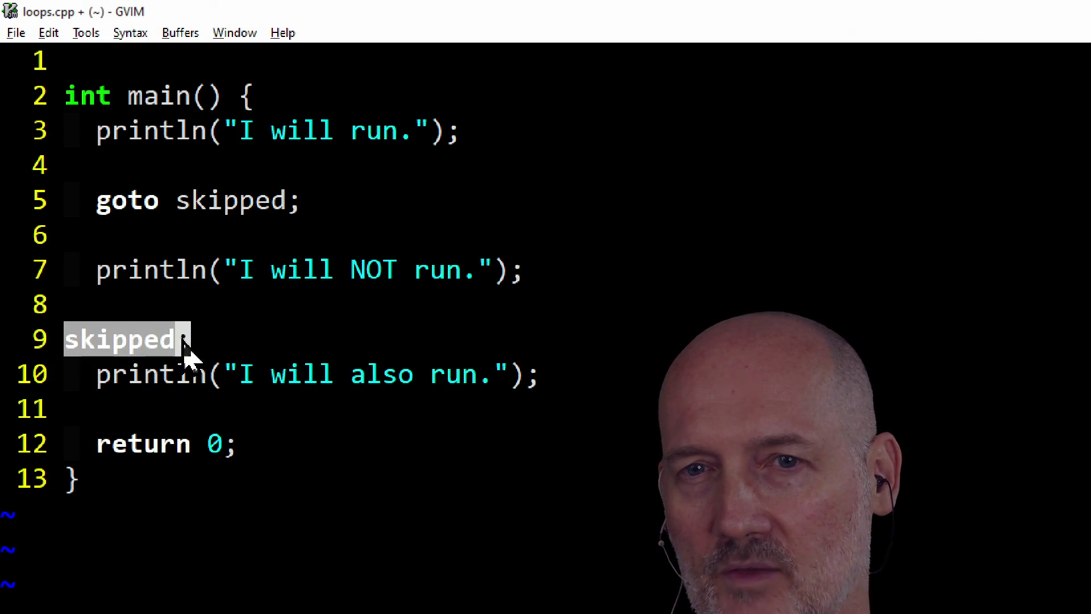
left_click(47, 351)
left_click_drag(73, 351, 189, 349)
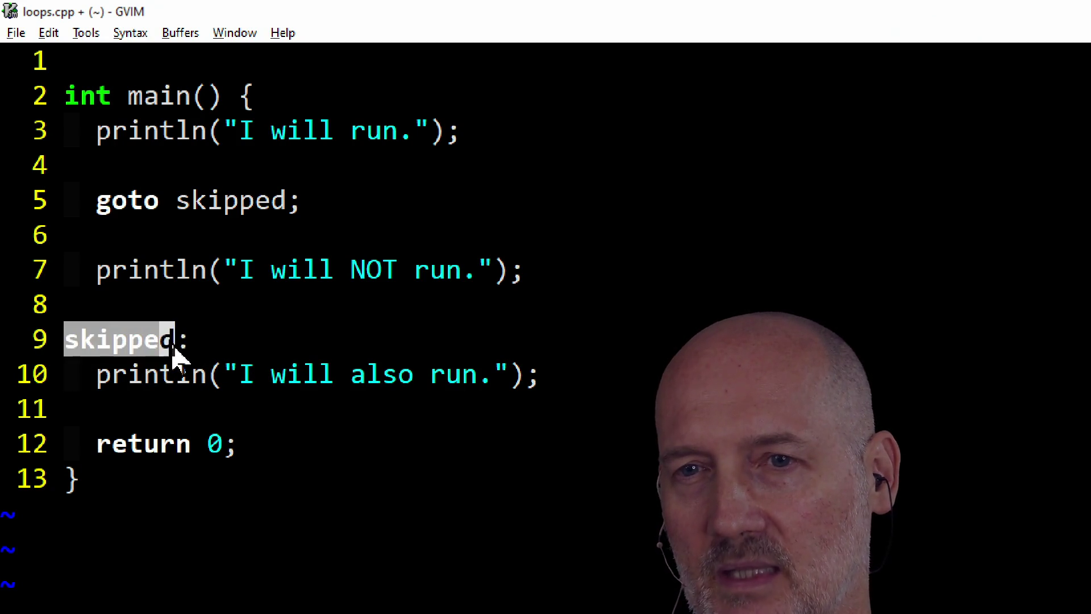
left_click(188, 349)
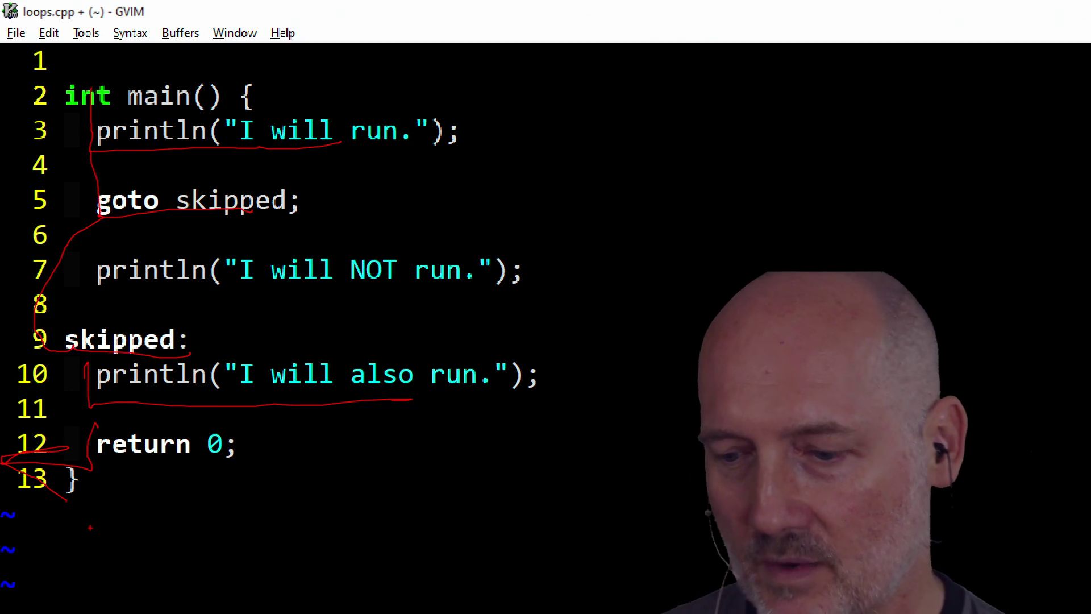
Scribble out the never-run println on line 7, then clear the annotations back to plain view.
left_click_drag(98, 272, 123, 313)
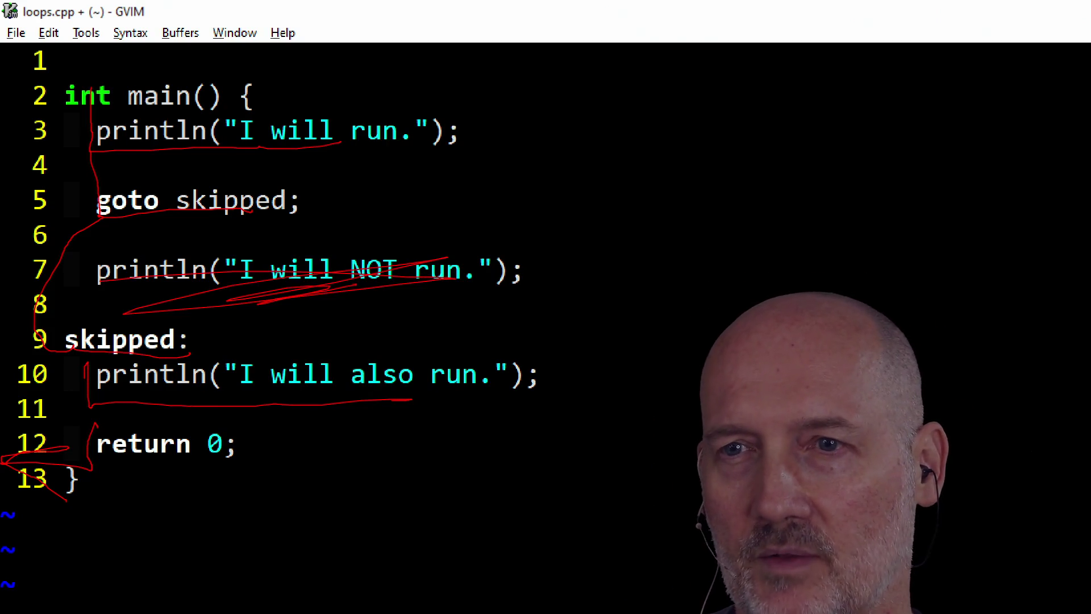
left_click_drag(232, 313, 450, 276)
left_click_drag(65, 280, 273, 263)
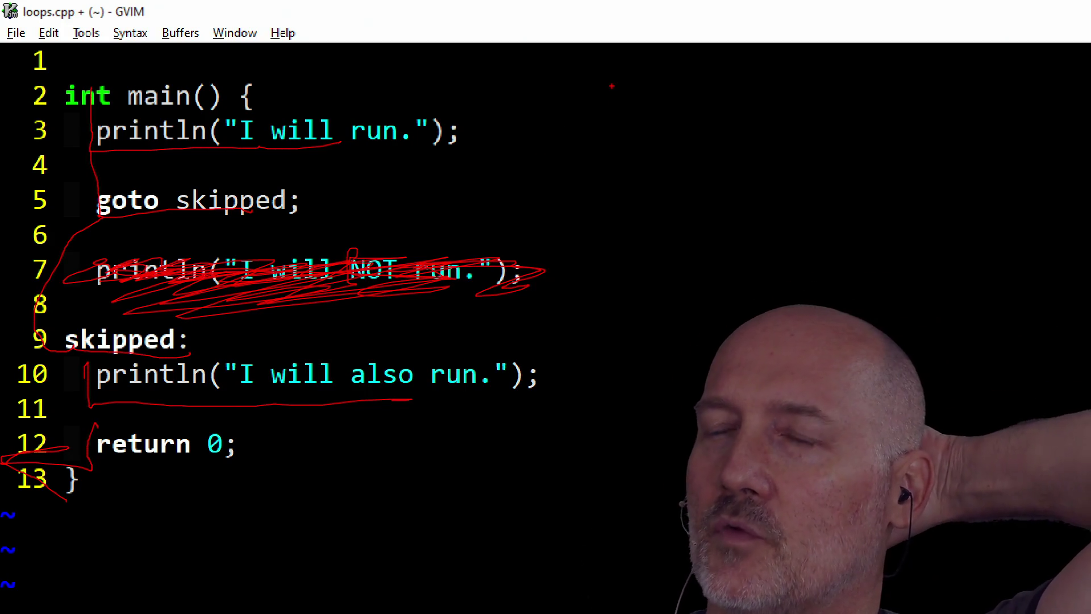
key("Escape")
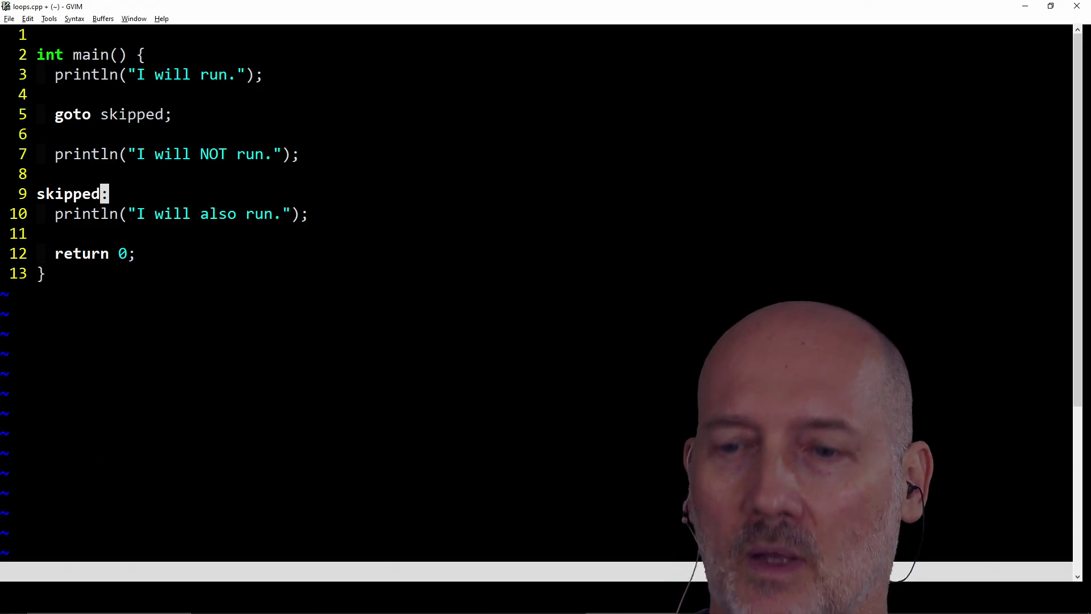
type(":new")
Open a new empty split buffer above loops.cpp and enter insert mode for the sample sentence.
key("Return")
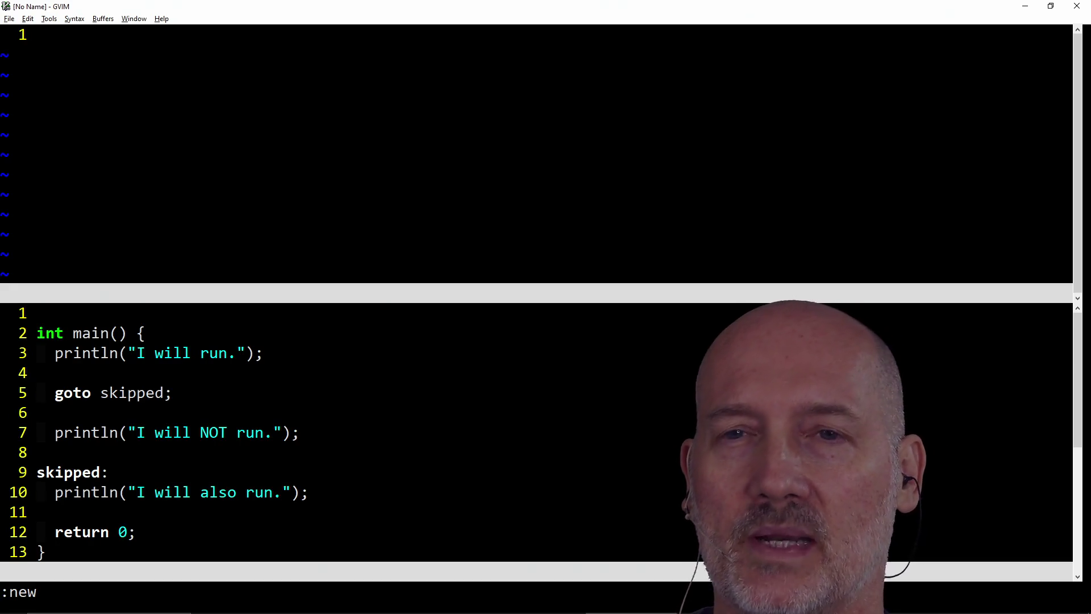
key("i")
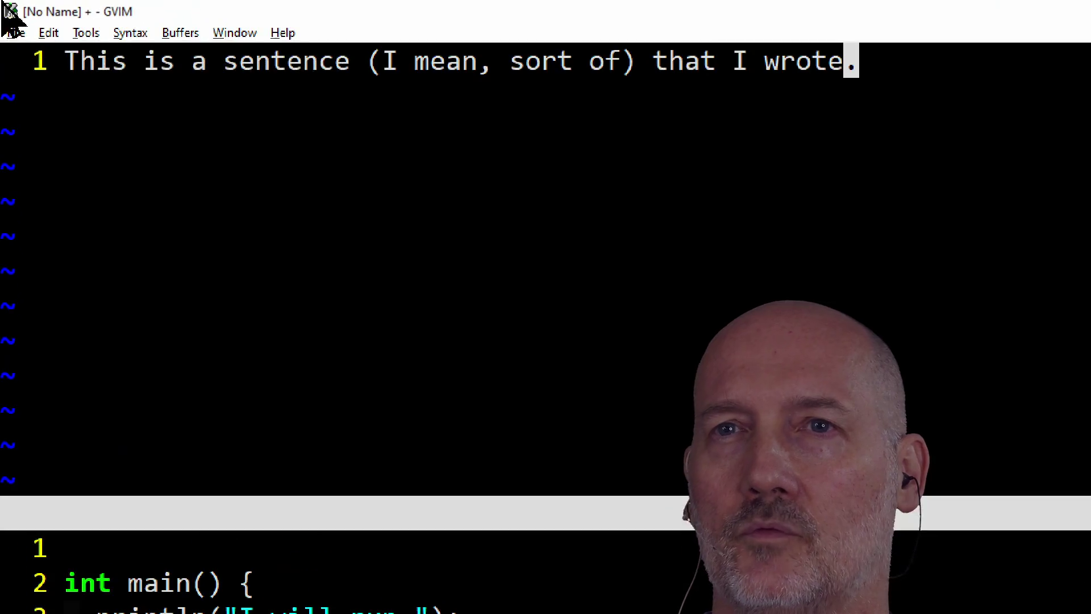
Check the parenthesis match, force-close the unsaved scratch buffer with :bd!, and switch to the lesson page.
left_click(377, 73)
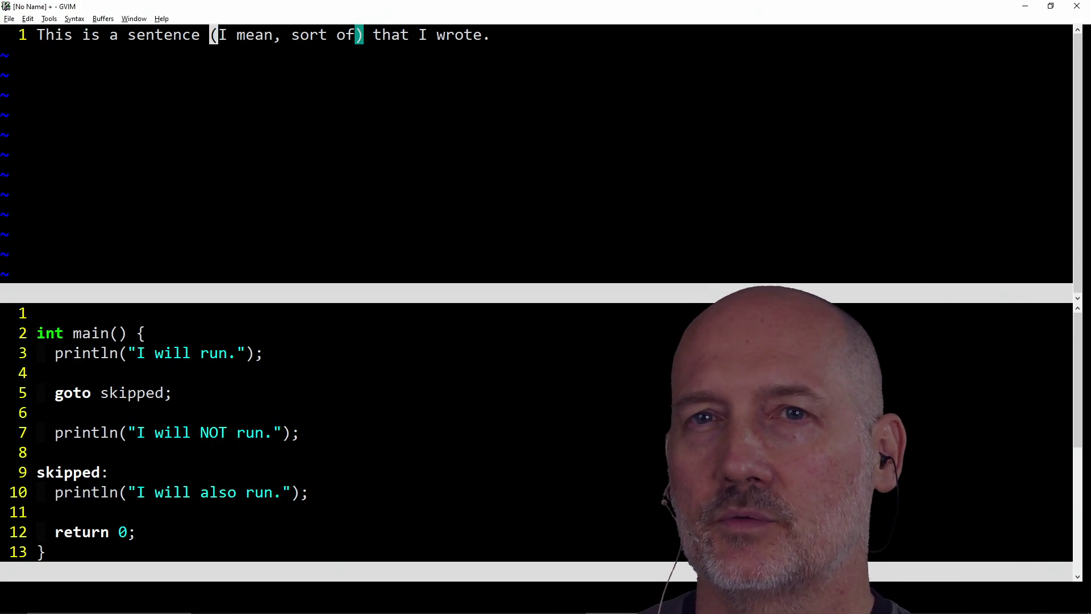
type("bd")
key("Return")
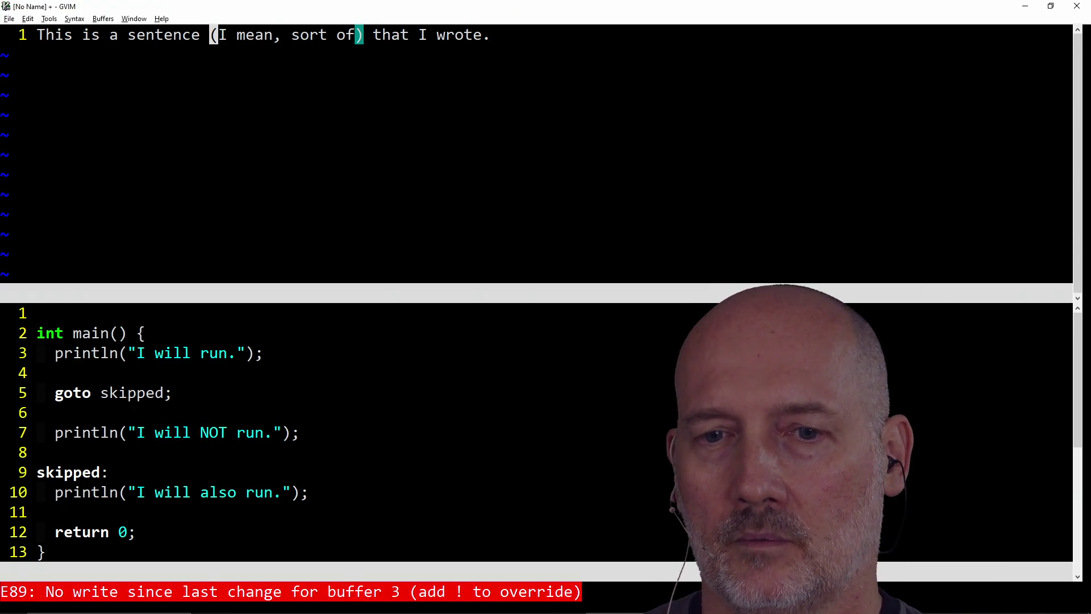
type(":bd!")
key("Return")
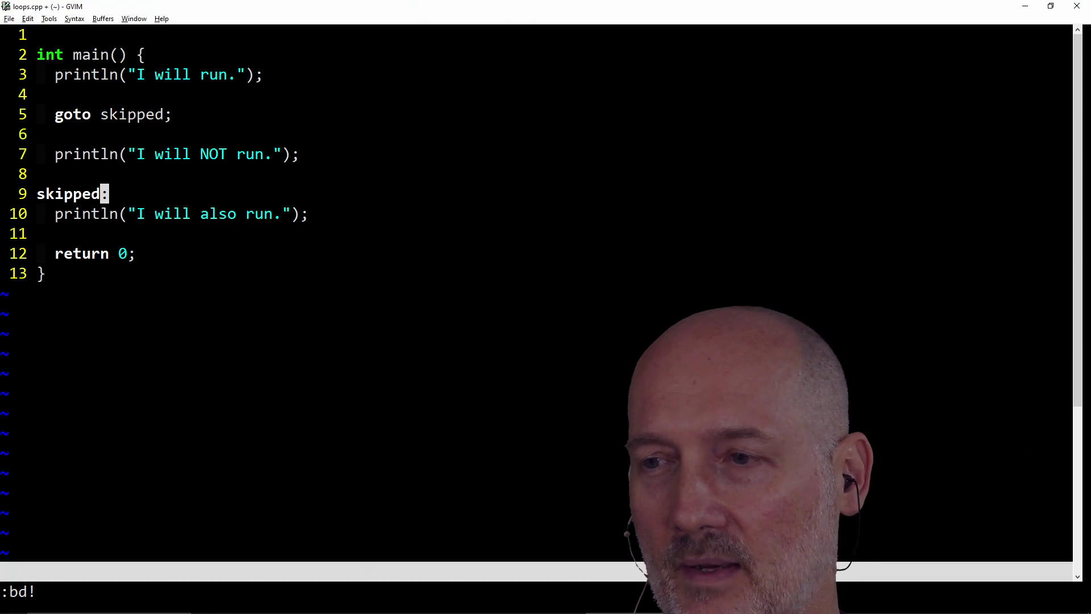
key("alt+Tab")
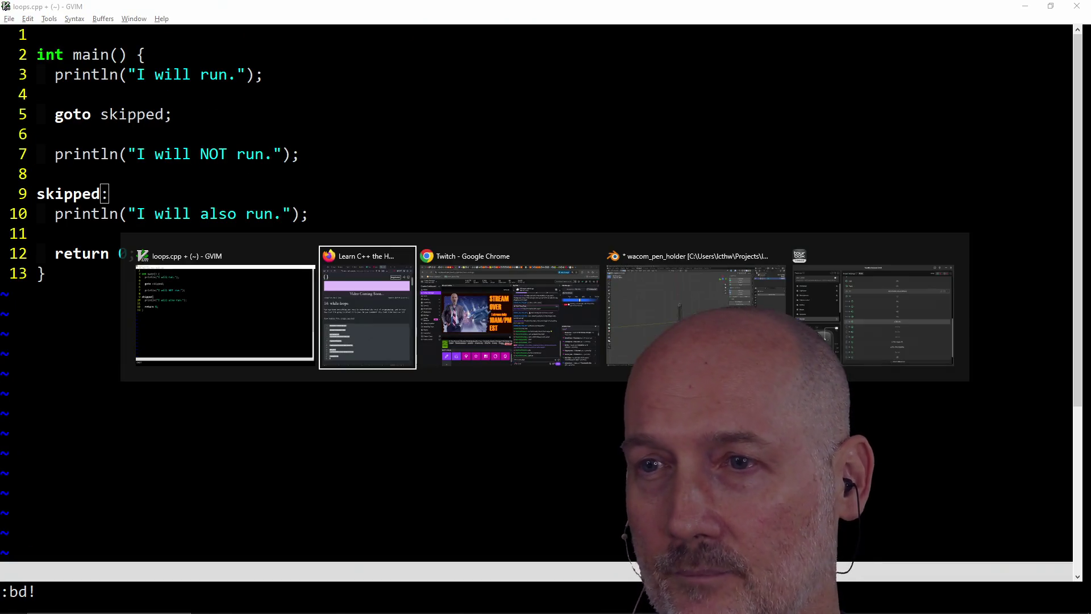
Highlight and clear the ++count line in the while-loops lesson example.
key("alt")
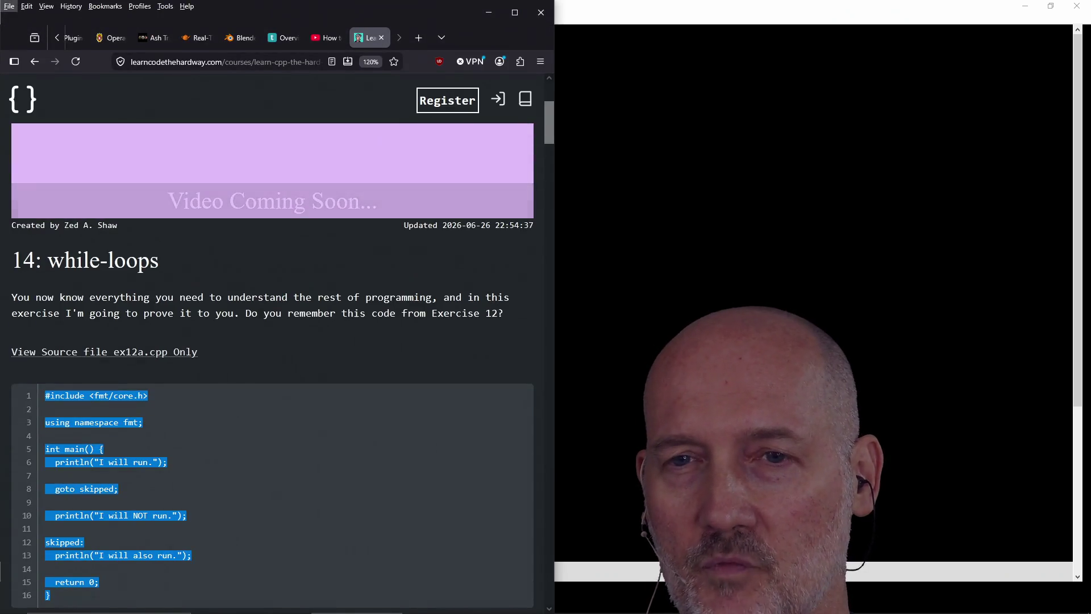
key("Escape")
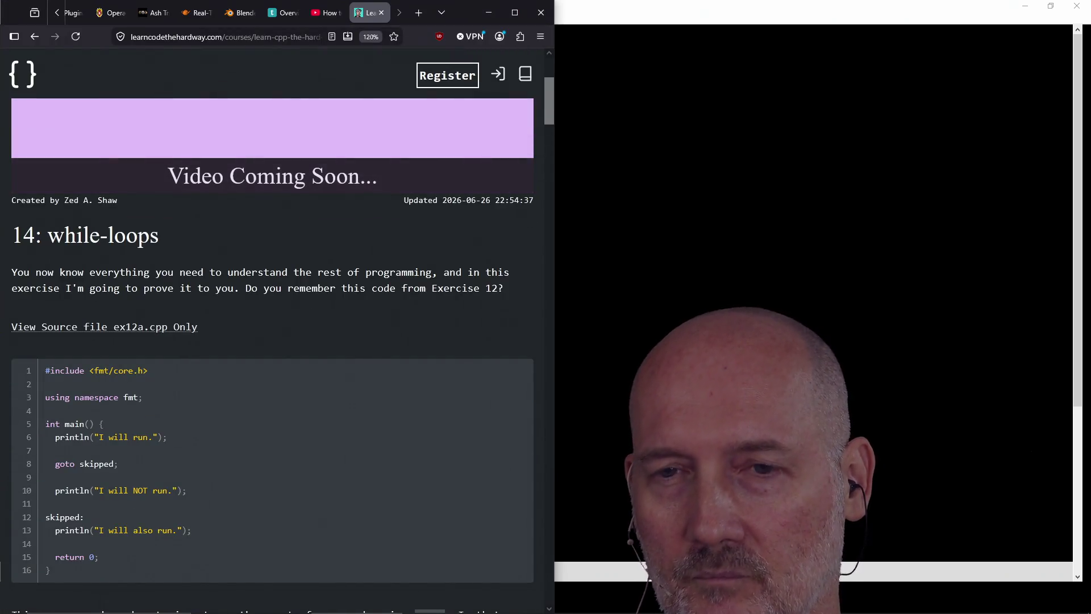
scroll(222, 322, "down", 3)
scroll(223, 322, "down", 4)
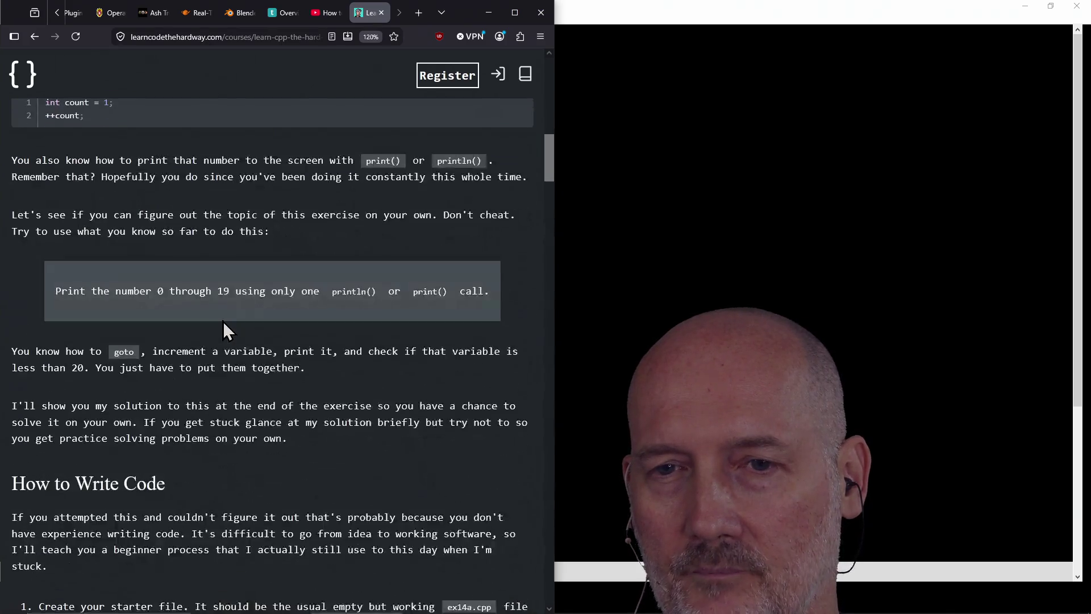
scroll(223, 321, "up", 1)
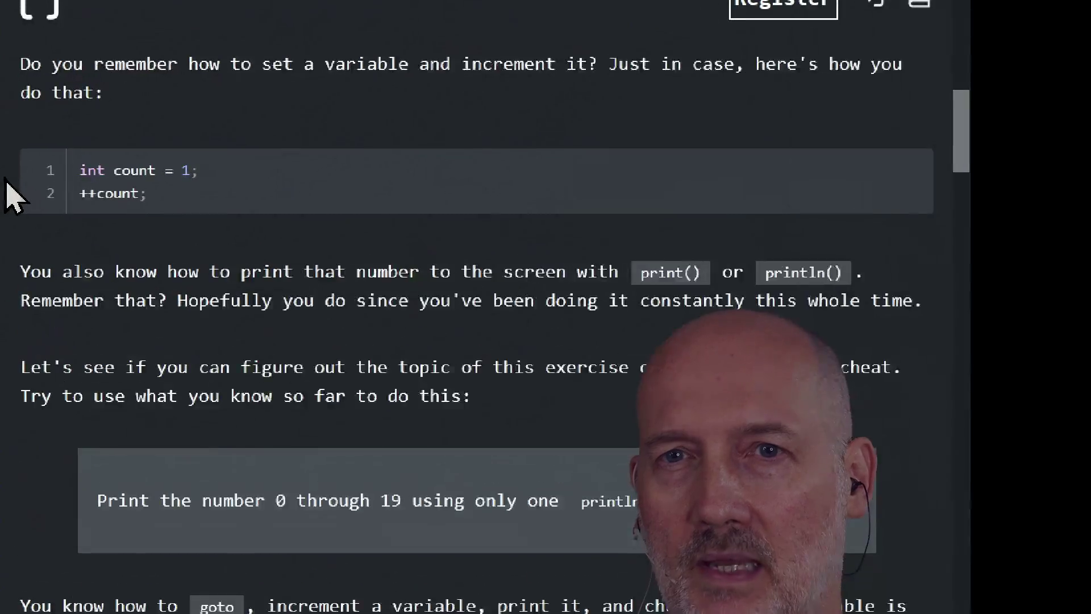
left_click_drag(80, 189, 146, 195)
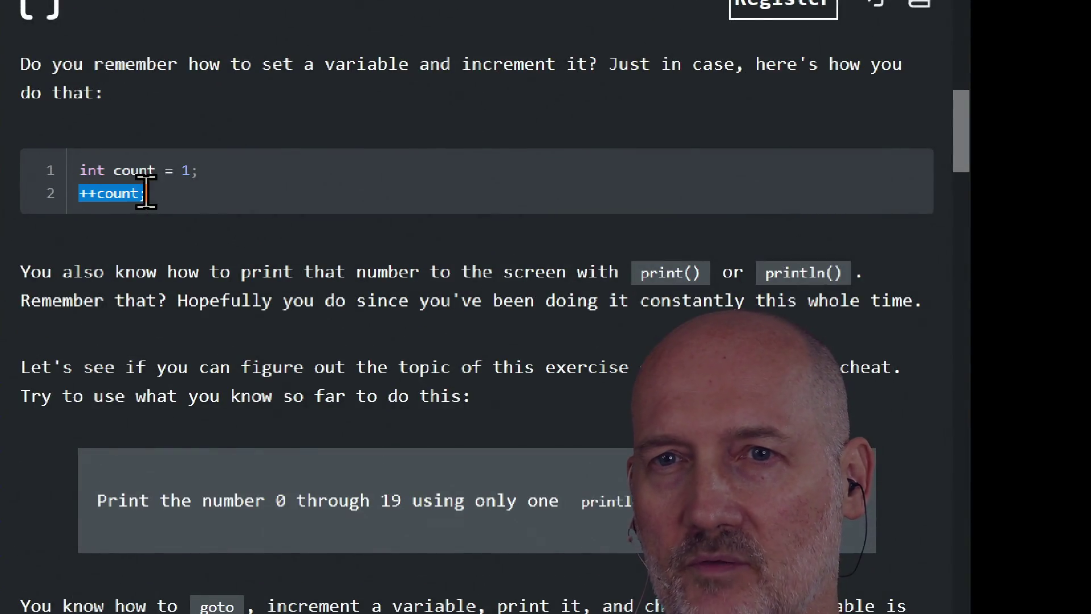
left_click(149, 196)
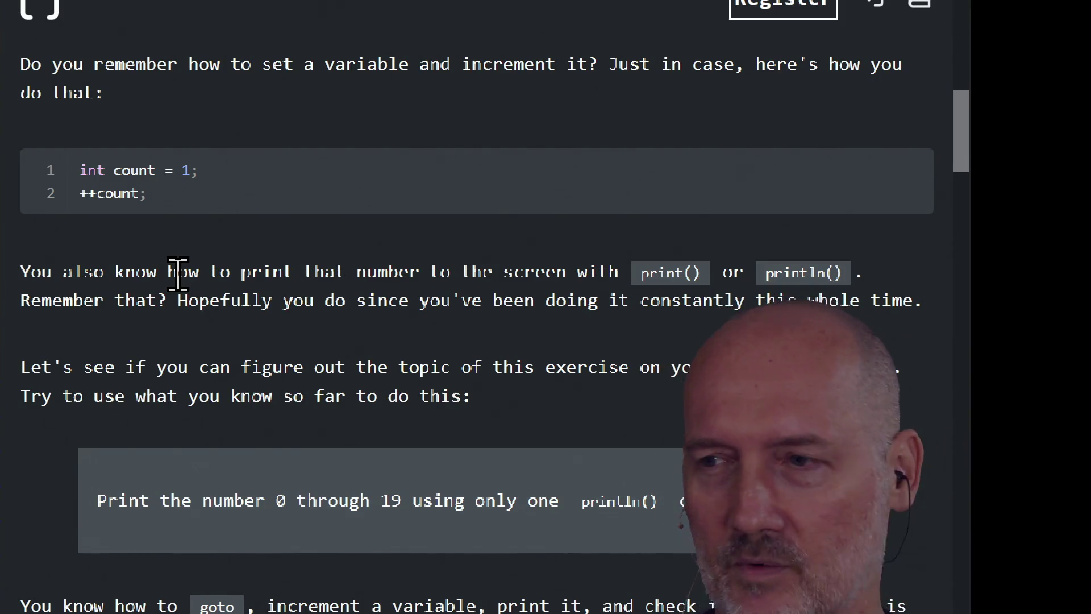
scroll(222, 281, "down", 2)
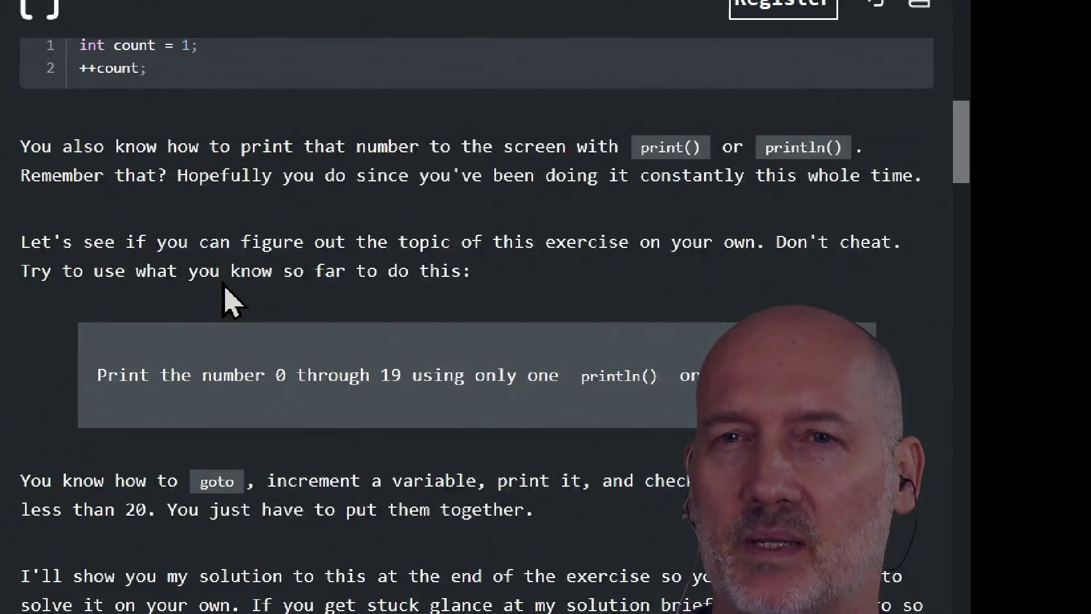
scroll(223, 287, "up", 2)
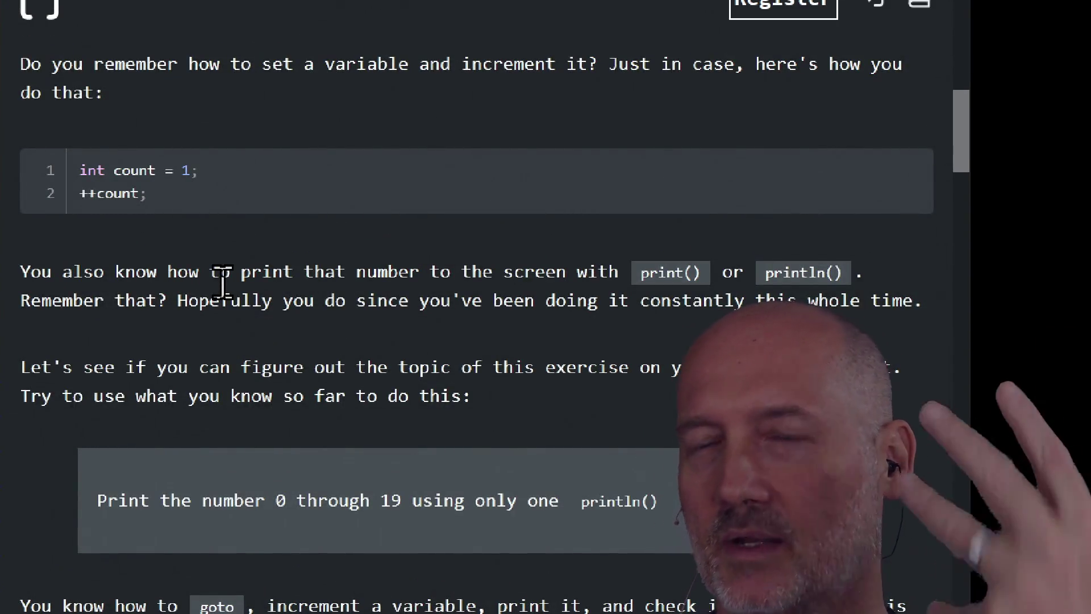
scroll(223, 285, "down", 2)
scroll(224, 288, "down", 1)
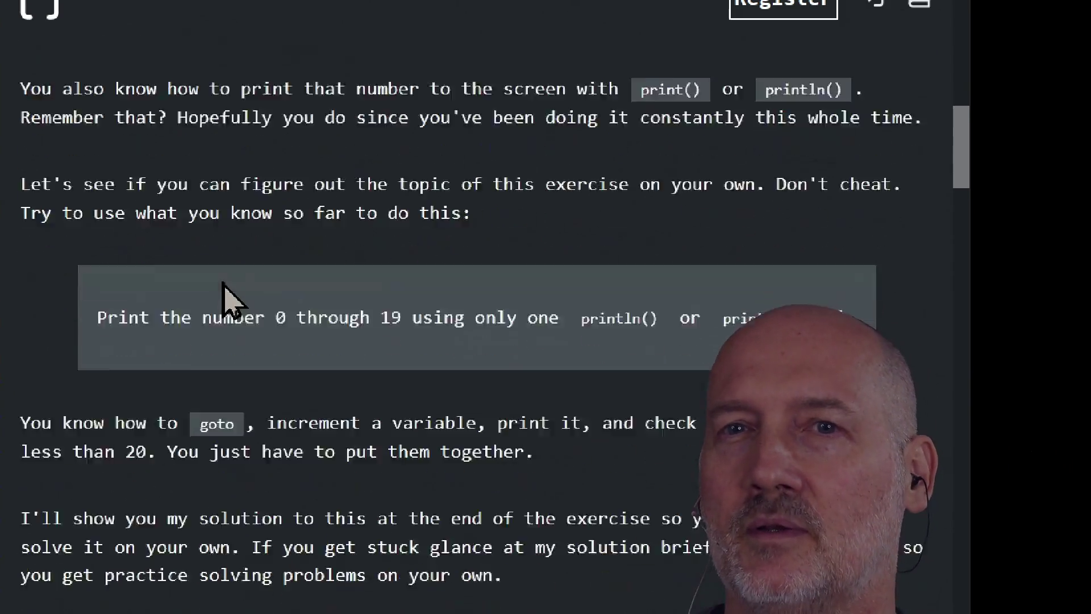
scroll(224, 299, "down", 2)
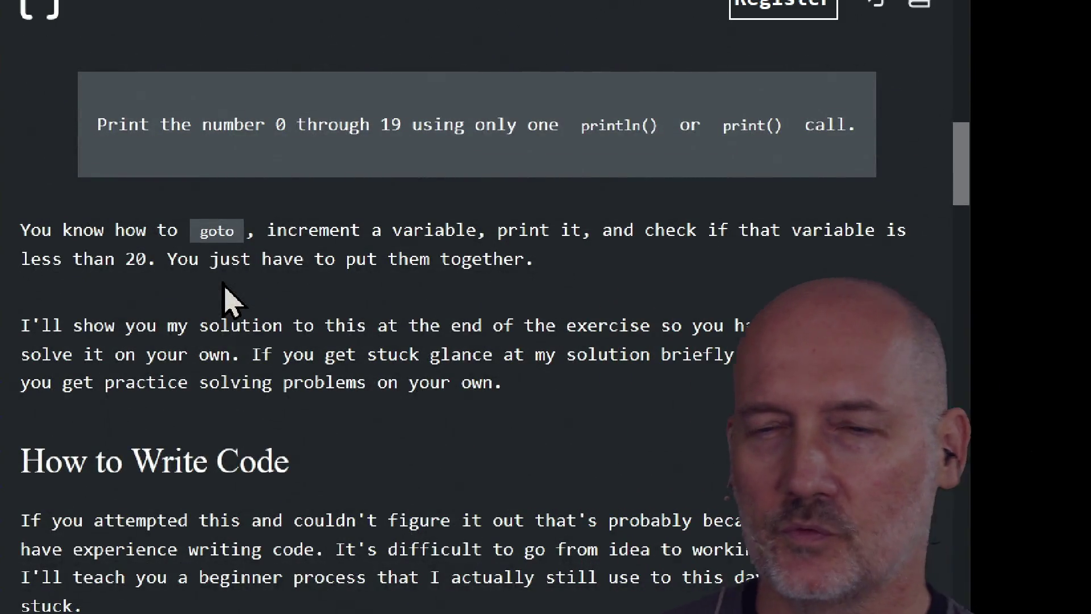
scroll(230, 299, "up", 1)
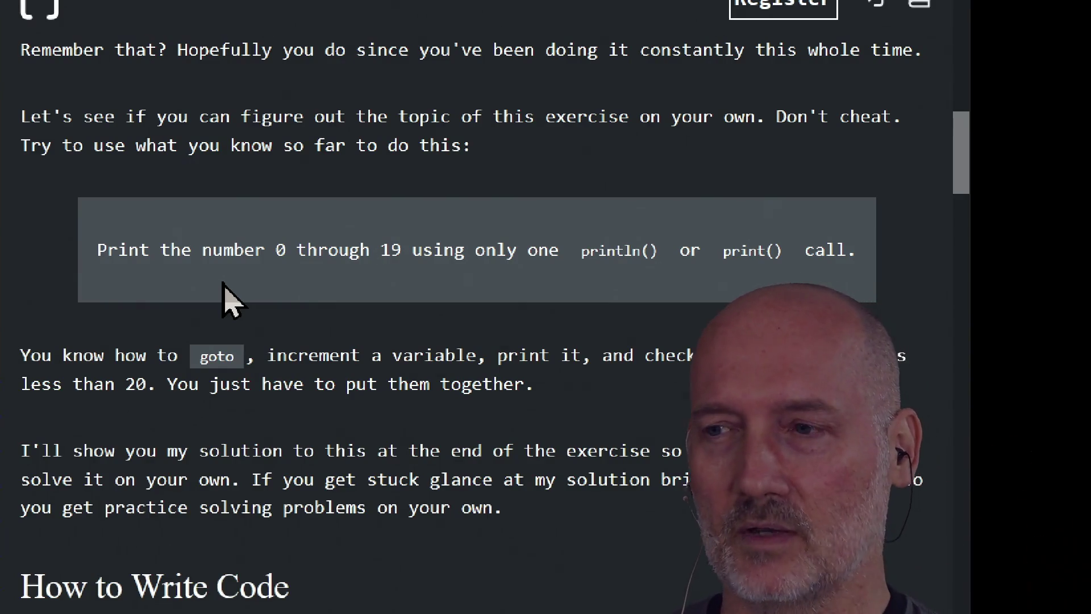
scroll(228, 293, "down", 2)
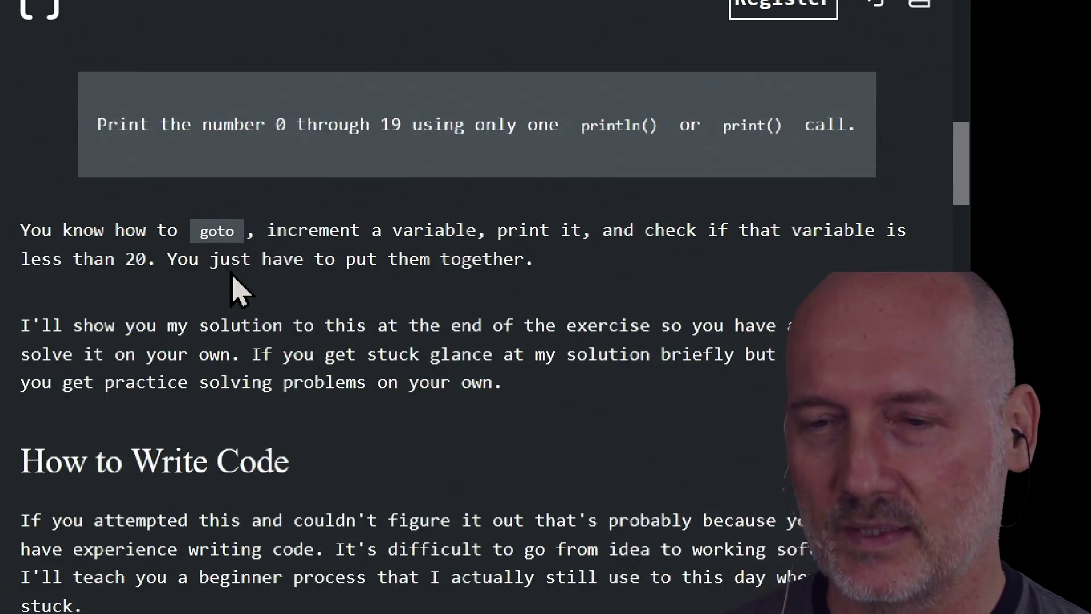
scroll(232, 290, "down", 3)
scroll(237, 290, "down", 2)
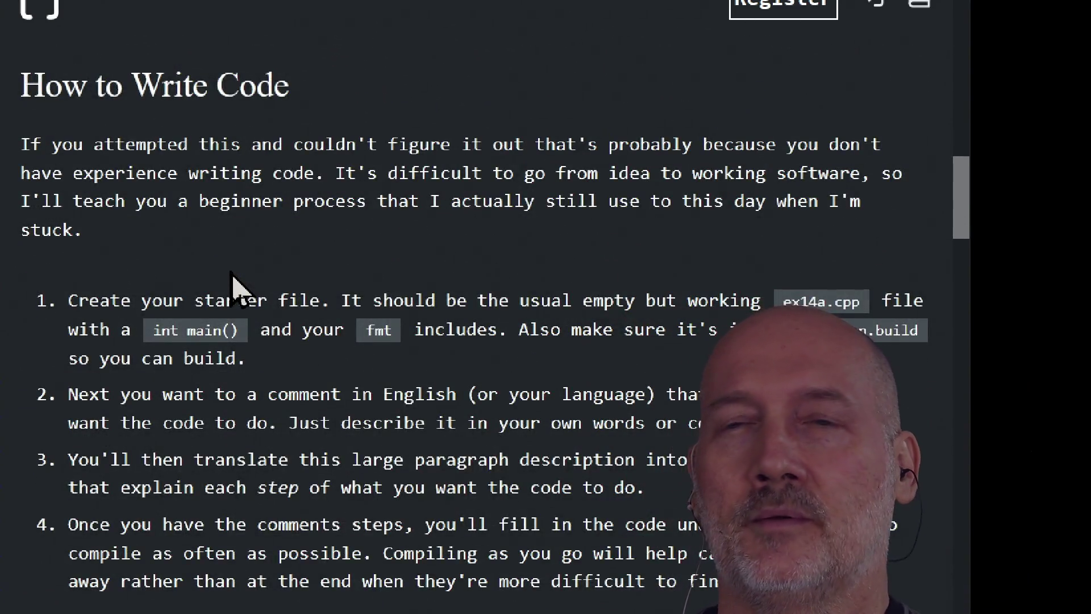
scroll(238, 289, "down", 2)
scroll(237, 288, "down", 2)
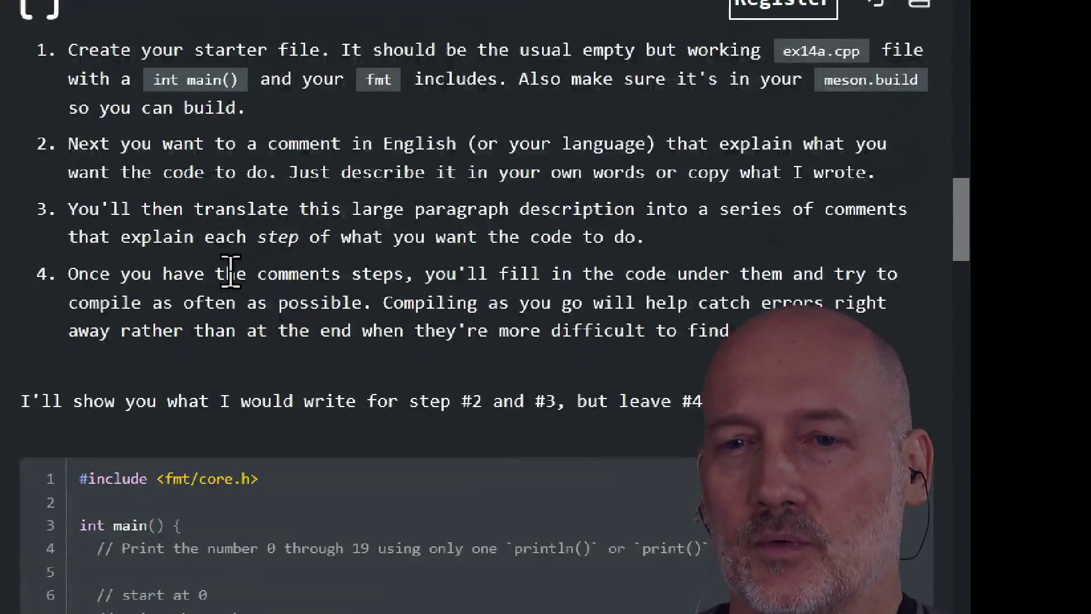
scroll(236, 285, "up", 4)
scroll(232, 277, "down", 5)
scroll(230, 271, "down", 1)
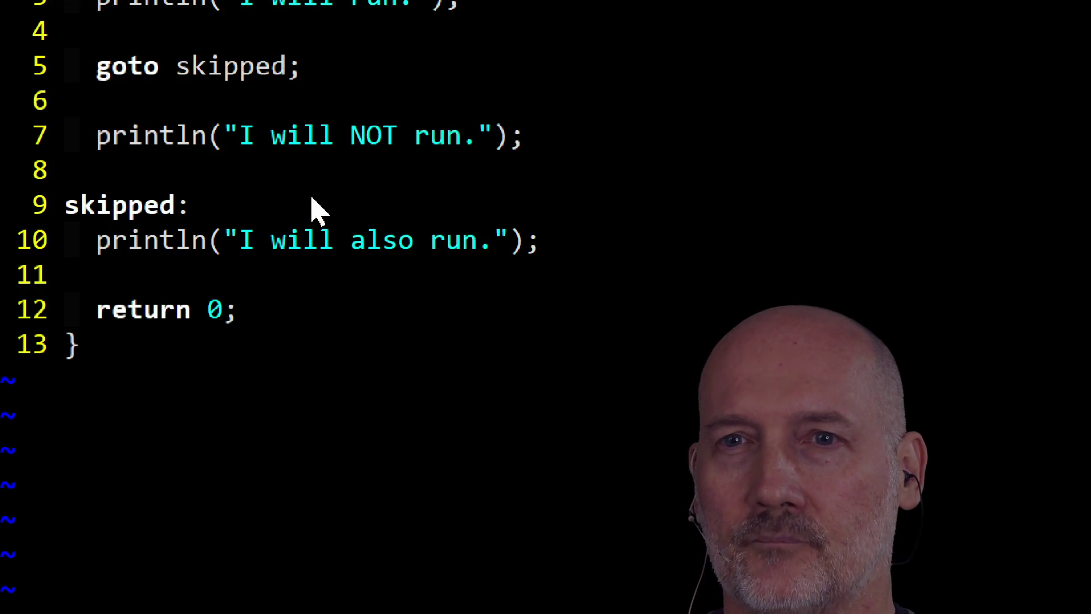
Select the lesson's main function with its step comments and return to loops.cpp.
key("alt+Tab")
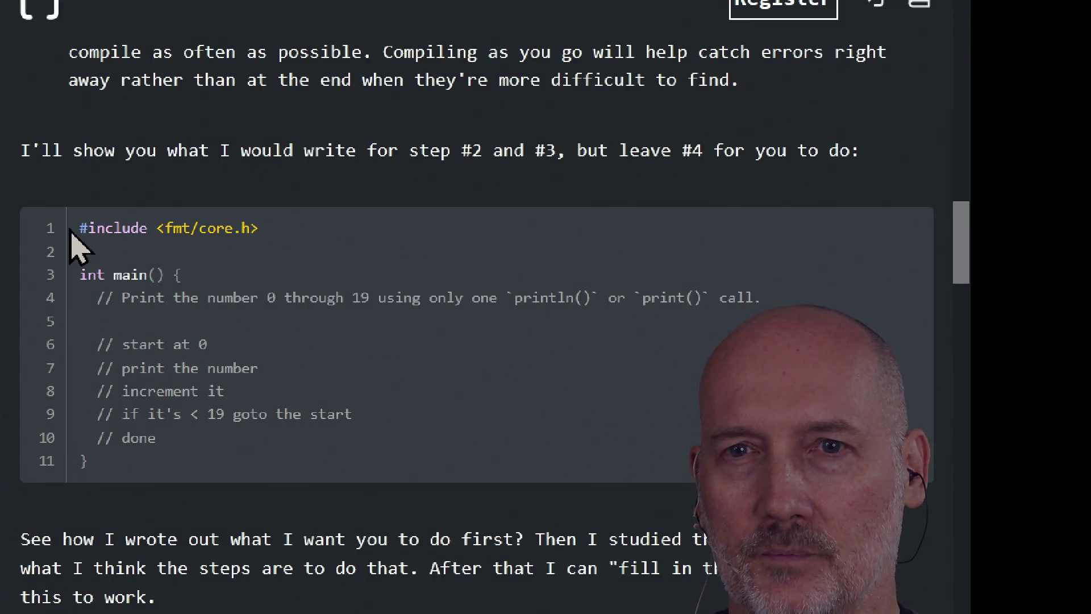
left_click_drag(83, 277, 192, 463)
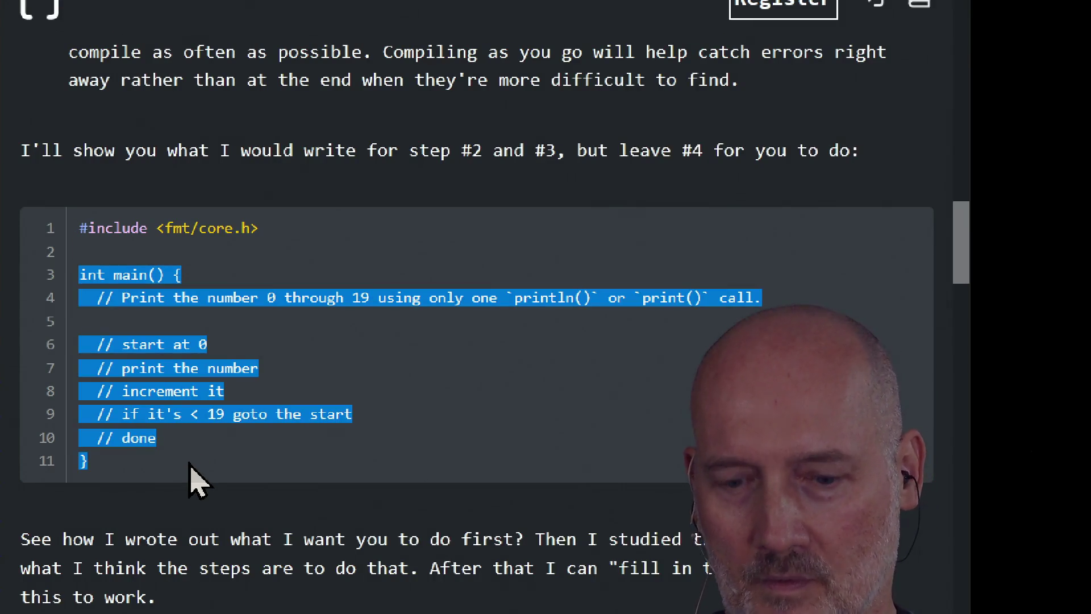
key("alt+Tab")
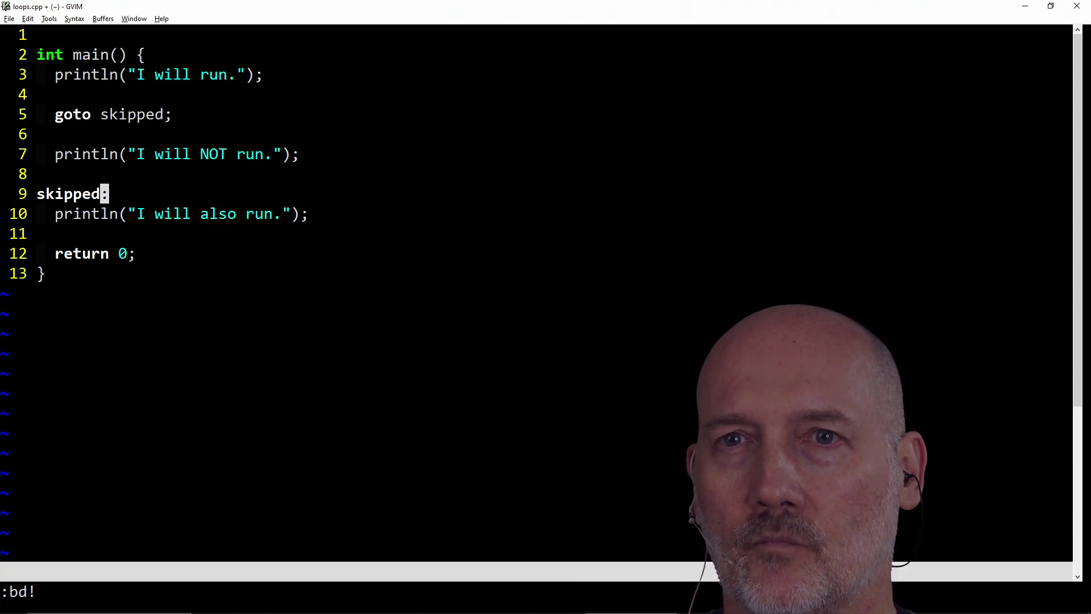
Discard the old goto example with :bd! and enter insert mode in the empty buffer.
key("semicolon")
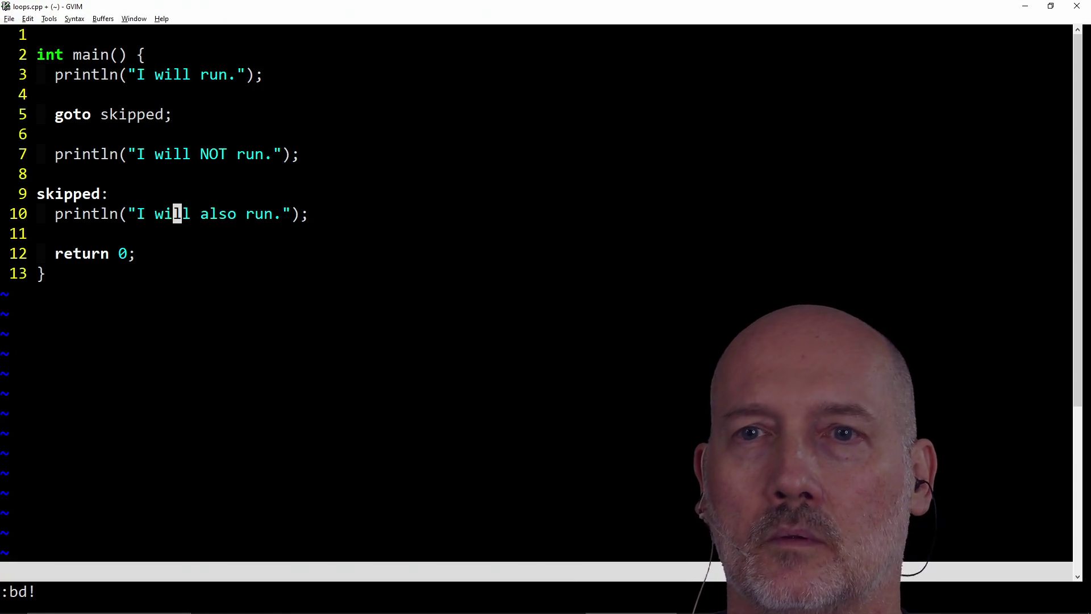
key("grave")
key("grave")
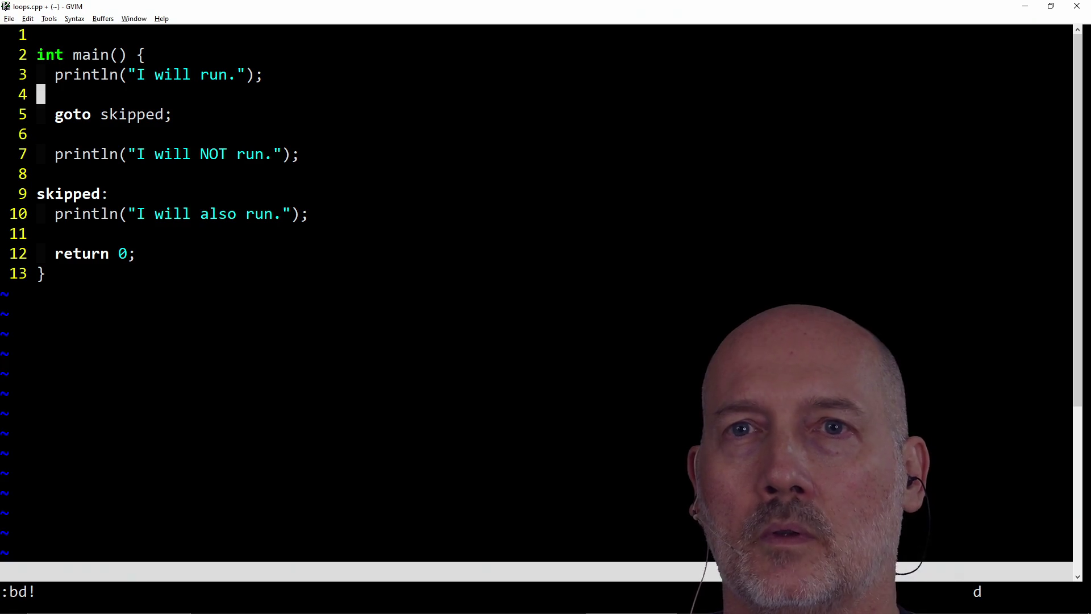
key("Return")
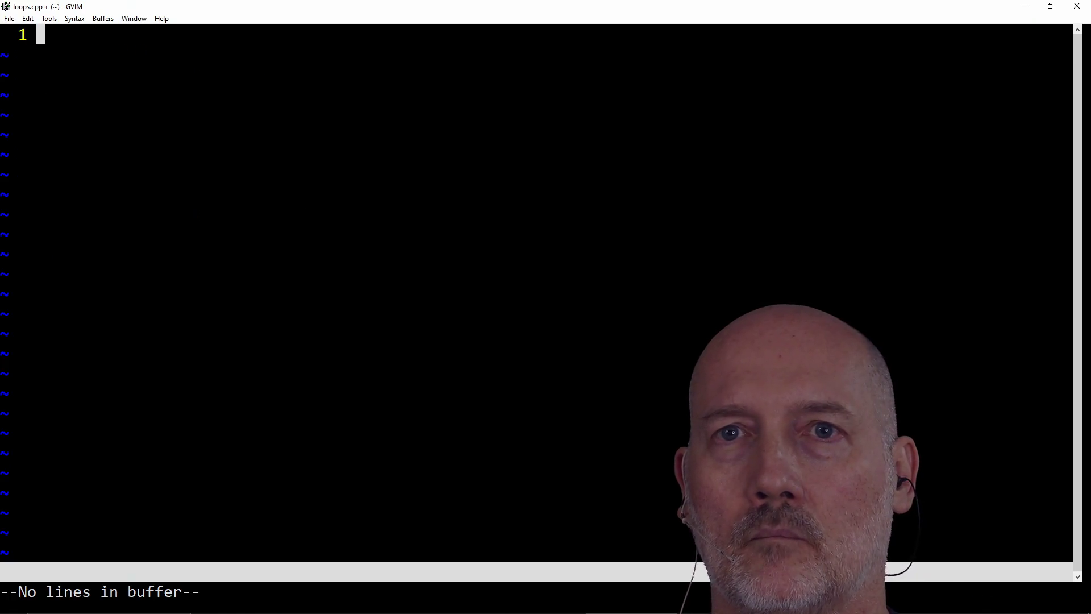
key("i")
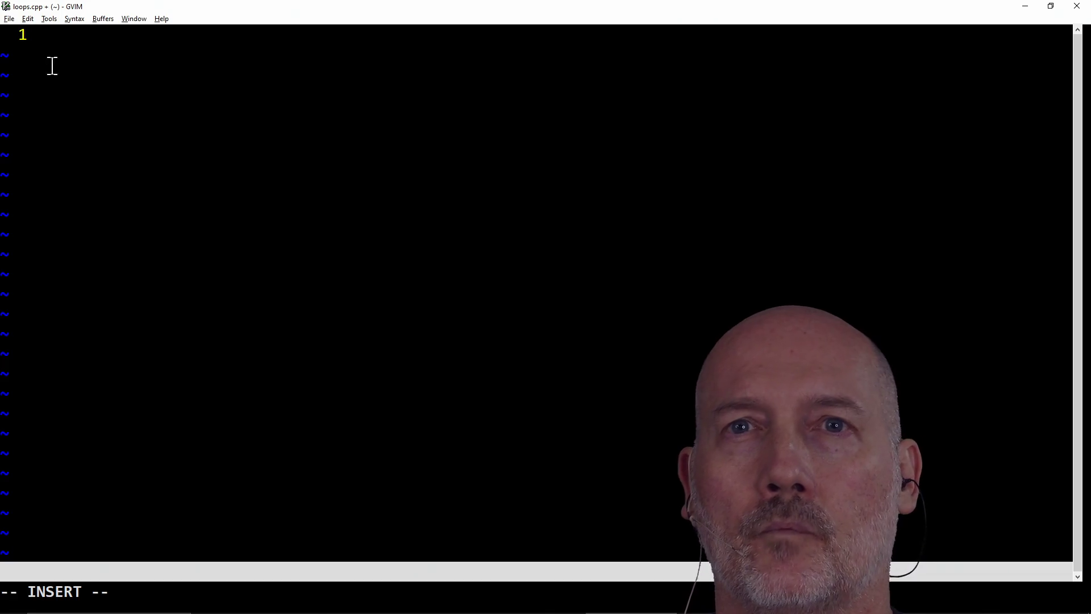
Paste the copied commented main() plan via Edit > Paste and move to the start at 0 comment.
left_click(30, 20)
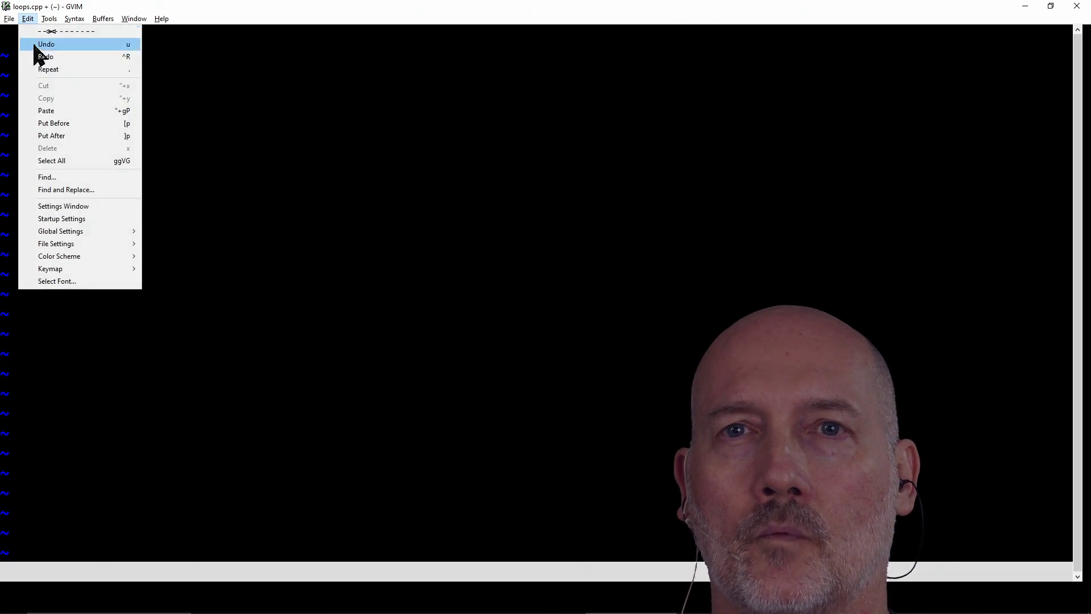
left_click(42, 109)
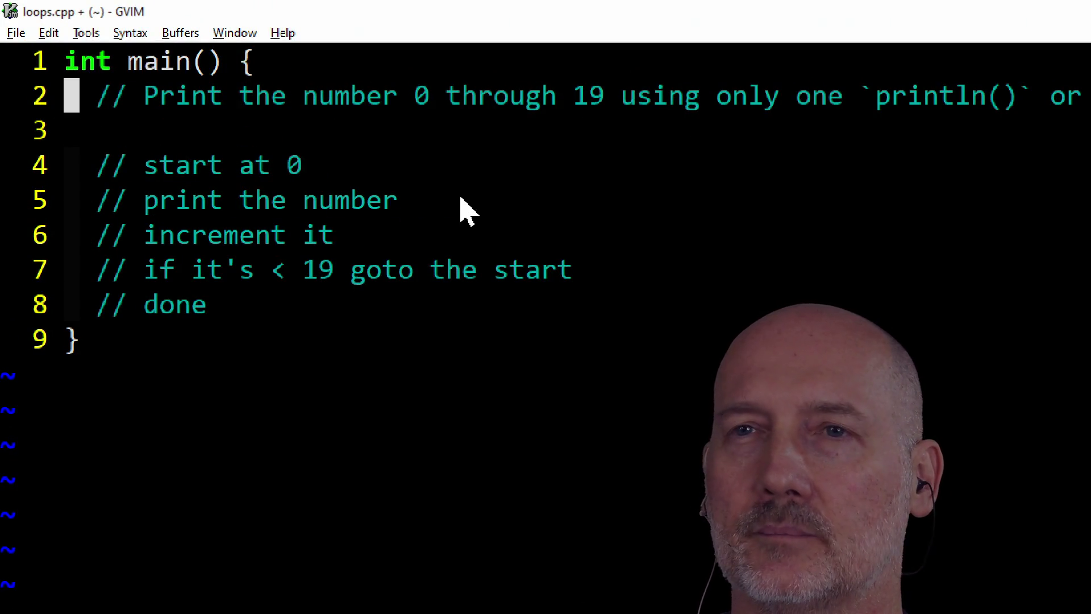
key("j")
key("j")
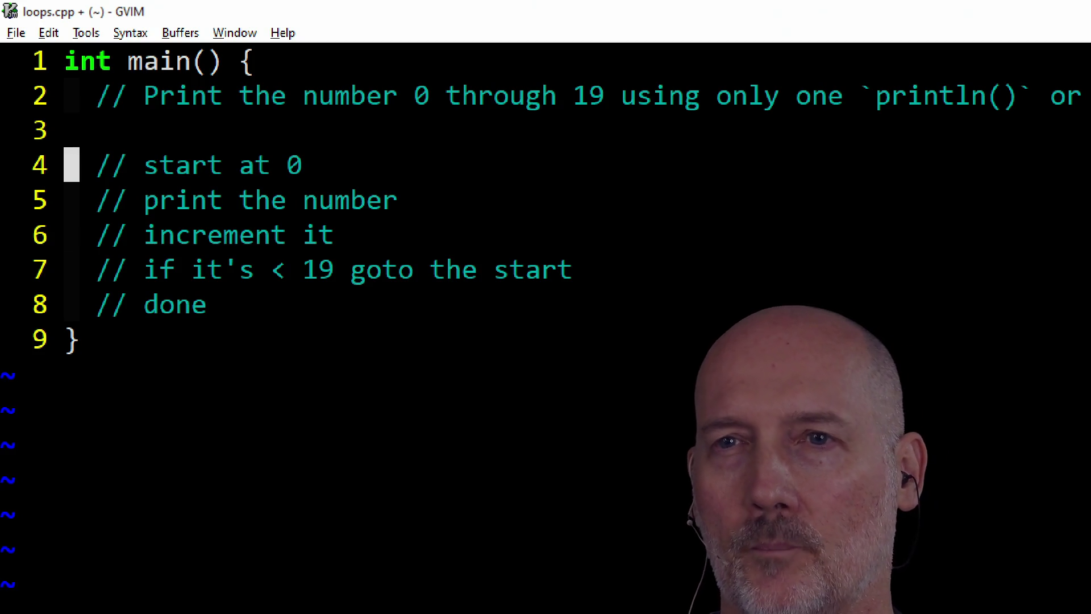
Add int i = 0; followed by a blank line under the start at 0 comment.
key("l")
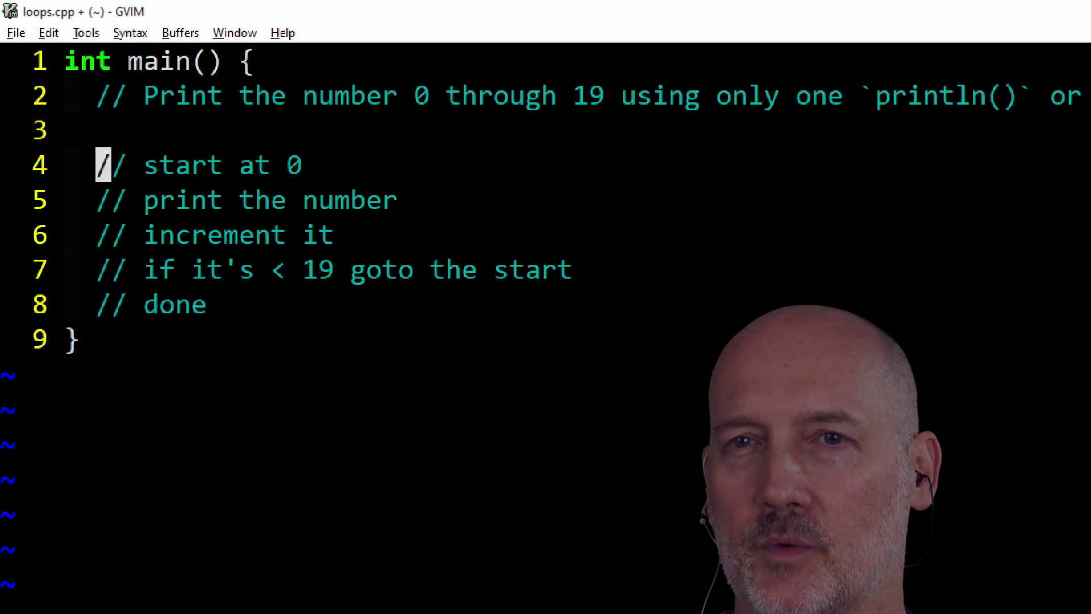
key("o")
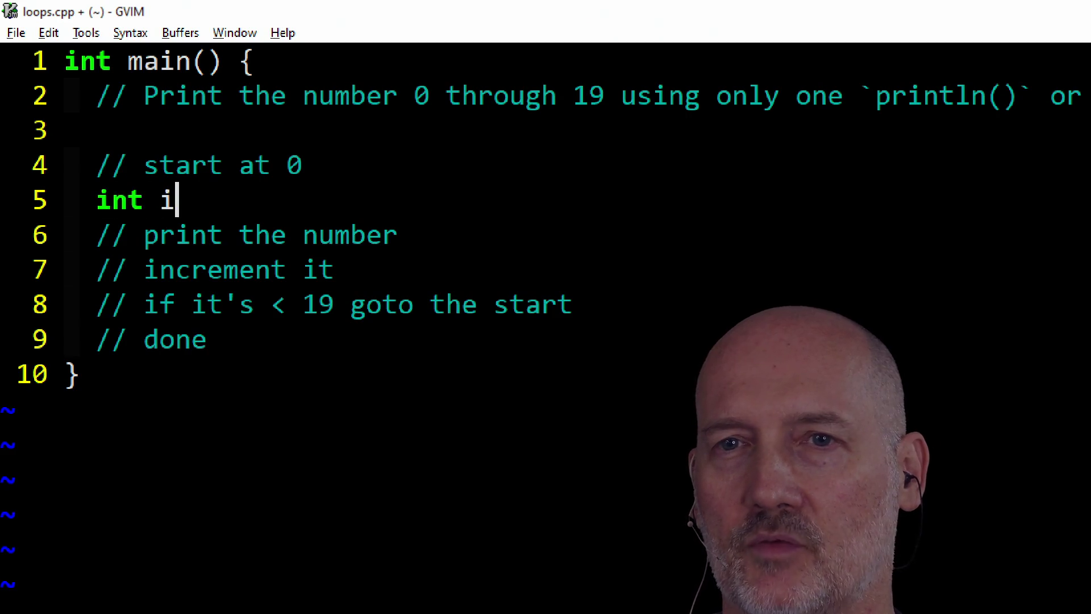
type(";")
key("Return")
key("Escape")
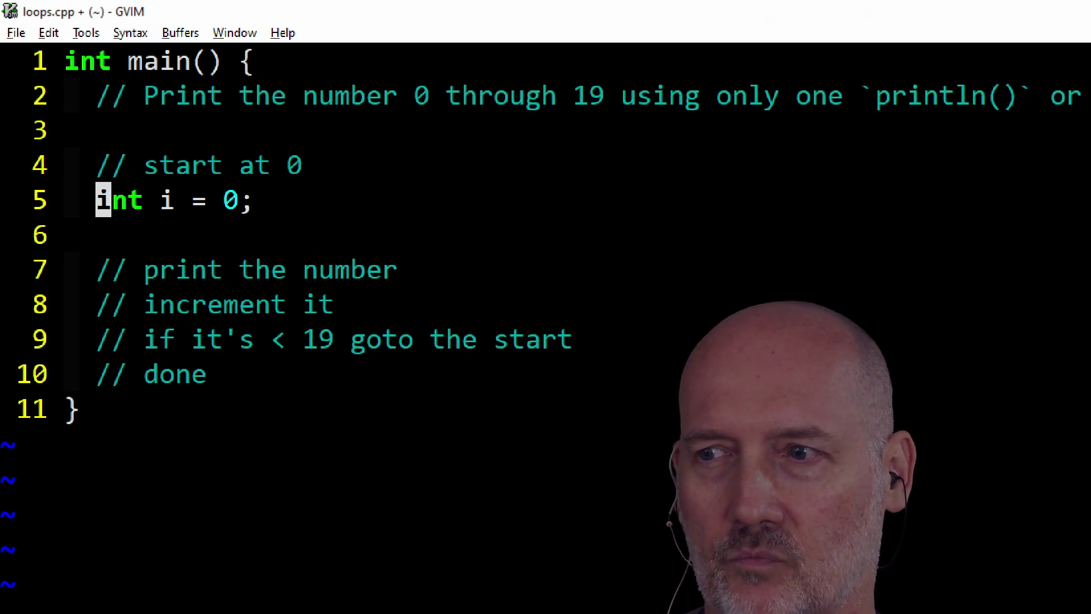
Add println("{}", i); followed by a blank line under the print the number comment.
key("j")
key("j")
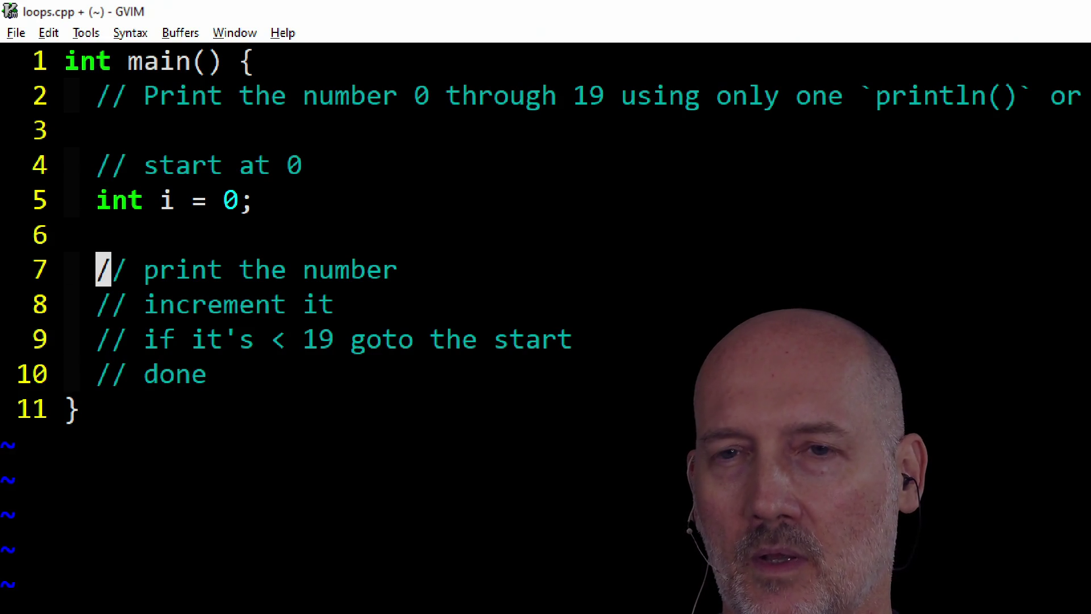
key("shift+a")
key("Return")
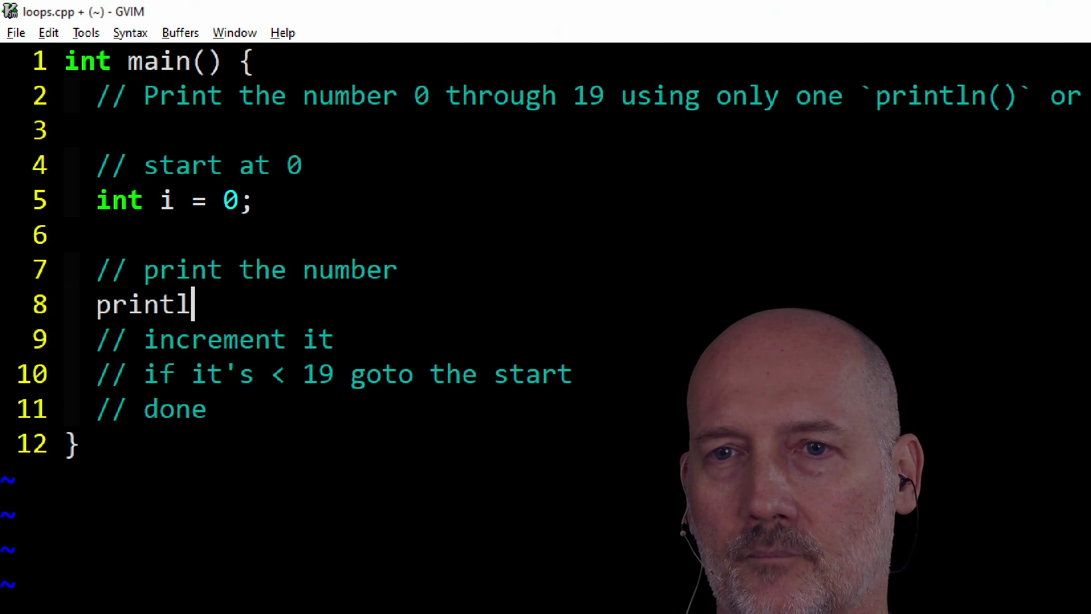
type("n(\"{}\", i")
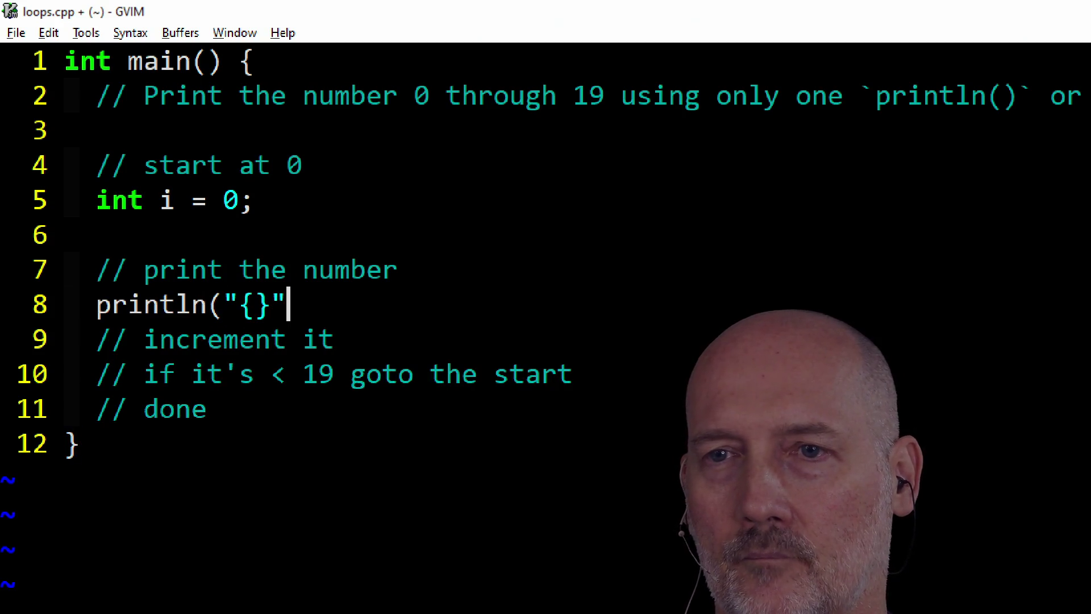
type(");")
key("Return")
key("Escape")
Open a blank line under the increment it comment and review back up to the start comment.
key("Return")
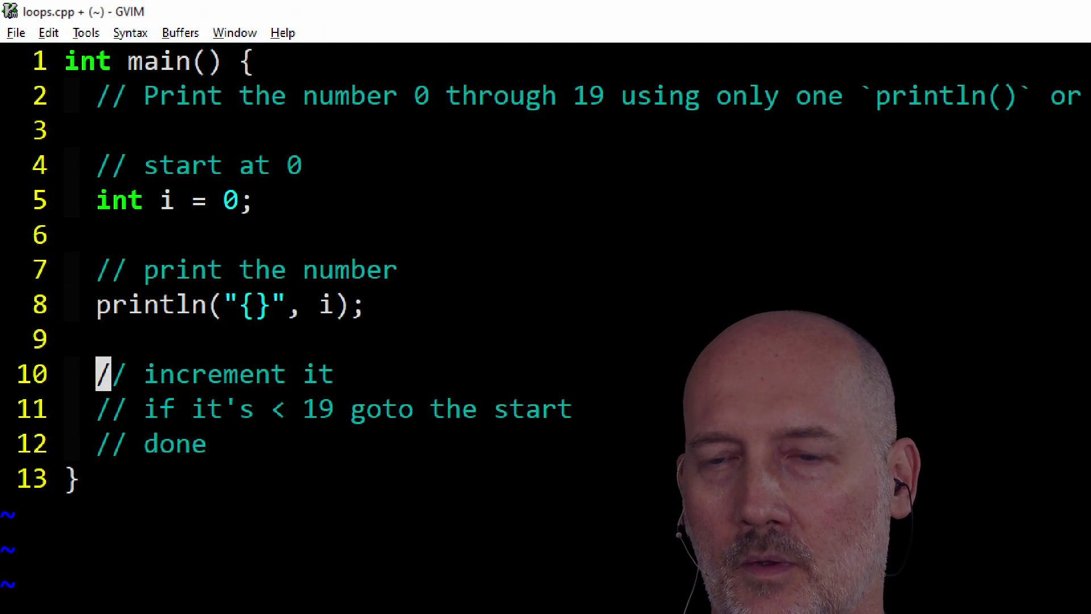
key("A")
key("Return")
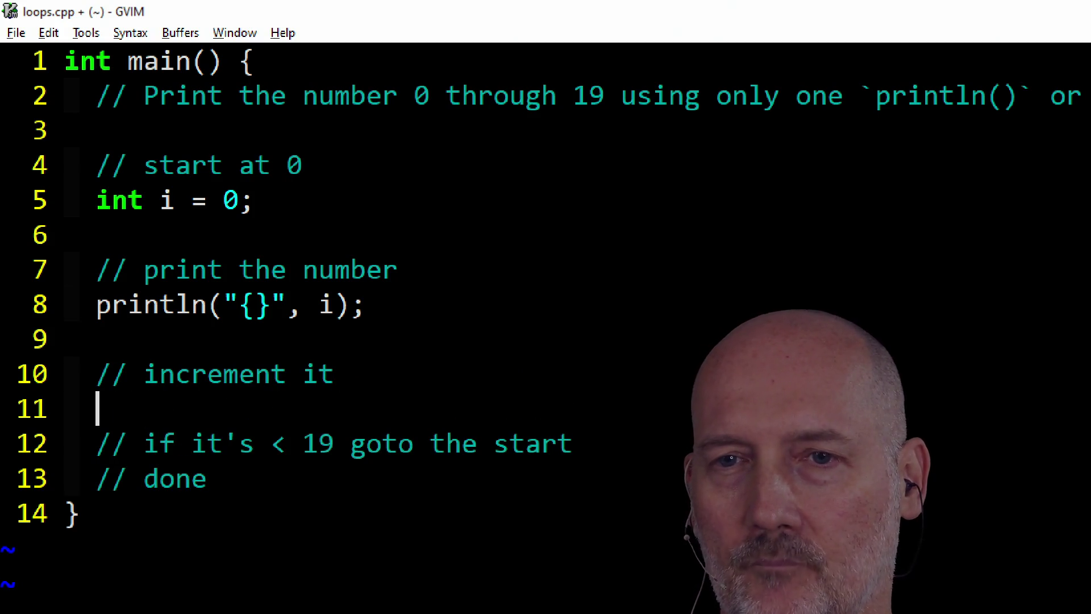
key("Escape")
key("k")
key("k")
key("j")
key("j")
key("j")
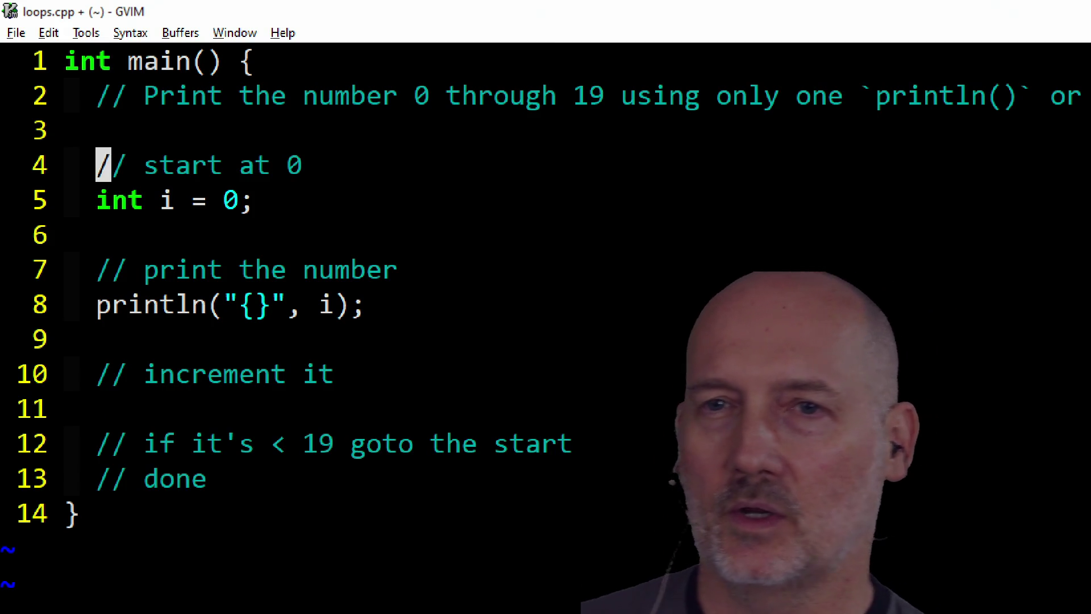
Undo the added statements so main holds only the plan comments, then step through them.
key("k")
key("k")
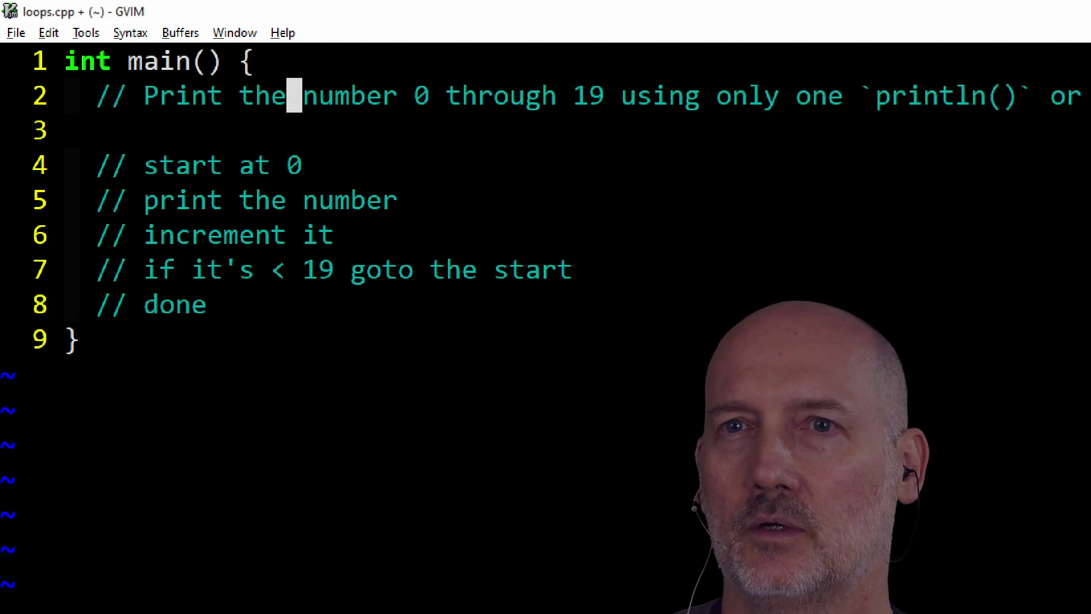
key("shift+v")
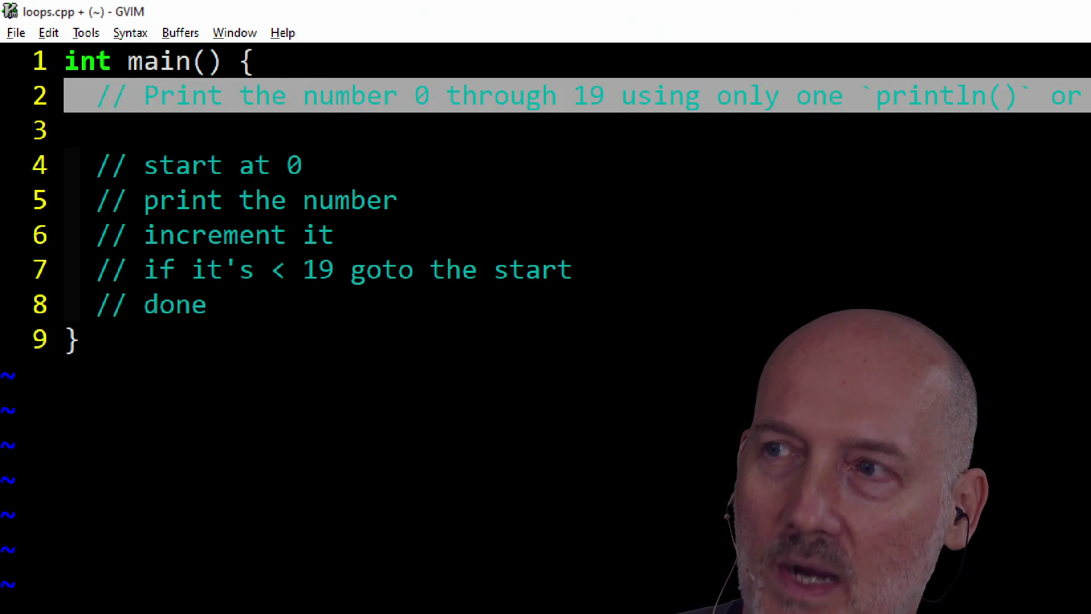
key("Escape")
key("j")
key("j")
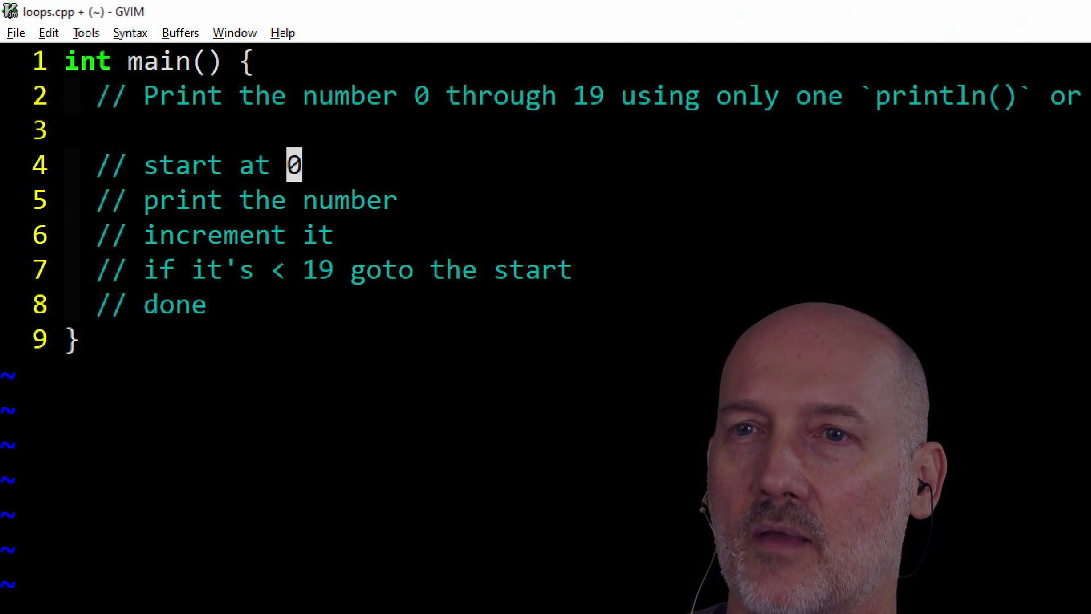
key("k")
key("k")
key("k")
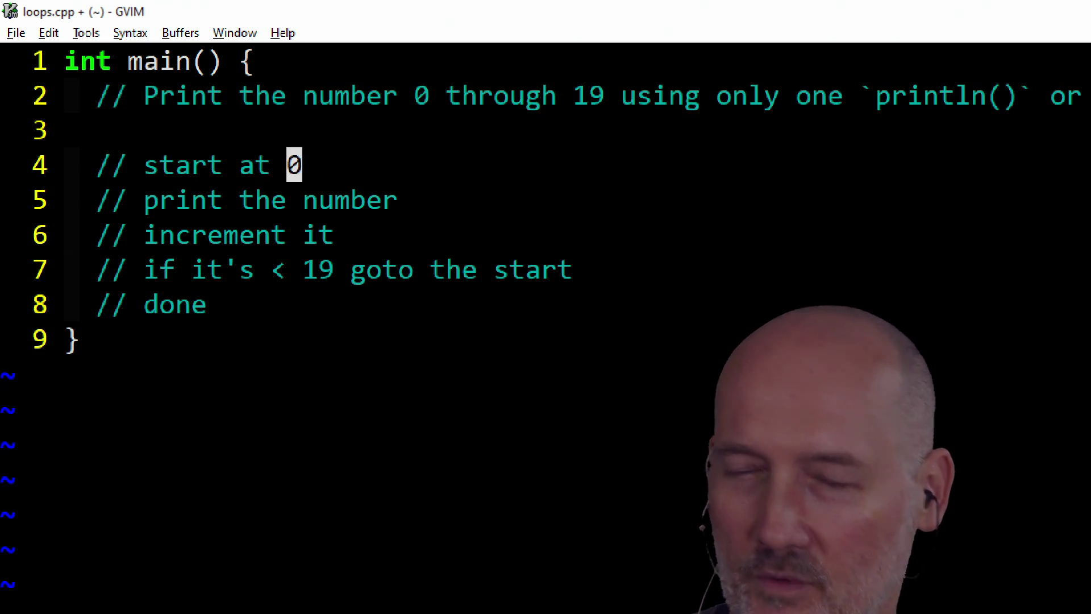
key("j")
key("j")
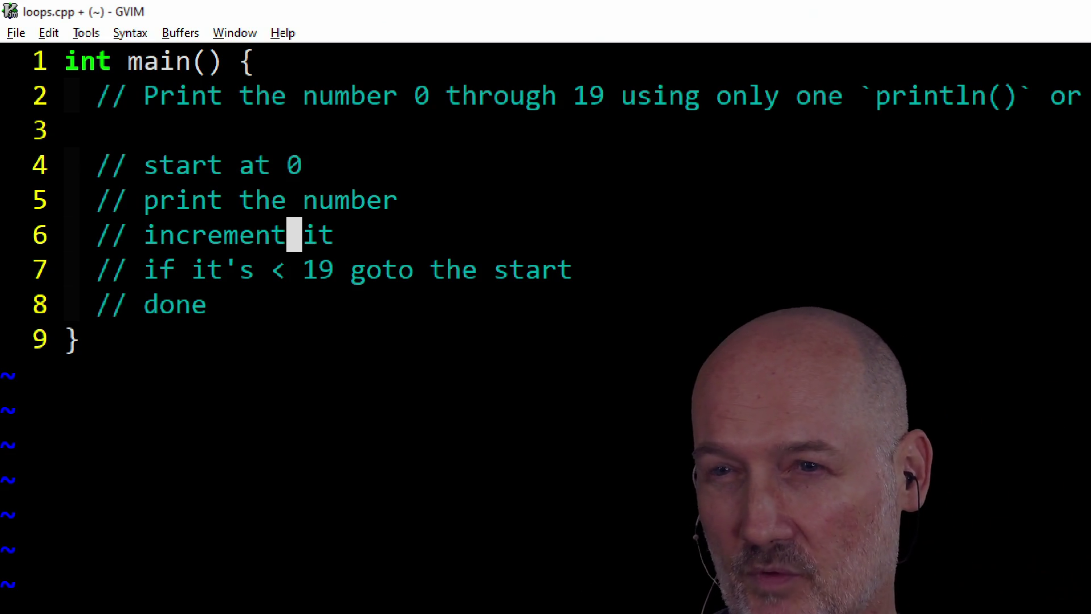
Re-add int i = 0; with a blank line under the start at 0 comment.
key("j")
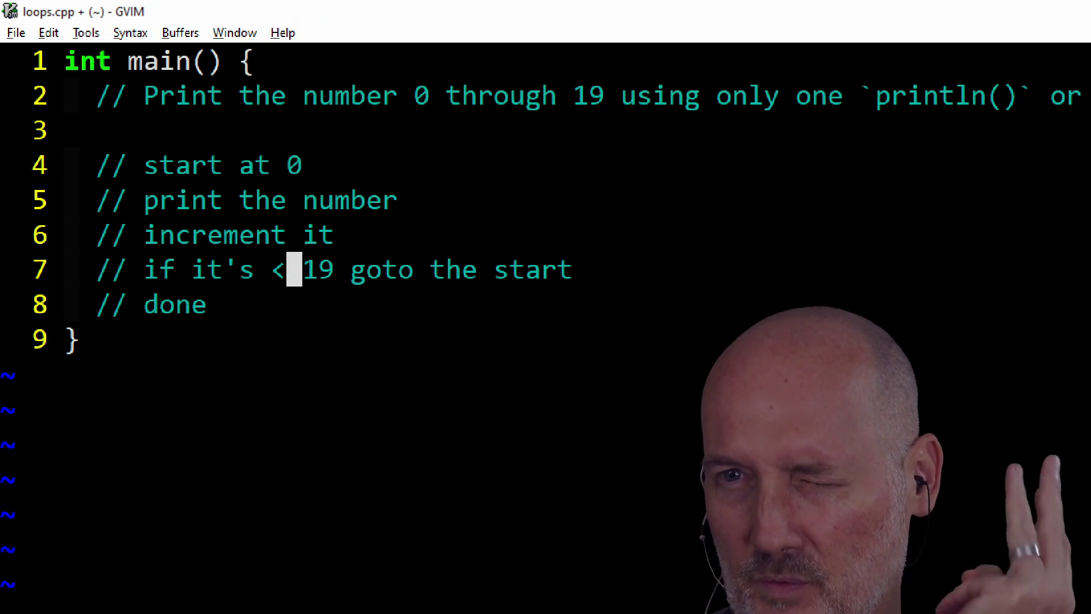
key("j")
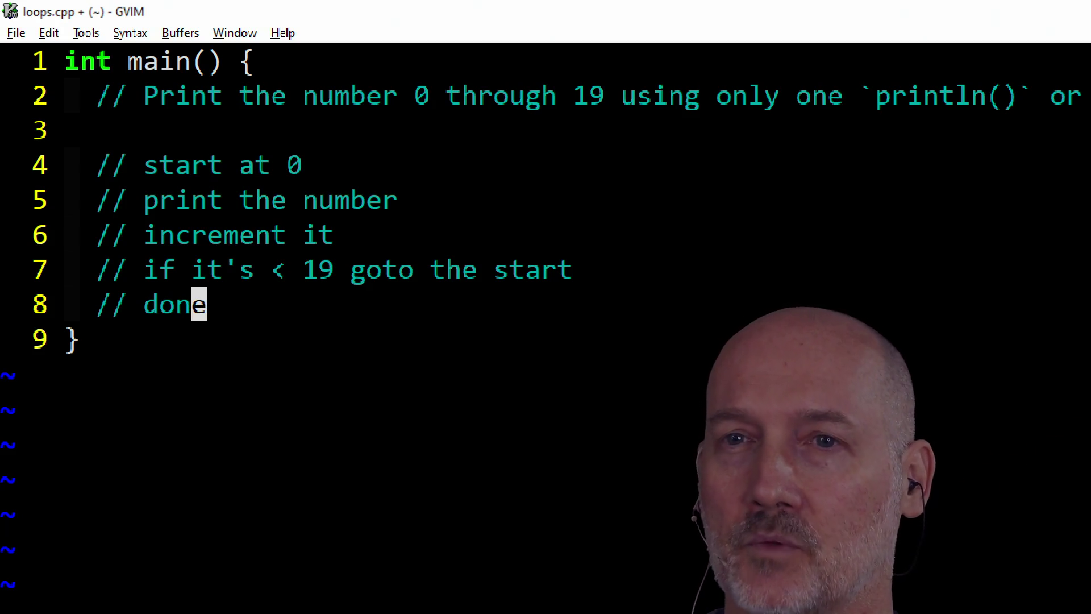
key("k")
key("k")
key("k")
key("k")
key("o")
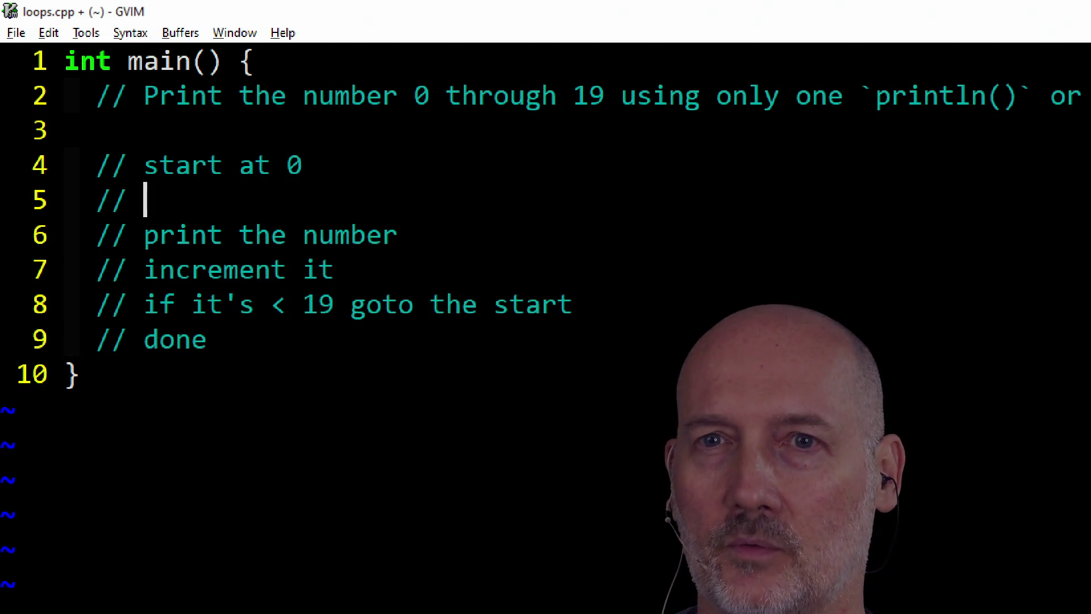
key("BackSpace")
key("BackSpace")
key("BackSpace")
type("int i = 0;")
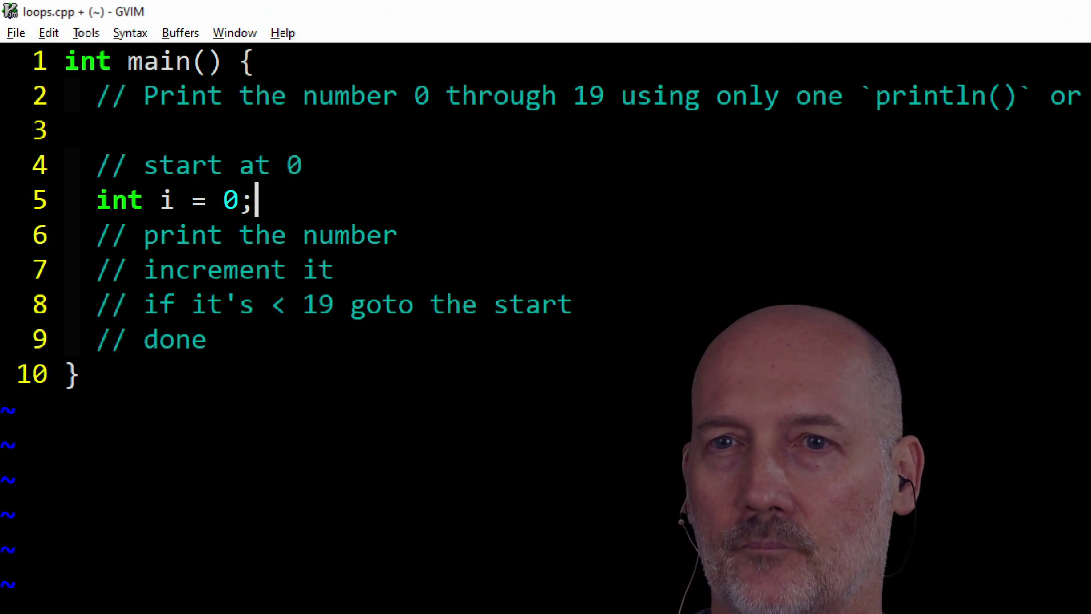
key("Return")
key("Escape")
Add a println statement under the print the number comment and review the lines.
key("j")
key("o")
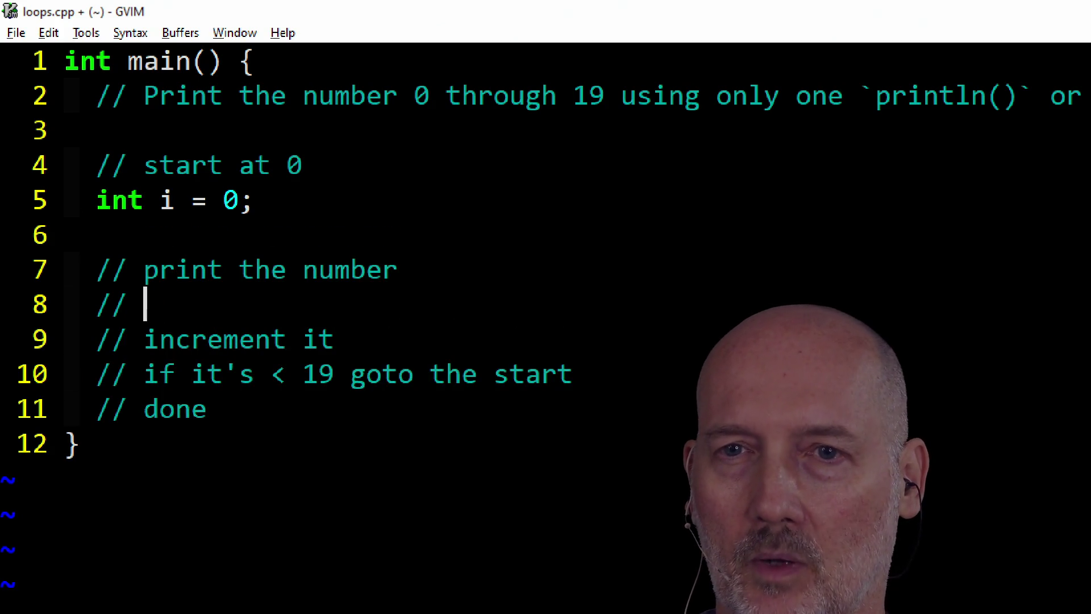
type("(\"")
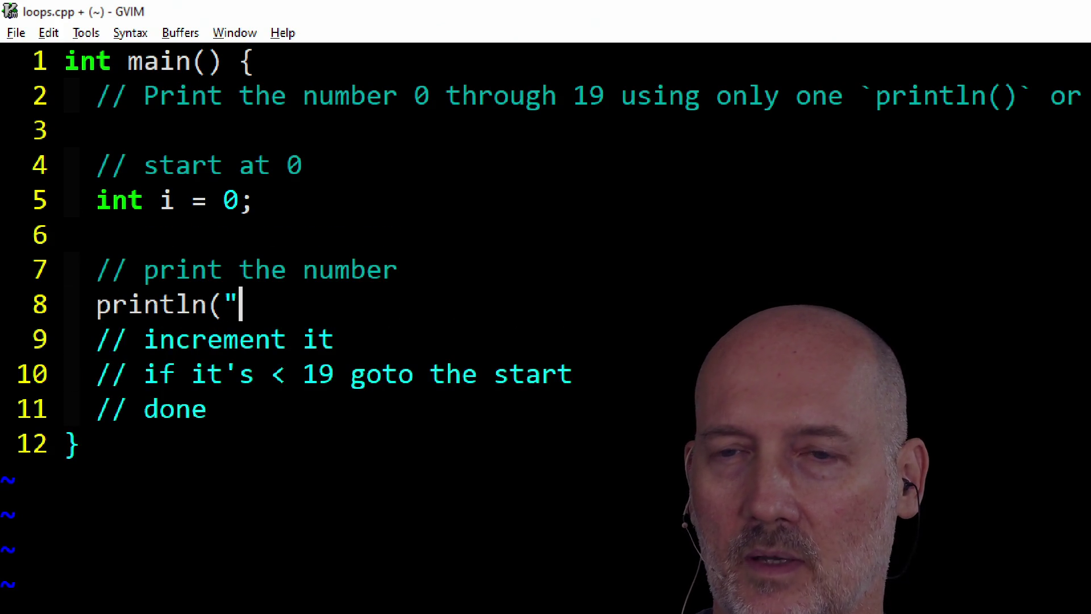
type("{}\", ")
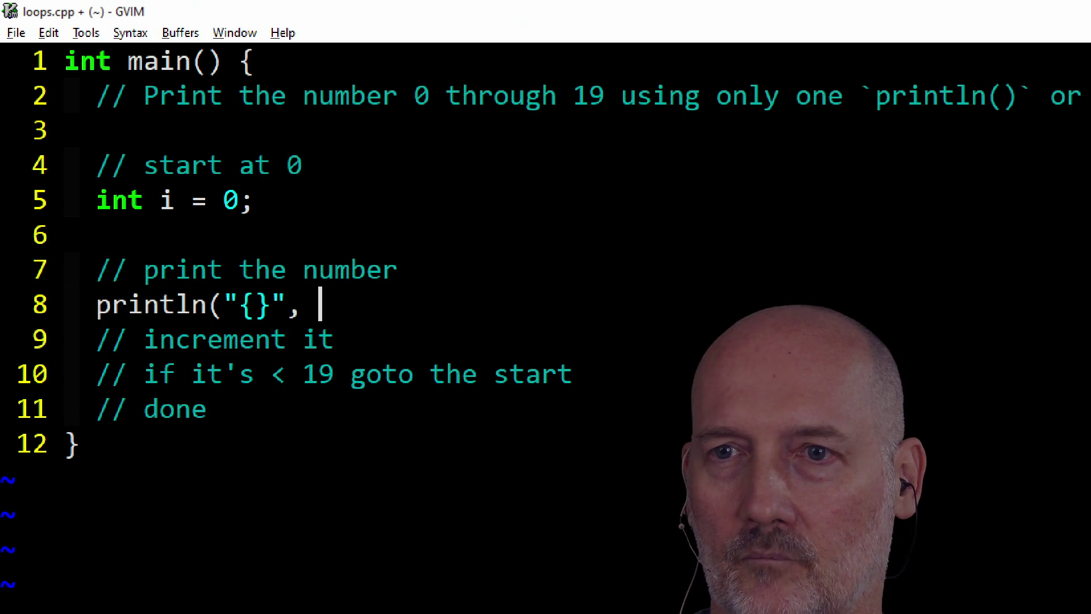
type("i);")
key("Return")
key("Escape")
key("k")
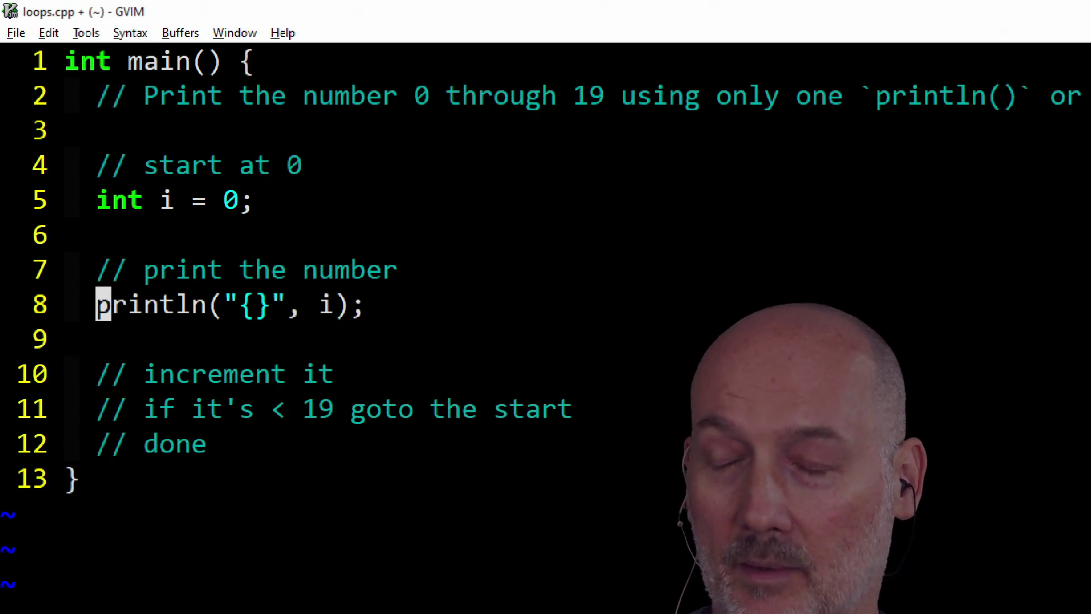
key("k")
key("k")
key("k")
key("k")
key("j")
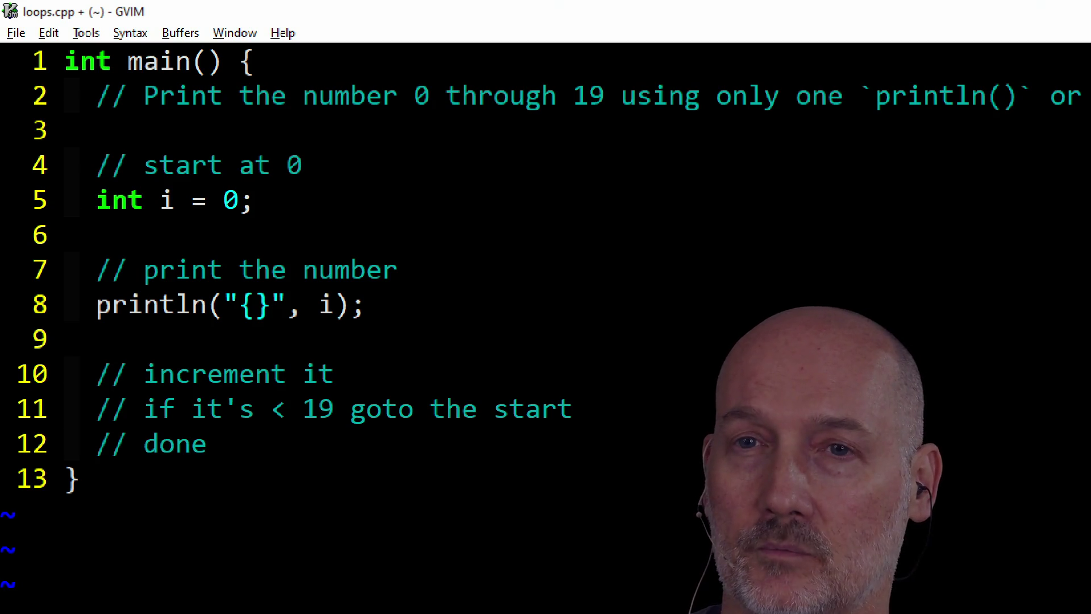
key("j")
key("j")
key("j")
key("k")
key("k")
key("k")
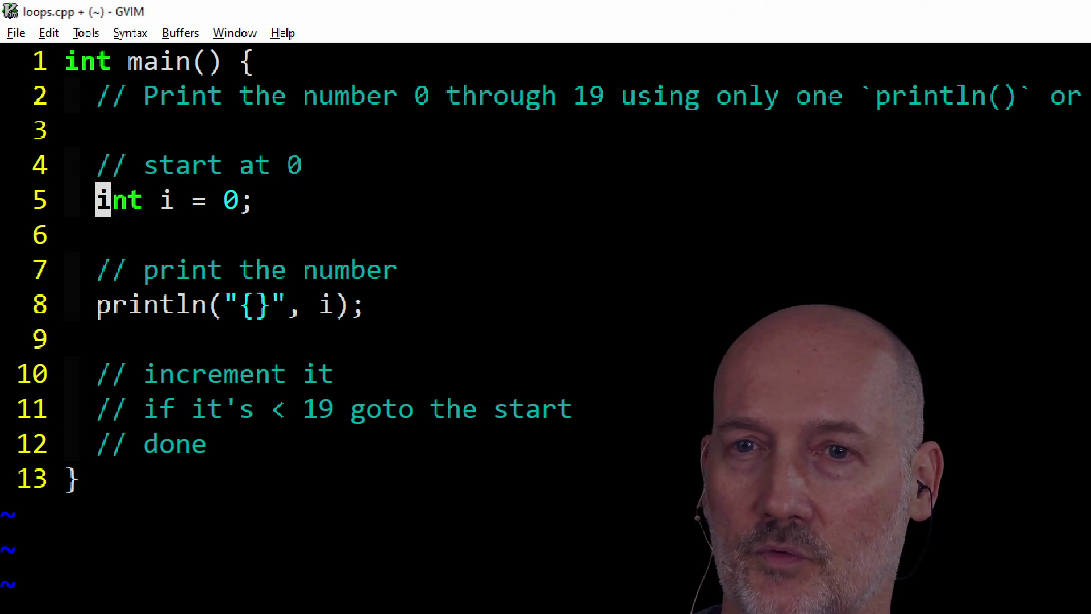
Undo that print line and retype println("{}", i); cleanly with a blank line after it.
key("u")
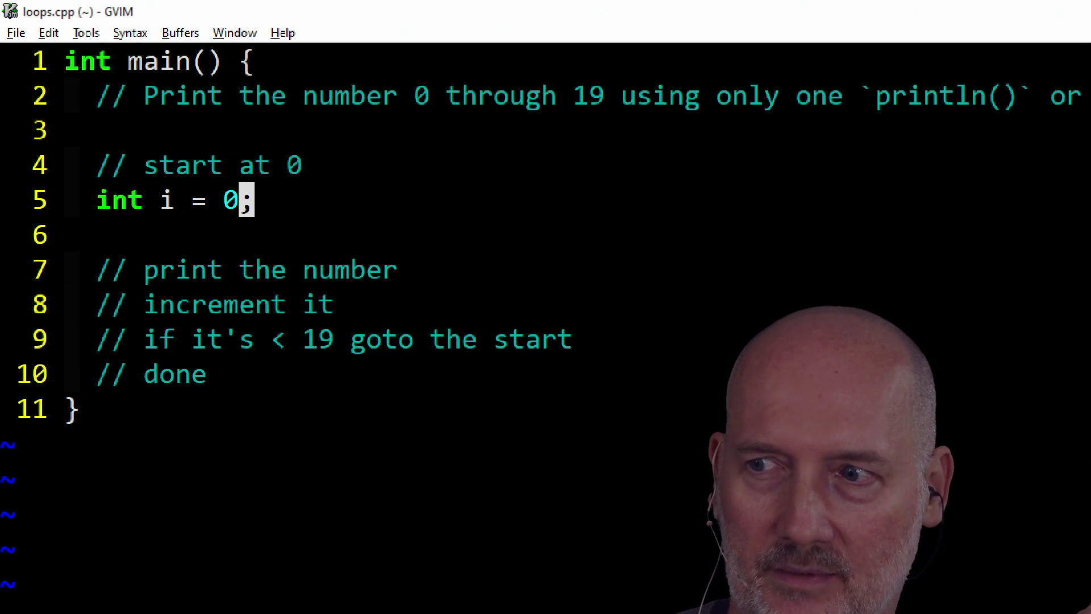
key("h")
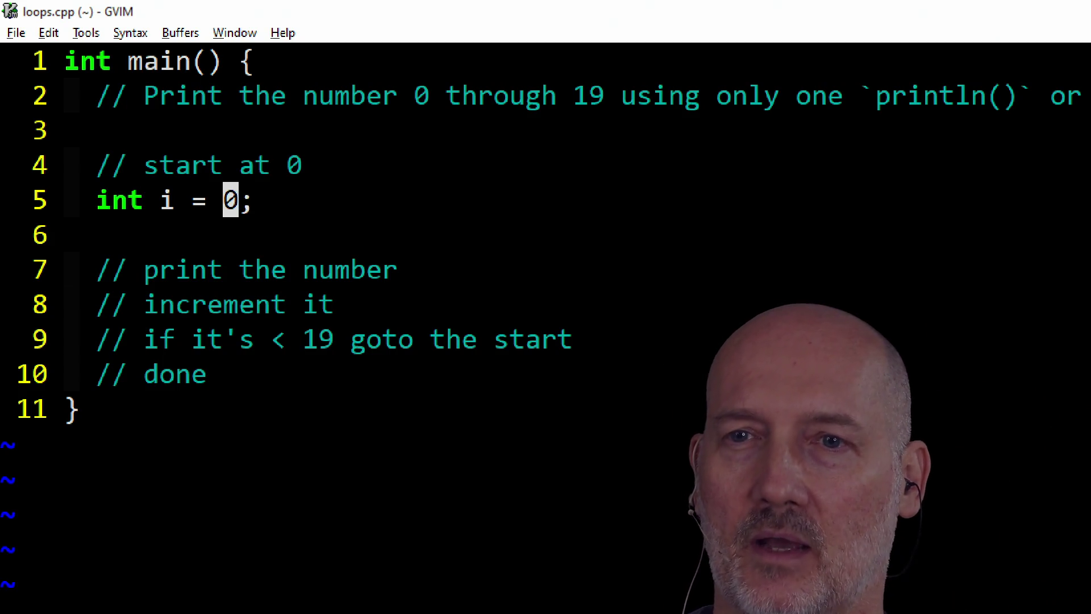
key("o")
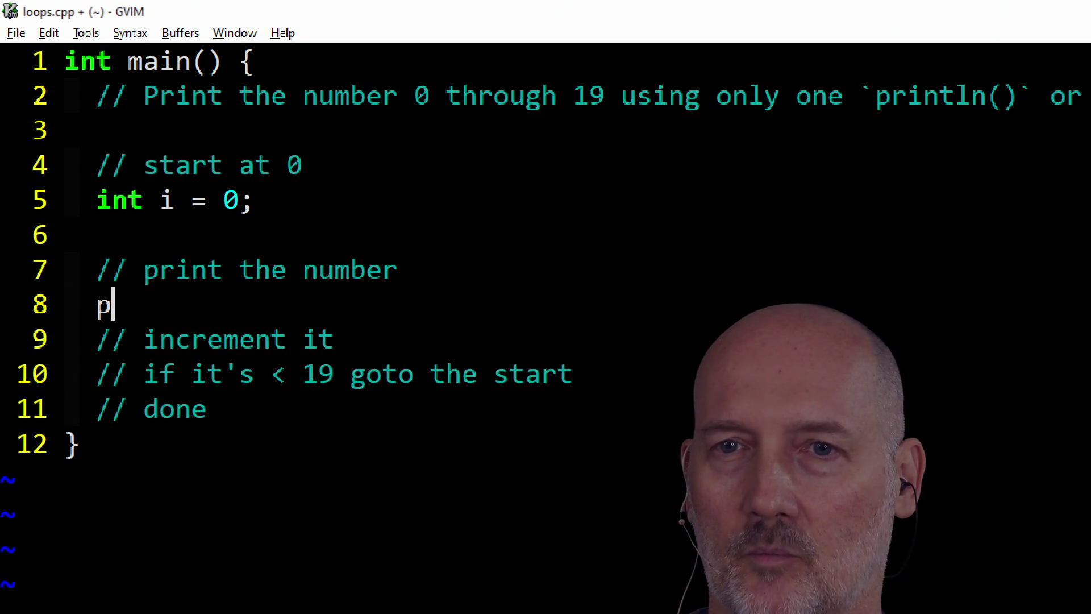
type("(\"")
key("BackSpace")
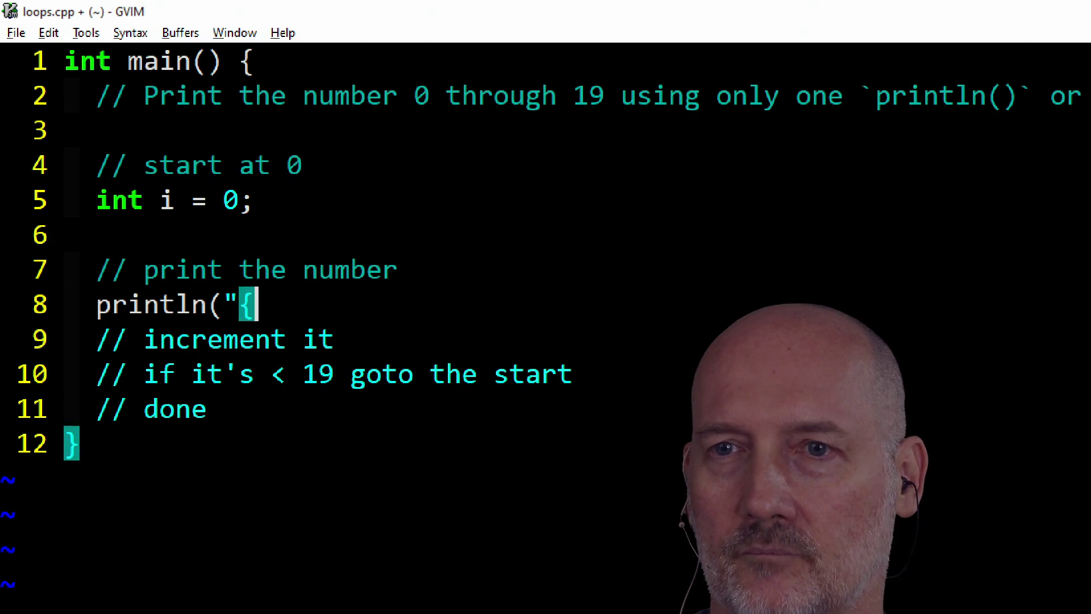
type("}\", i);")
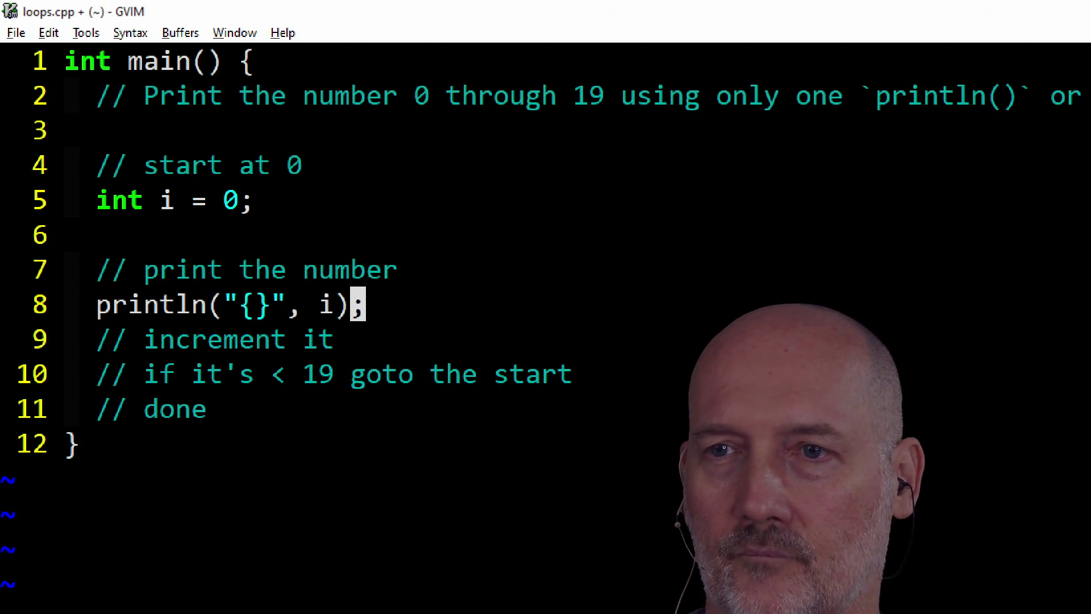
key("Return")
key("Escape")
type(":w")
Save loops.cpp with :w and move back toward the declaration.
key("Return")
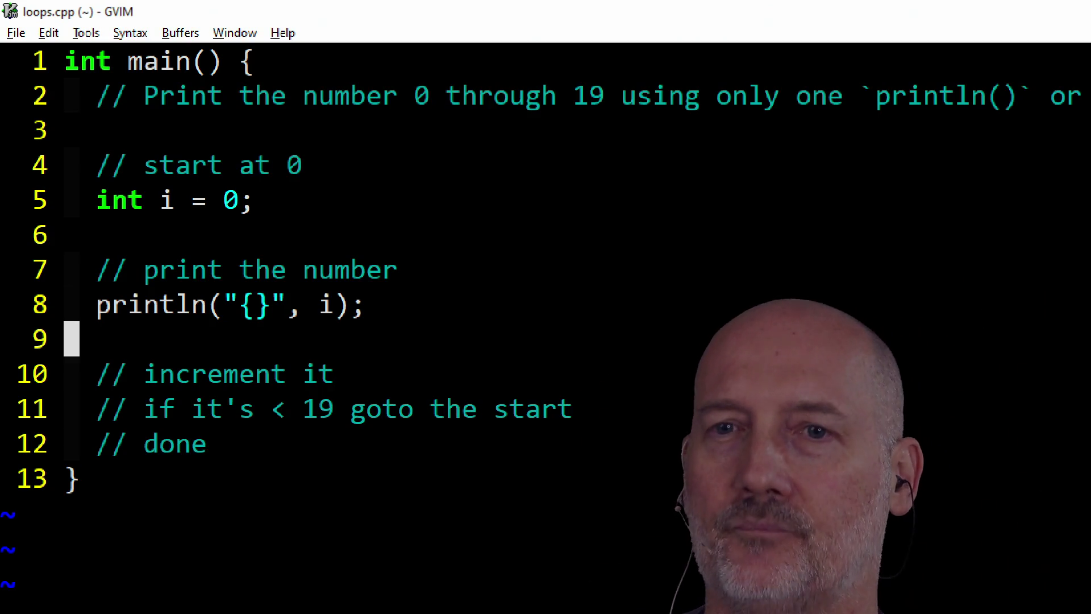
key("k")
key("k")
key("k")
key("k")
key("j")
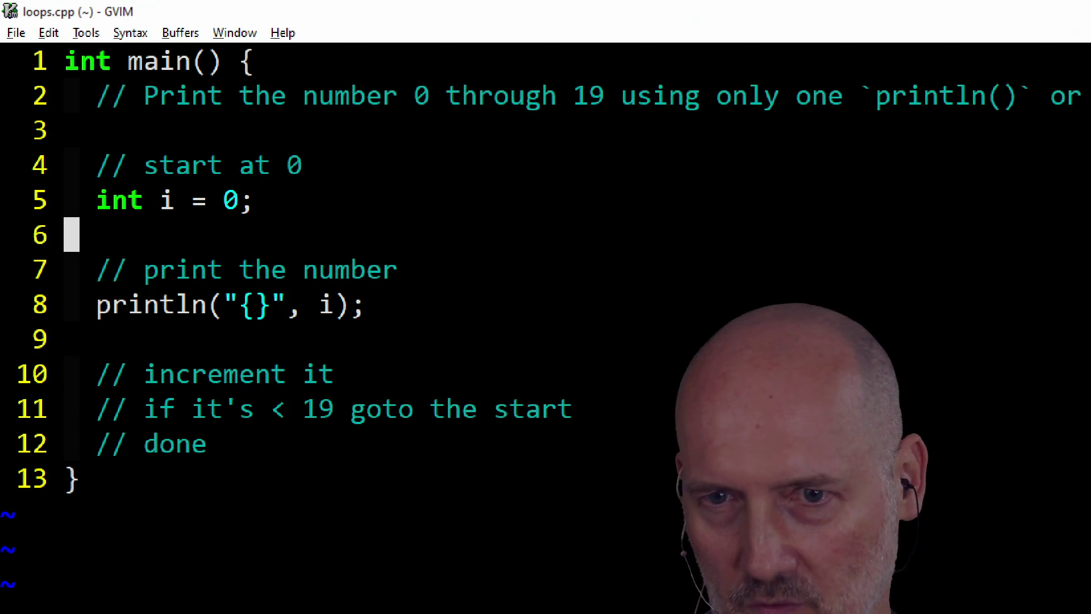
Add i++; followed by a blank line under the increment it comment.
key("j")
key("j")
key("j")
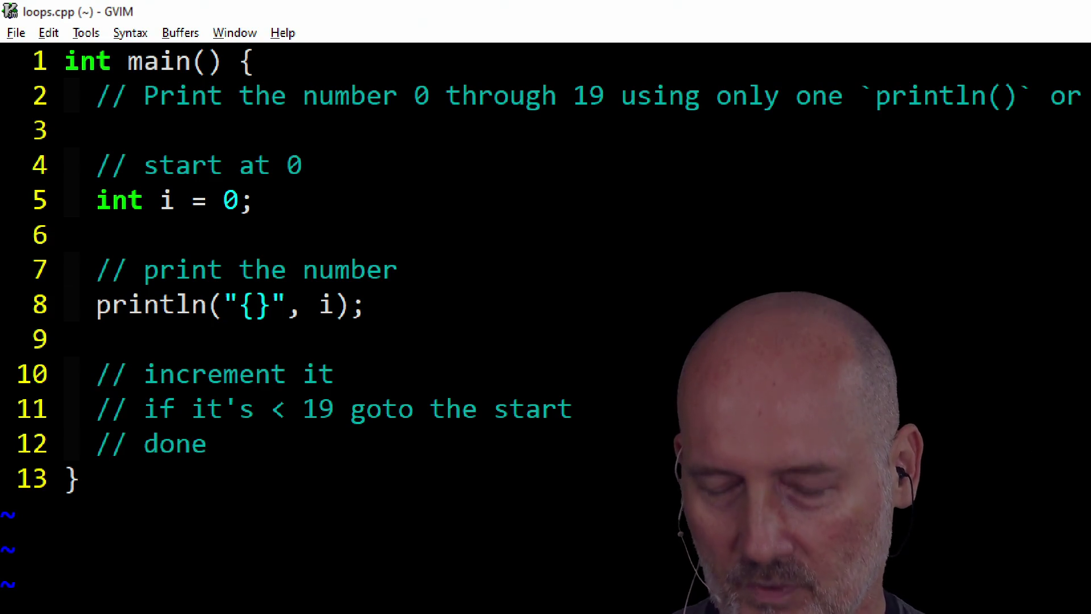
key("A")
key("Return")
key("BackSpace")
key("BackSpace")
key("BackSpace")
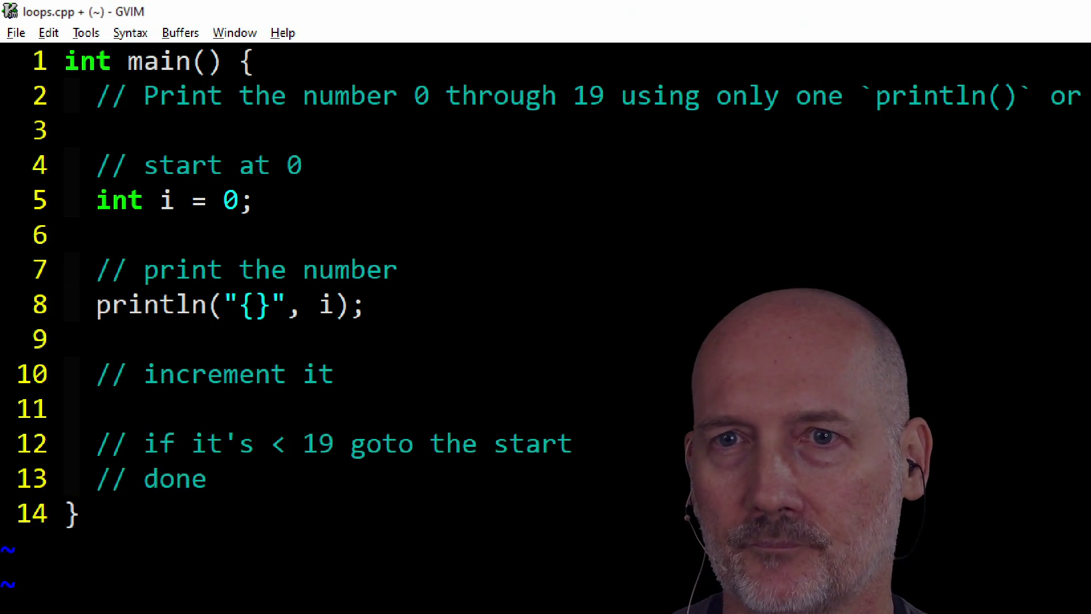
key("Return")
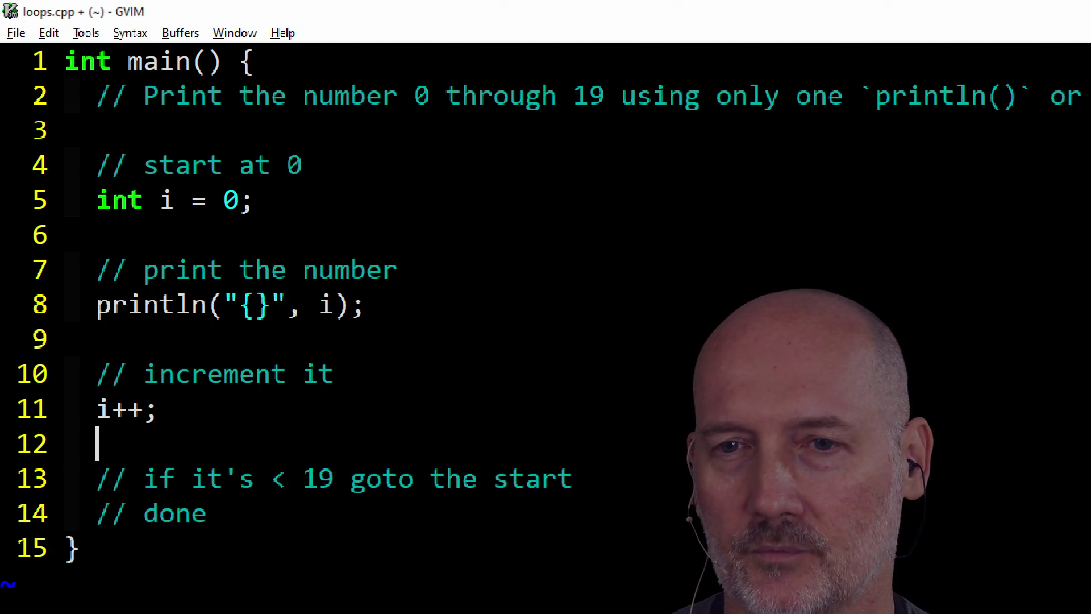
key("Escape")
Add if(i < 19) goto start; followed by a blank line under the goto comment.
key("j")
key("A")
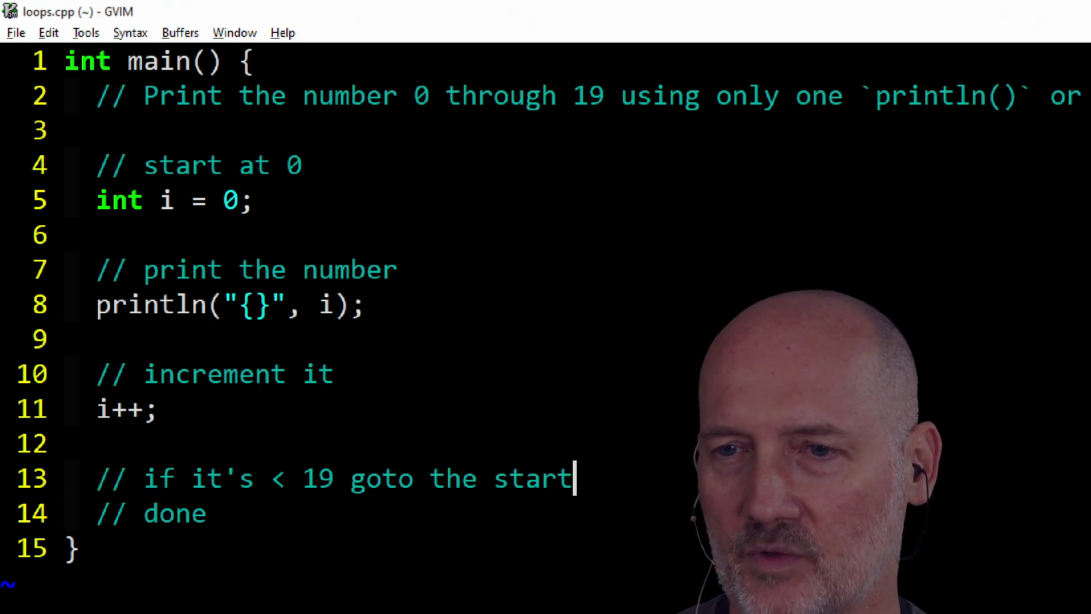
key("Return")
key("BackSpace")
type("if(i < 19) ")
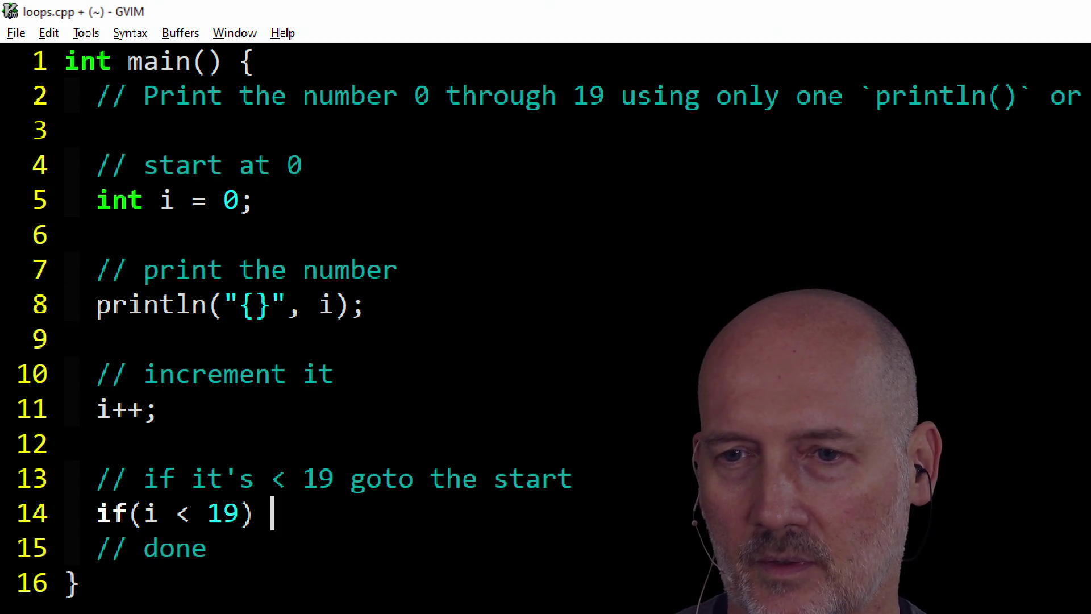
type("goto start;")
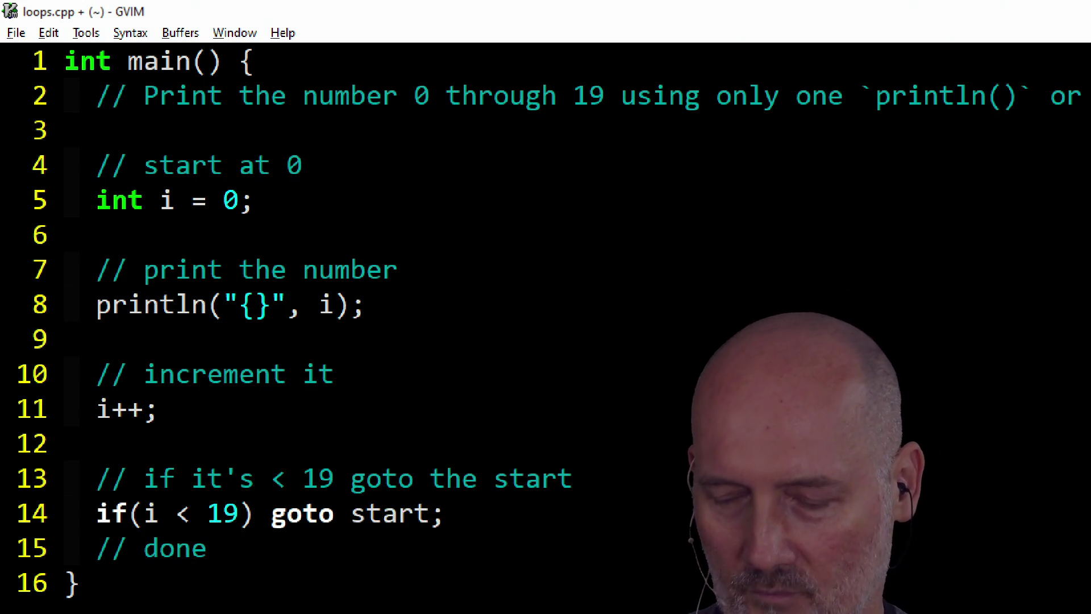
key("Return")
key("Escape")
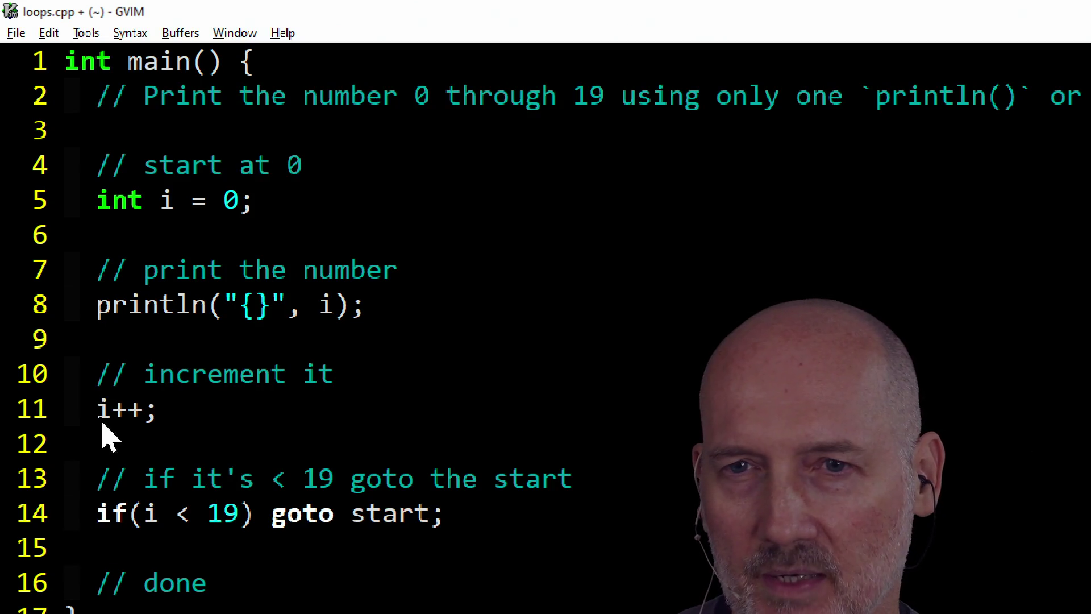
Insert a start: label at column 0 on a new line below the start-at-0 comment.
left_click(120, 240)
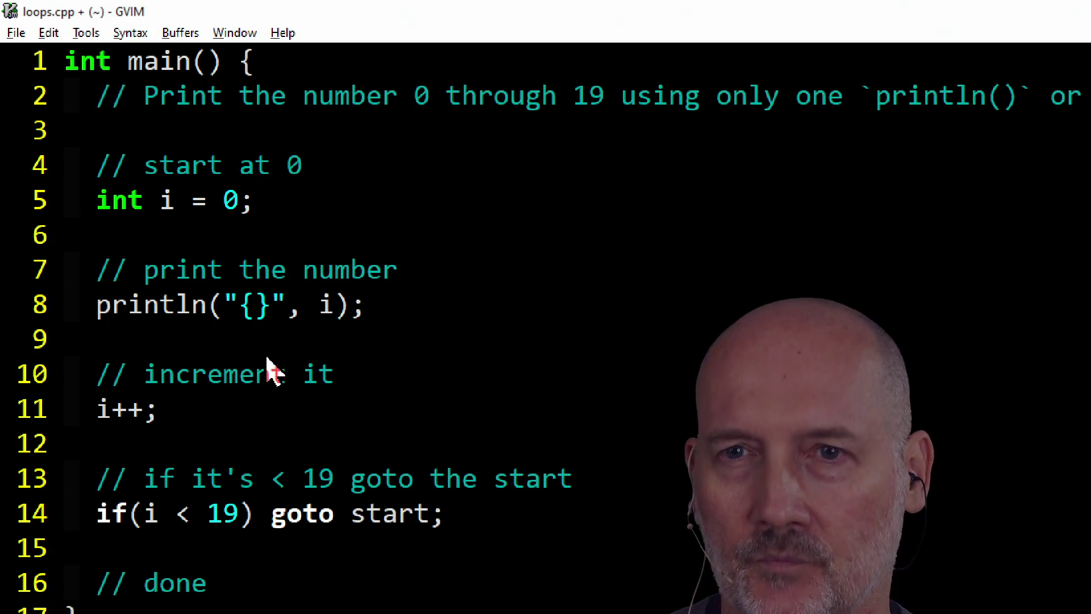
key("k")
key("h")
key("h")
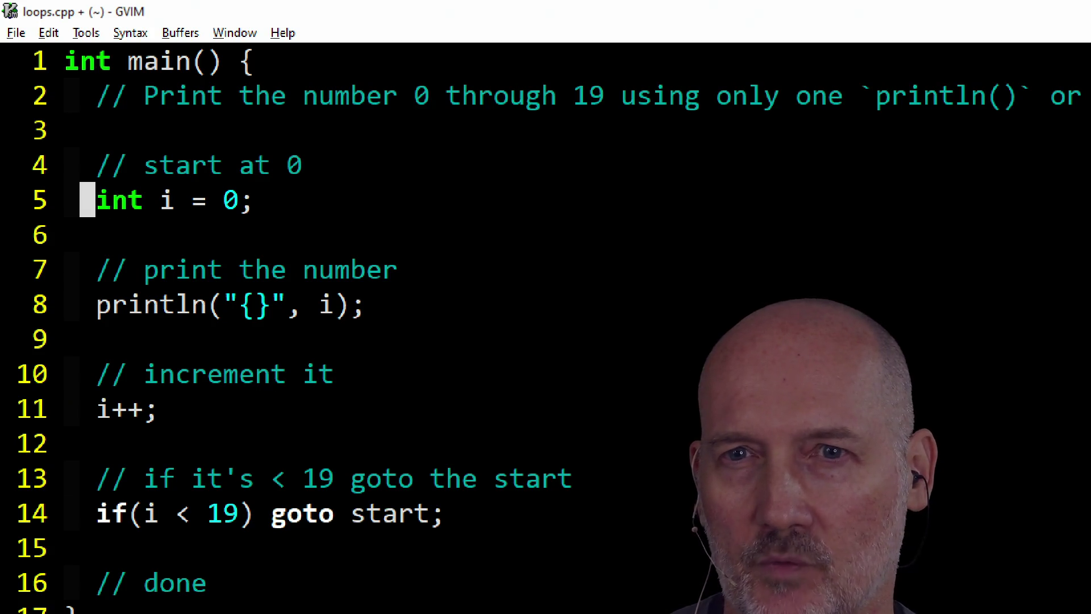
key("l")
key("k")
key("j")
key("k")
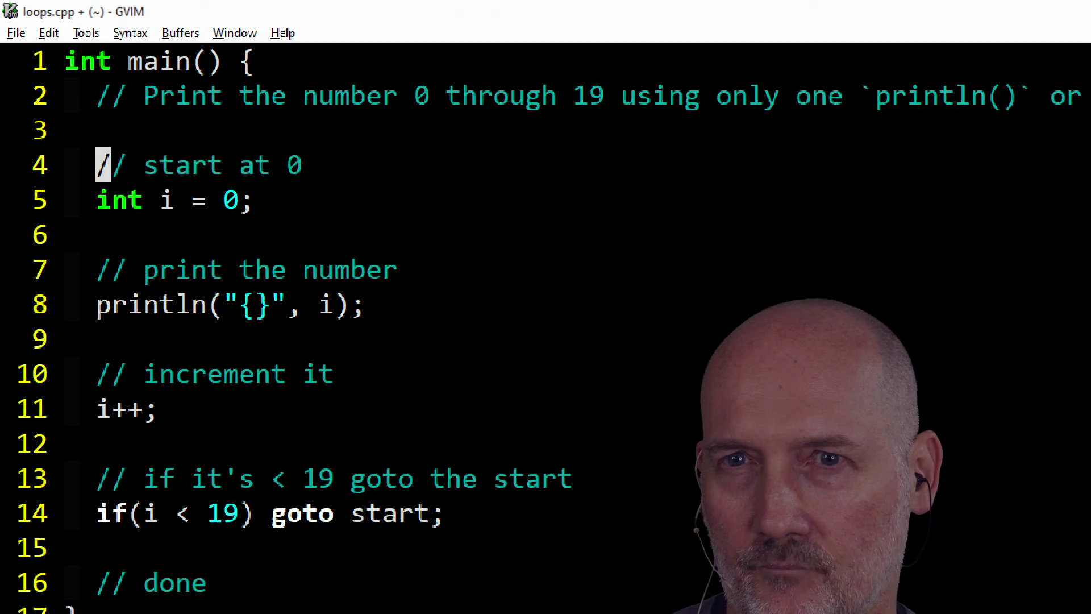
key("j")
key("l")
key("h")
key("k")
key("j")
key("k")
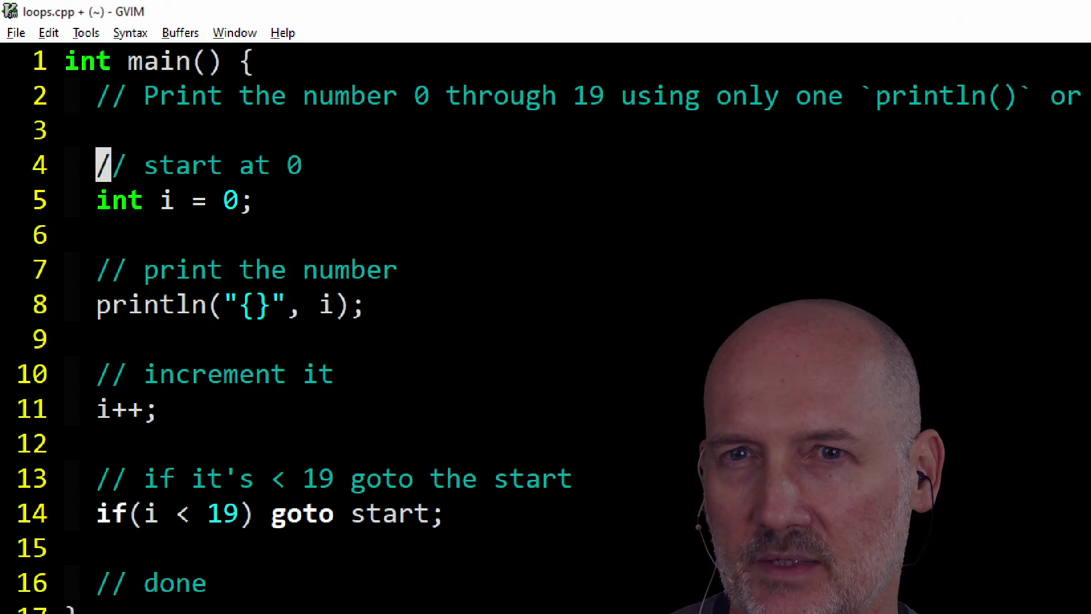
key("o")
key("BackSpace")
key("BackSpace")
key("BackSpace")
key("BackSpace")
key("BackSpace")
type("s")
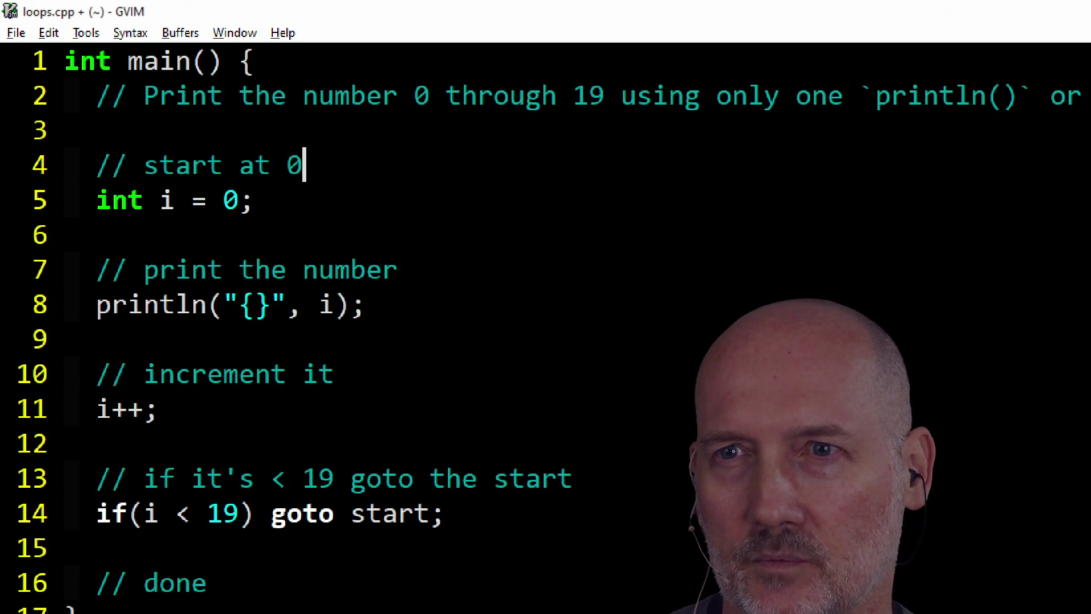
key("Return")
key("BackSpace")
key("BackSpace")
type("stazr")
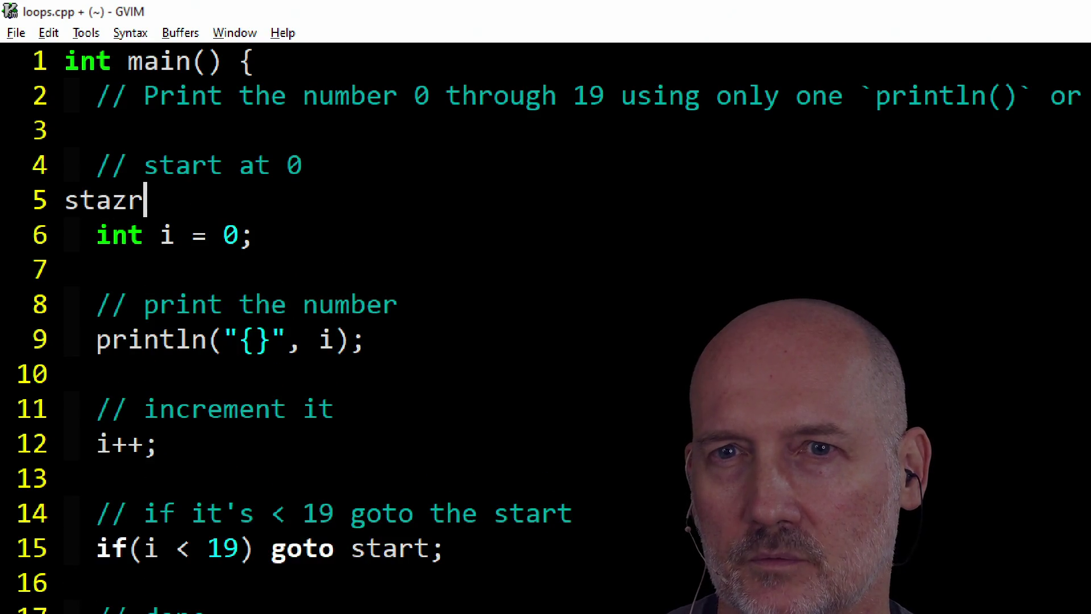
type(":")
key("Escape")
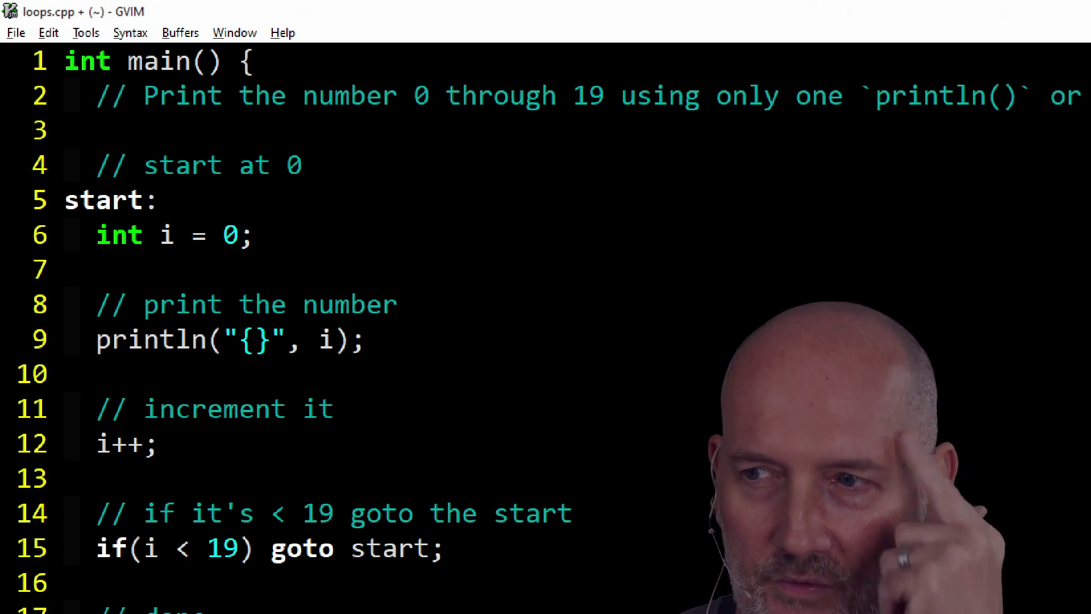
Move the start: label line to sit just above the print-the-number comment and save the file.
key("d")
key("d")
key("j")
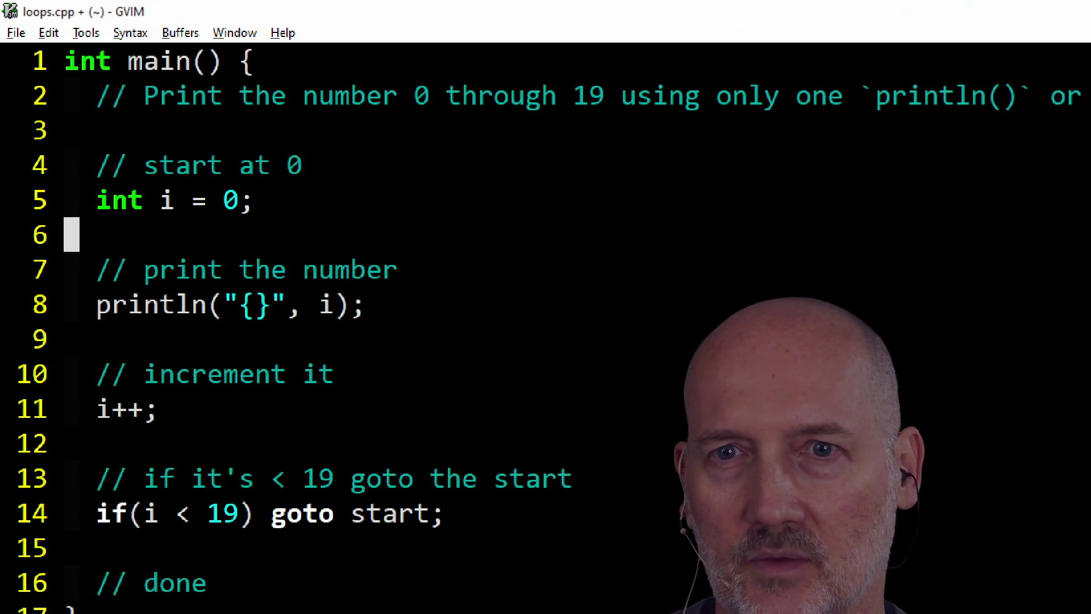
key("p")
key("j")
key("j")
key("j")
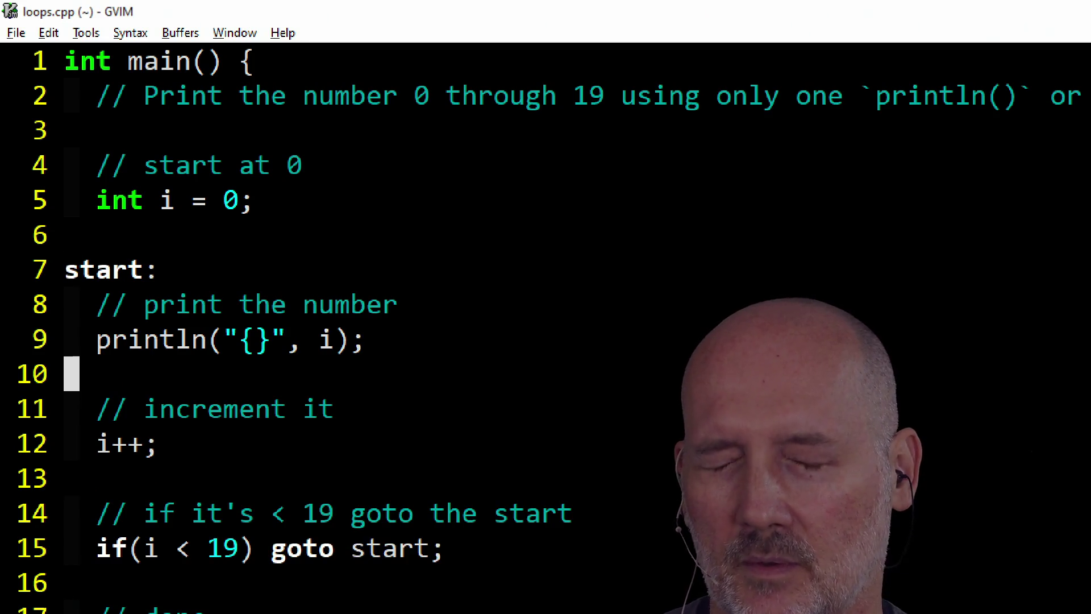
key("j")
key("j")
key("j")
key("j")
key("j")
key("j")
Jump between main()'s opening and closing braces, ending at the done comment.
key("bracketleft")
key("braceleft")
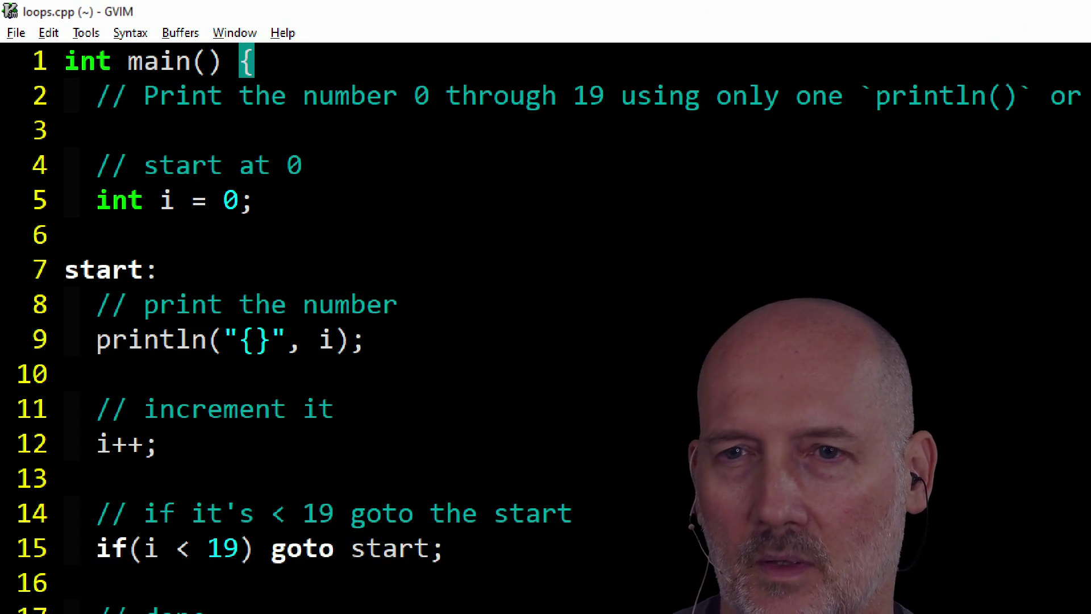
key("percent")
scroll(305, 426, "down", 1)
left_click(259, 414)
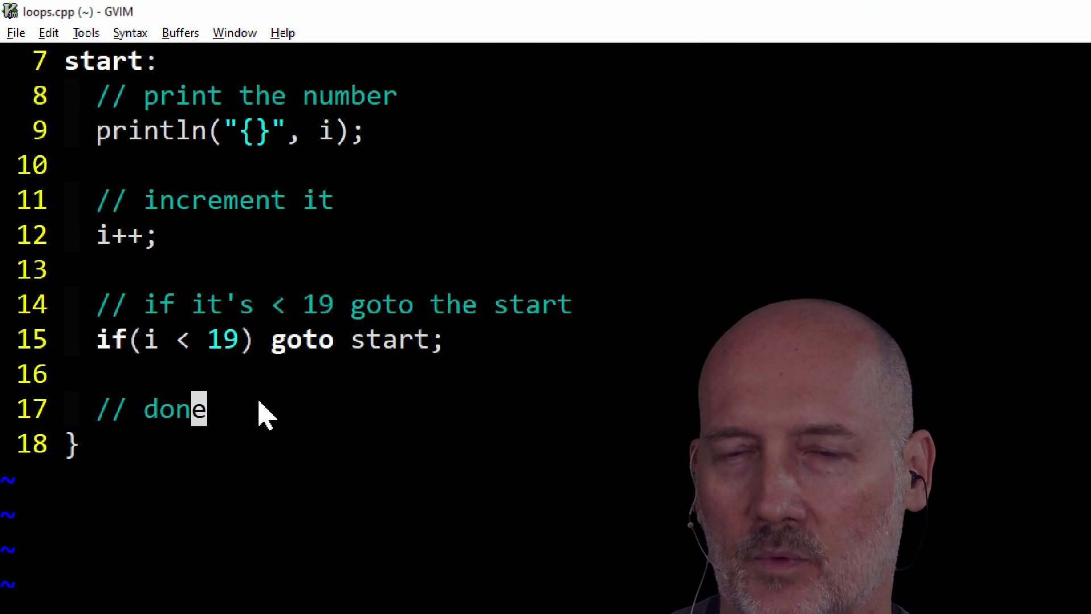